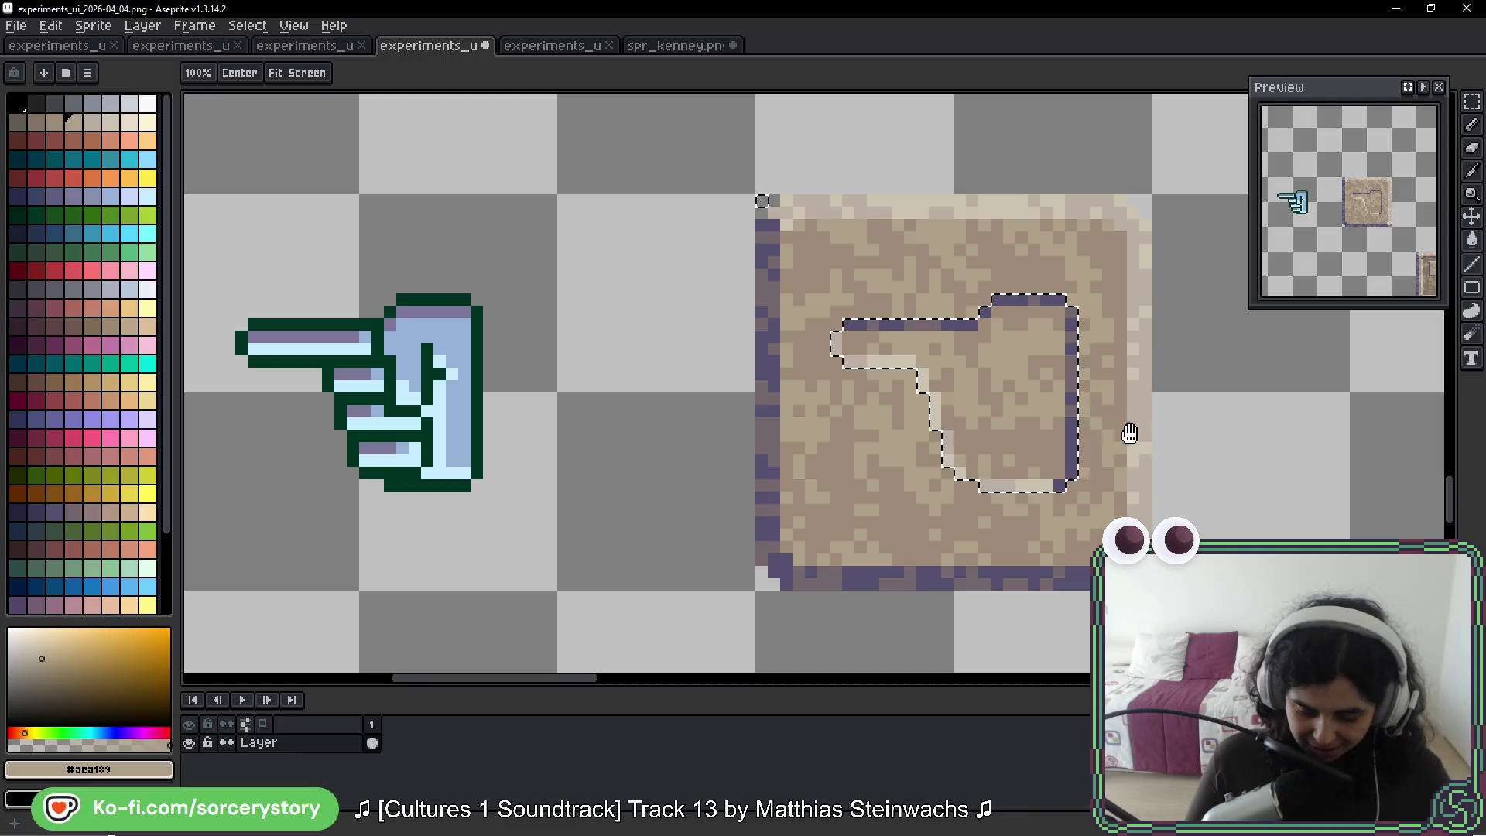
Box-select the blue pointing hand with the rectangular marquee
left_click_drag(1149, 400, 1112, 426)
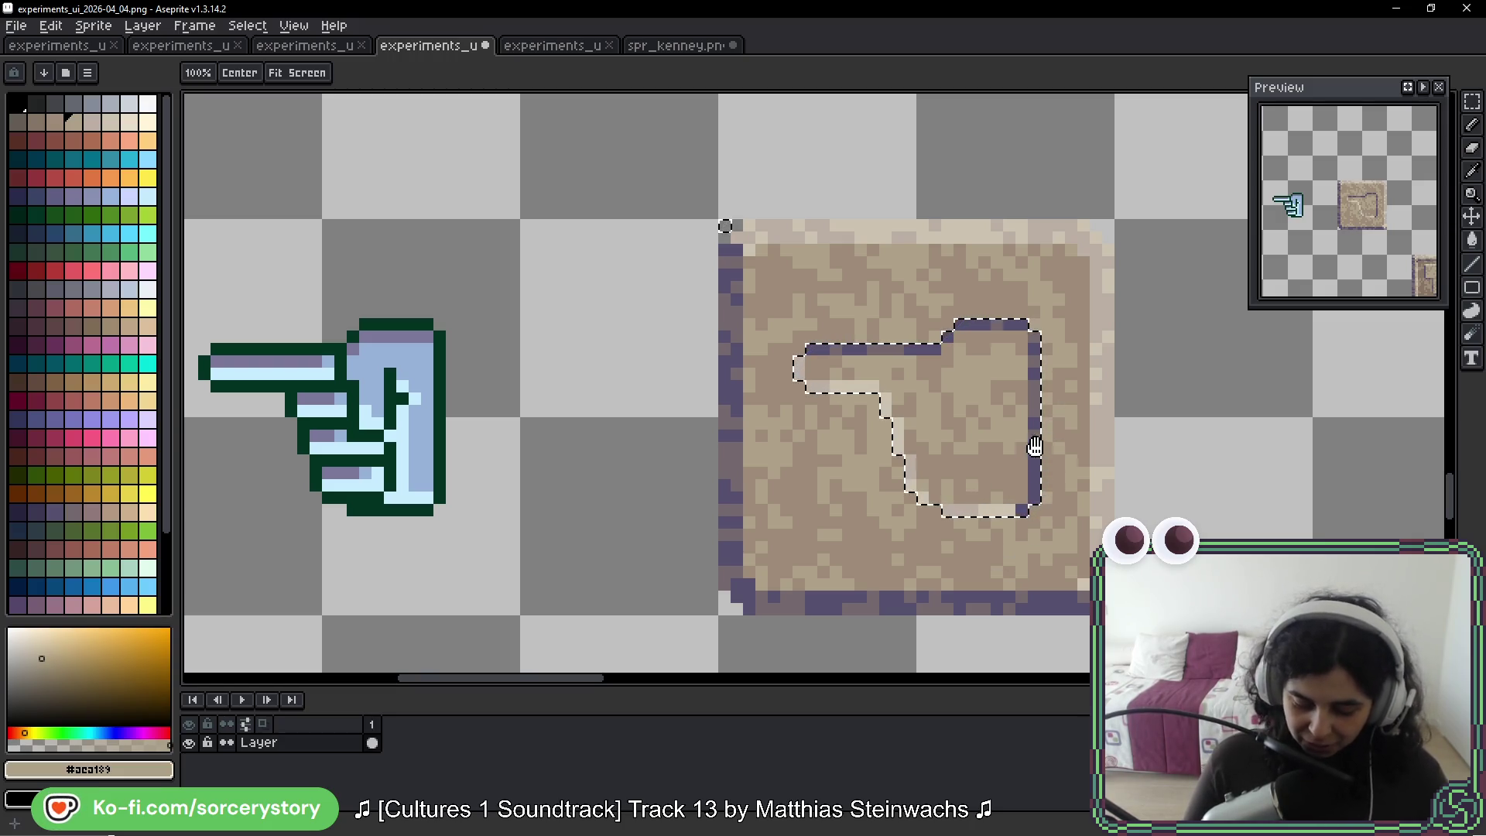
left_click_drag(1164, 491, 1154, 481)
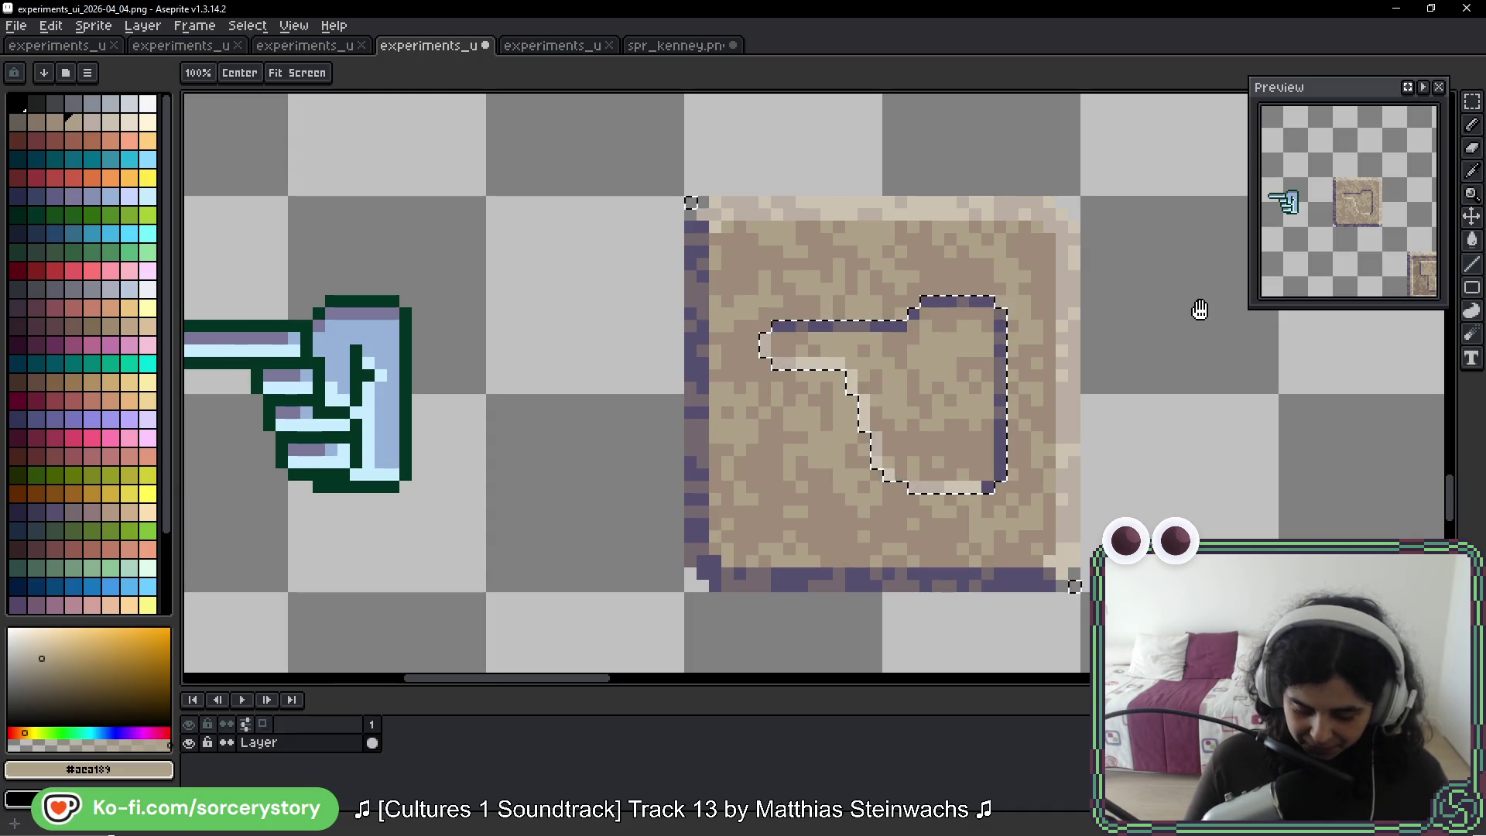
left_click_drag(1105, 447, 1150, 442)
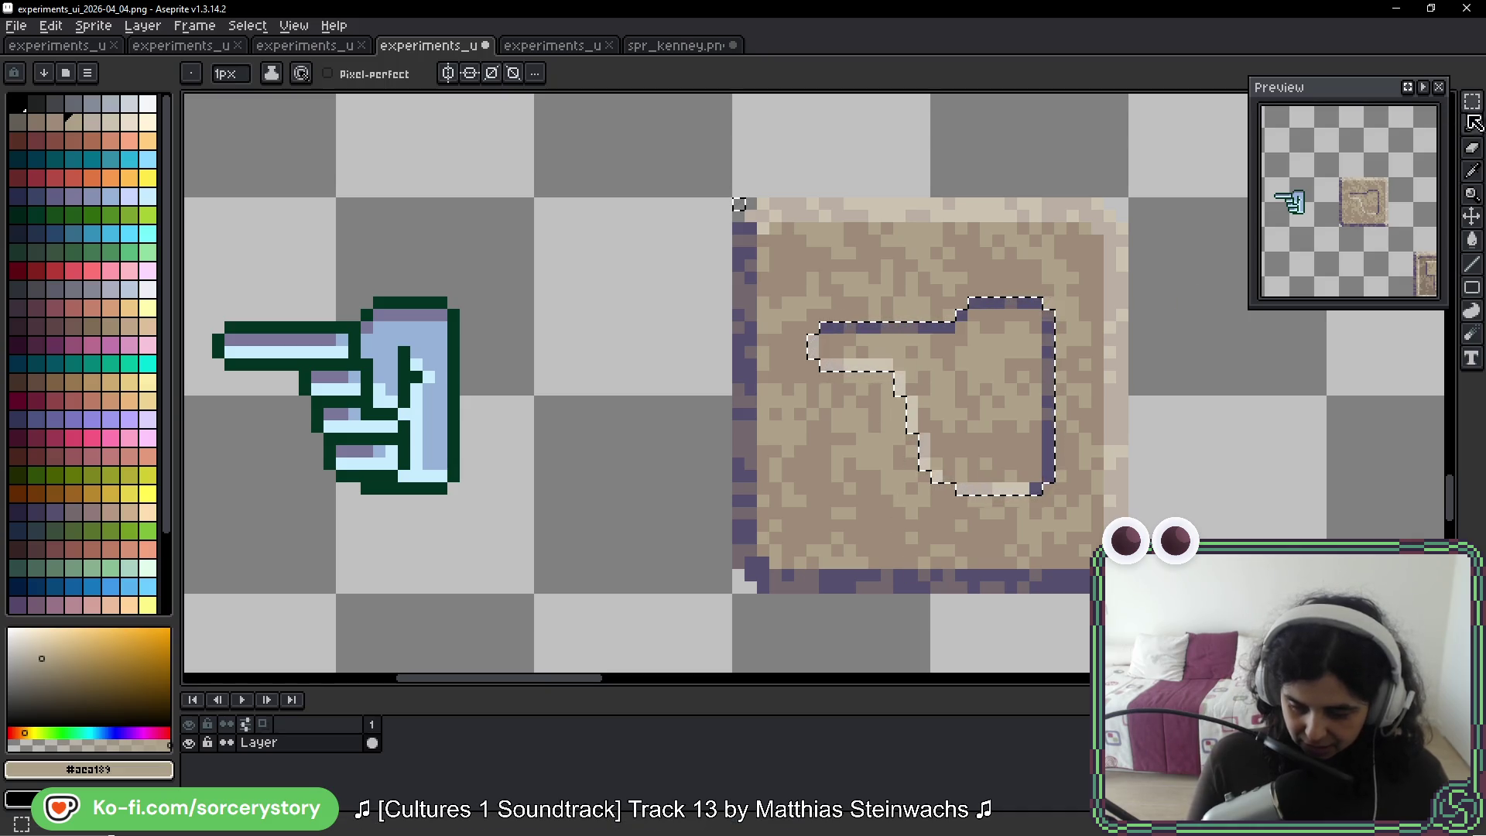
left_click(1472, 101)
left_click_drag(591, 568, 902, 537)
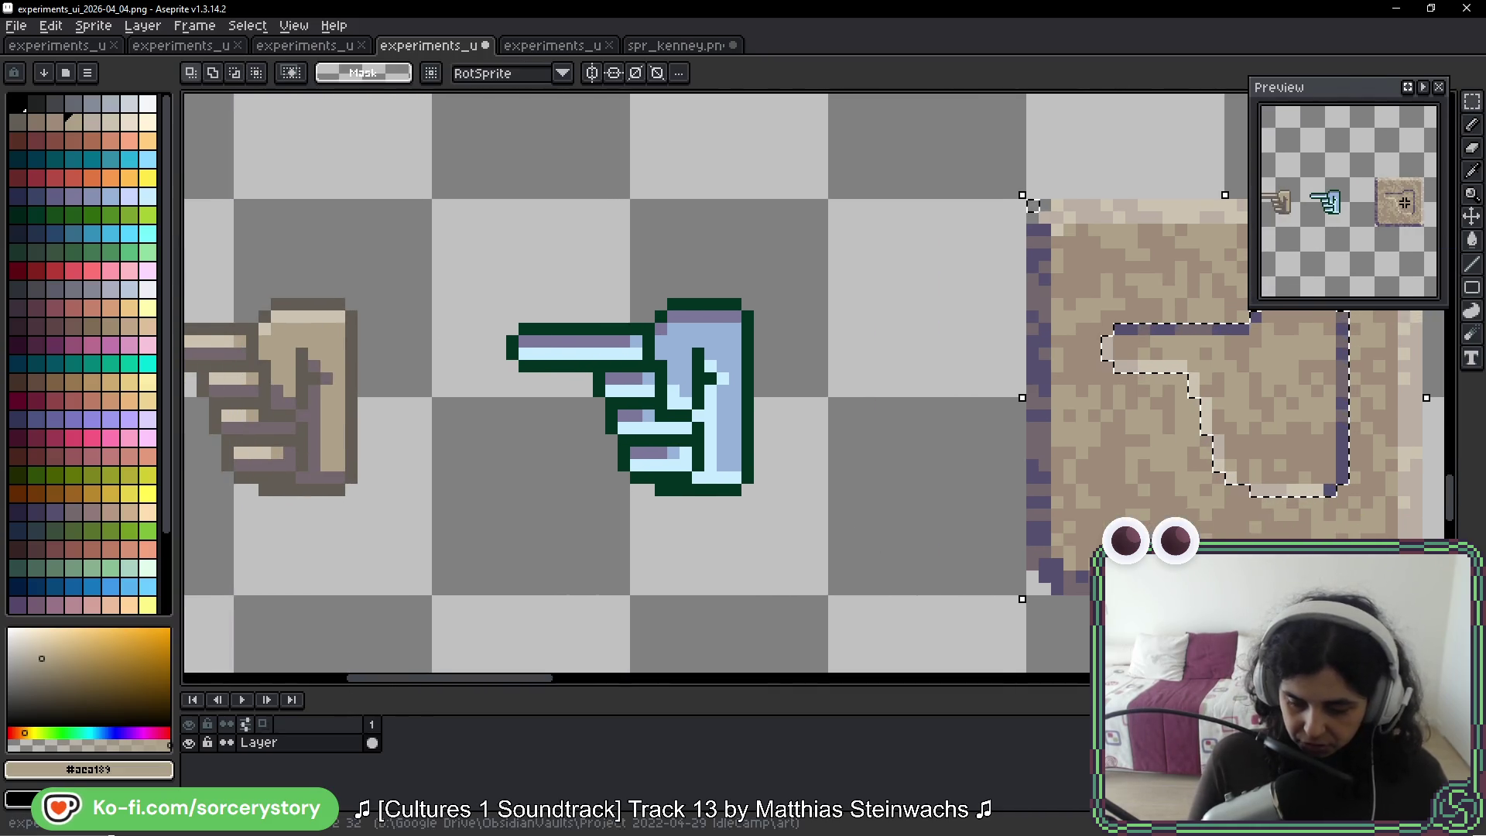
mouse_move(833, 315)
left_mouse_down()
mouse_move(697, 349)
mouse_move(514, 620)
left_mouse_up()
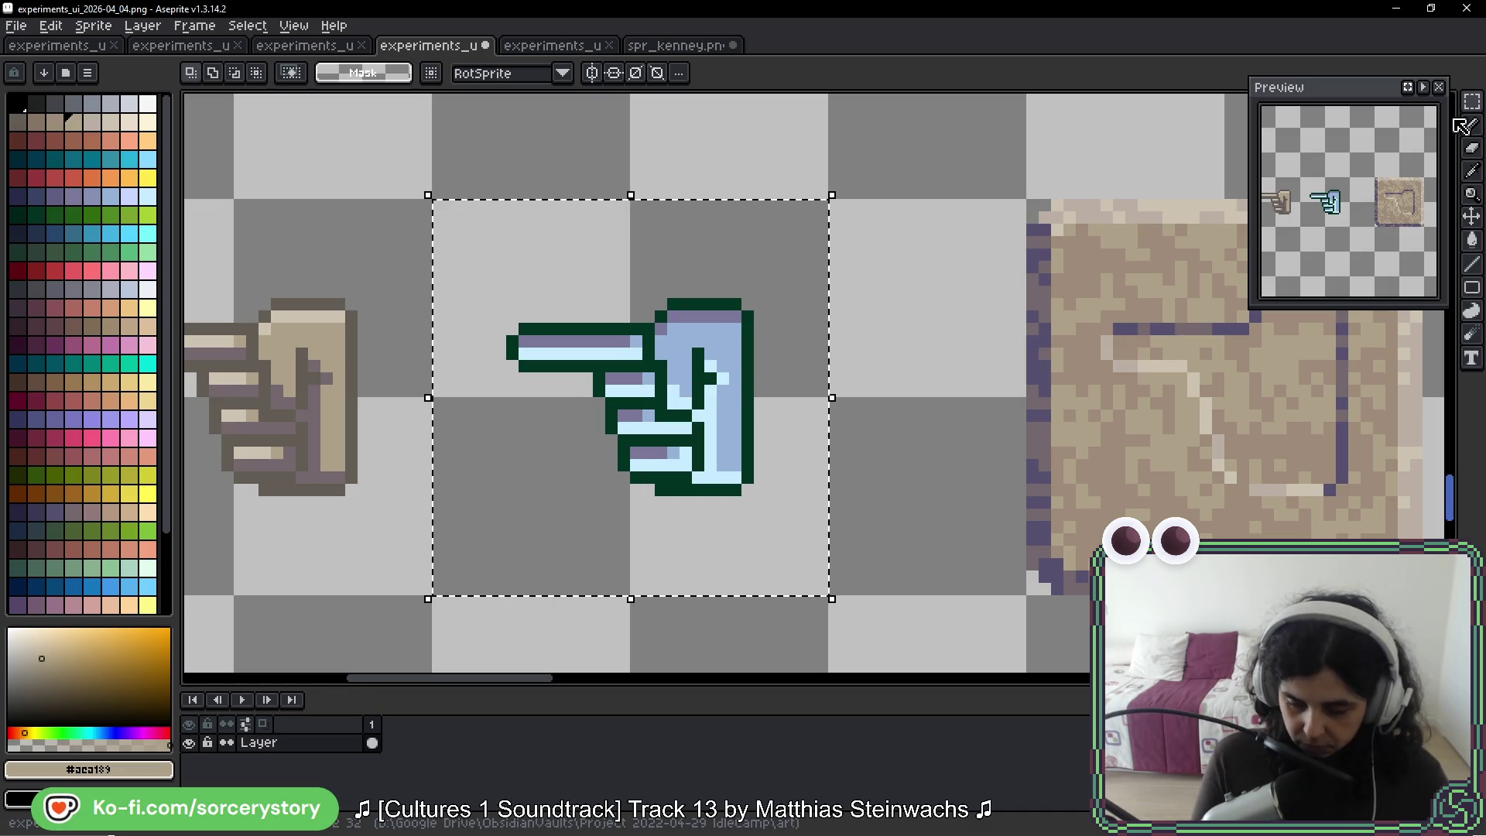
Refine the selection to the hand's finger and highlight pixels with the Magic Wand, then move it over the carved hand
left_click(1448, 102)
left_click(736, 364, "alt+shift")
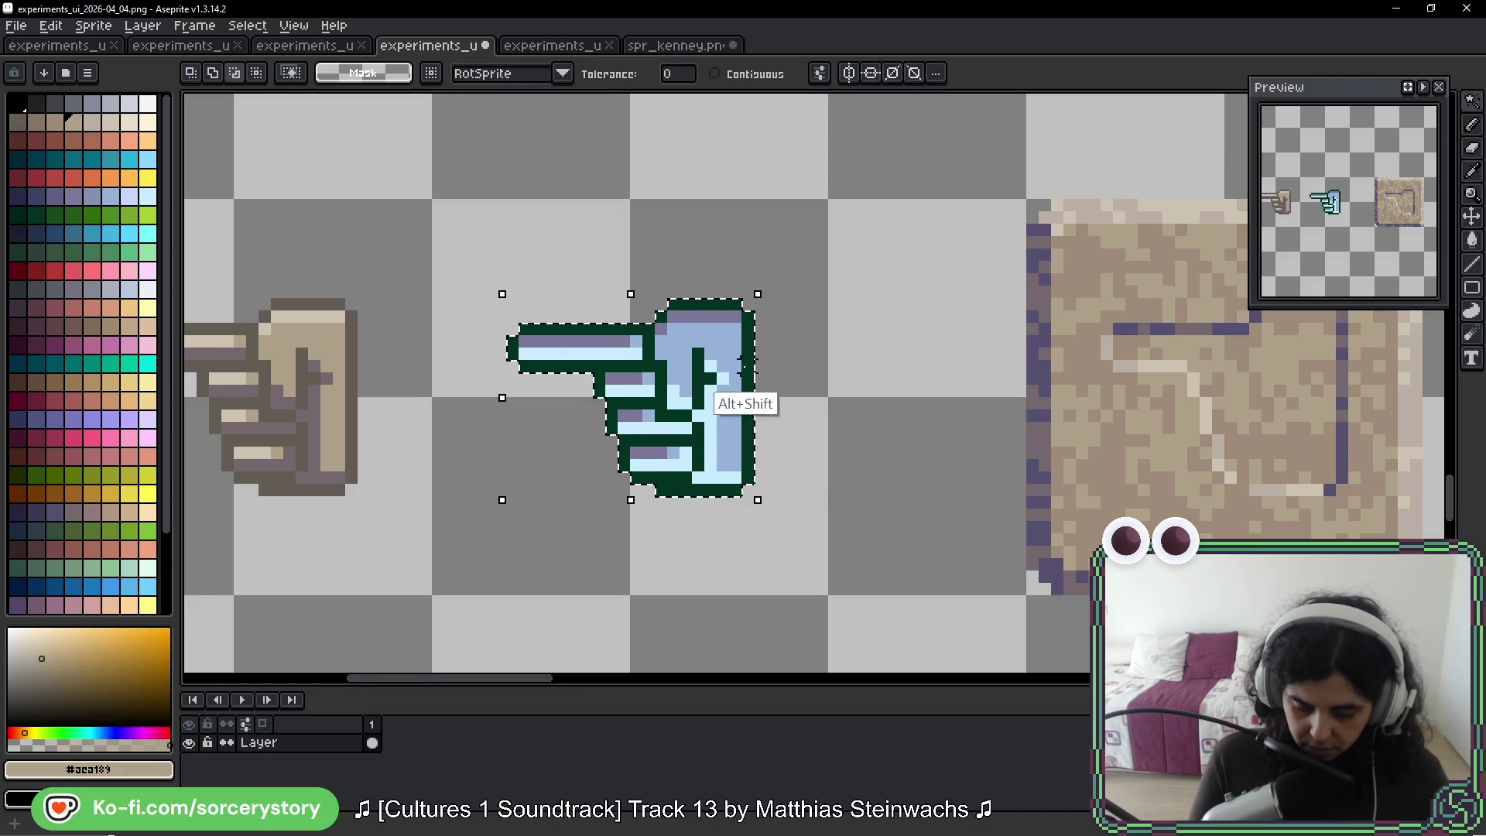
left_click(722, 354, "alt+shift")
left_click(688, 343, "alt+shift")
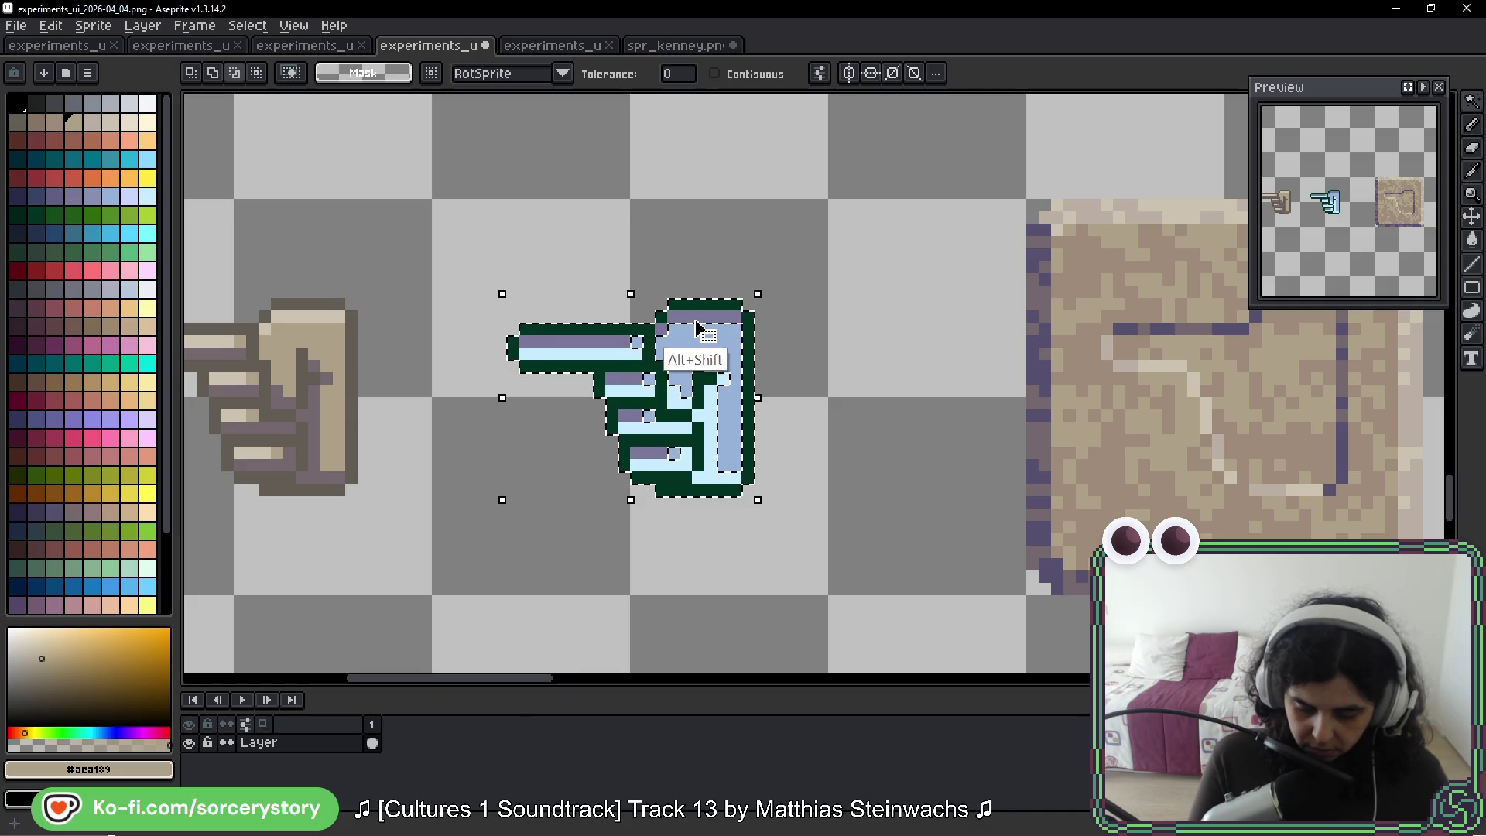
left_click(681, 402, "alt+shift")
left_click(720, 453, "alt+shift")
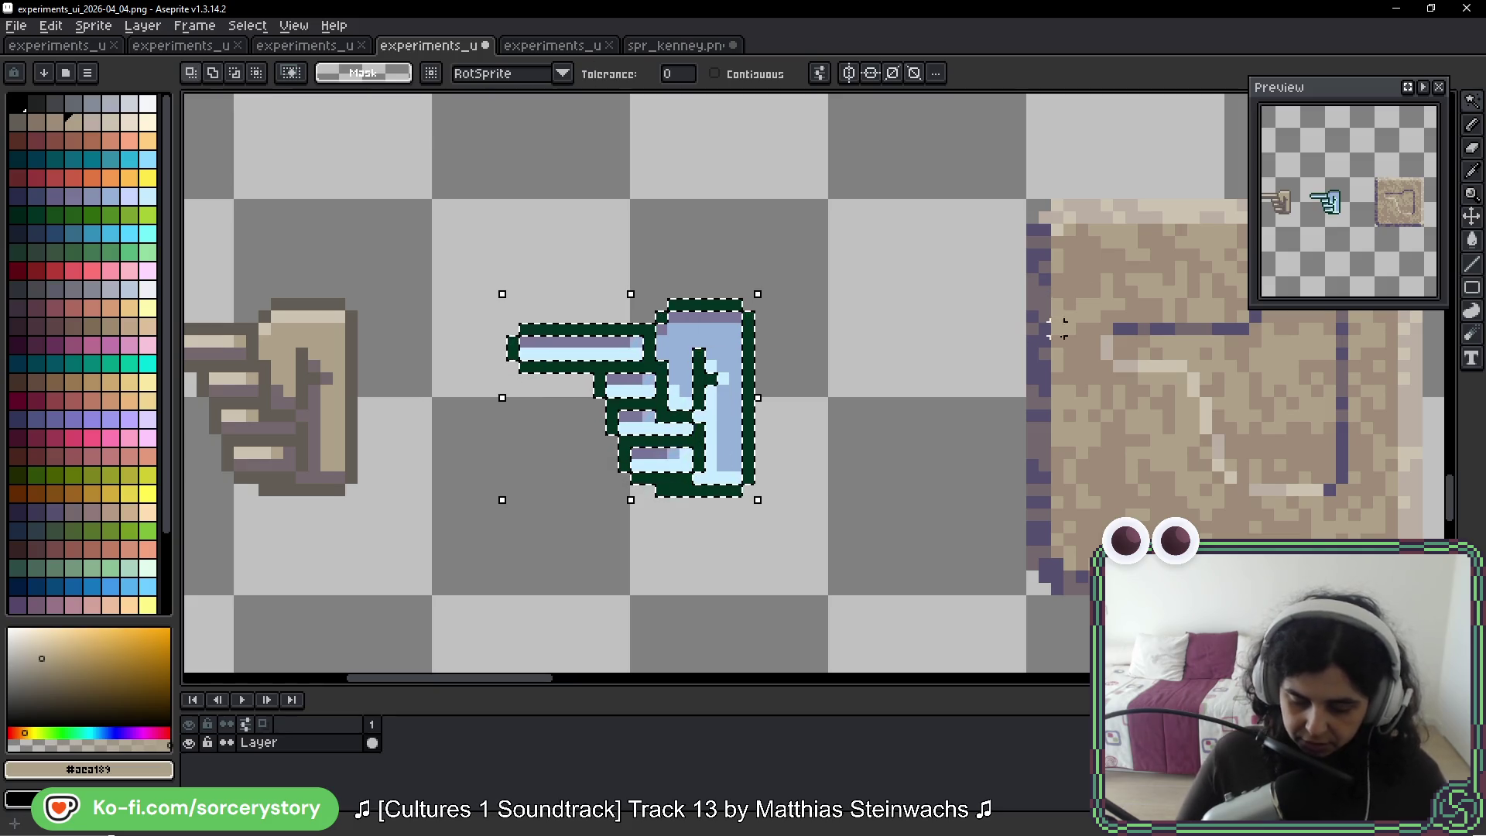
mouse_move(826, 360)
left_mouse_down()
mouse_move(1249, 371)
mouse_move(1104, 385)
mouse_move(1093, 353)
left_mouse_up()
scroll(1093, 368, "up", 1)
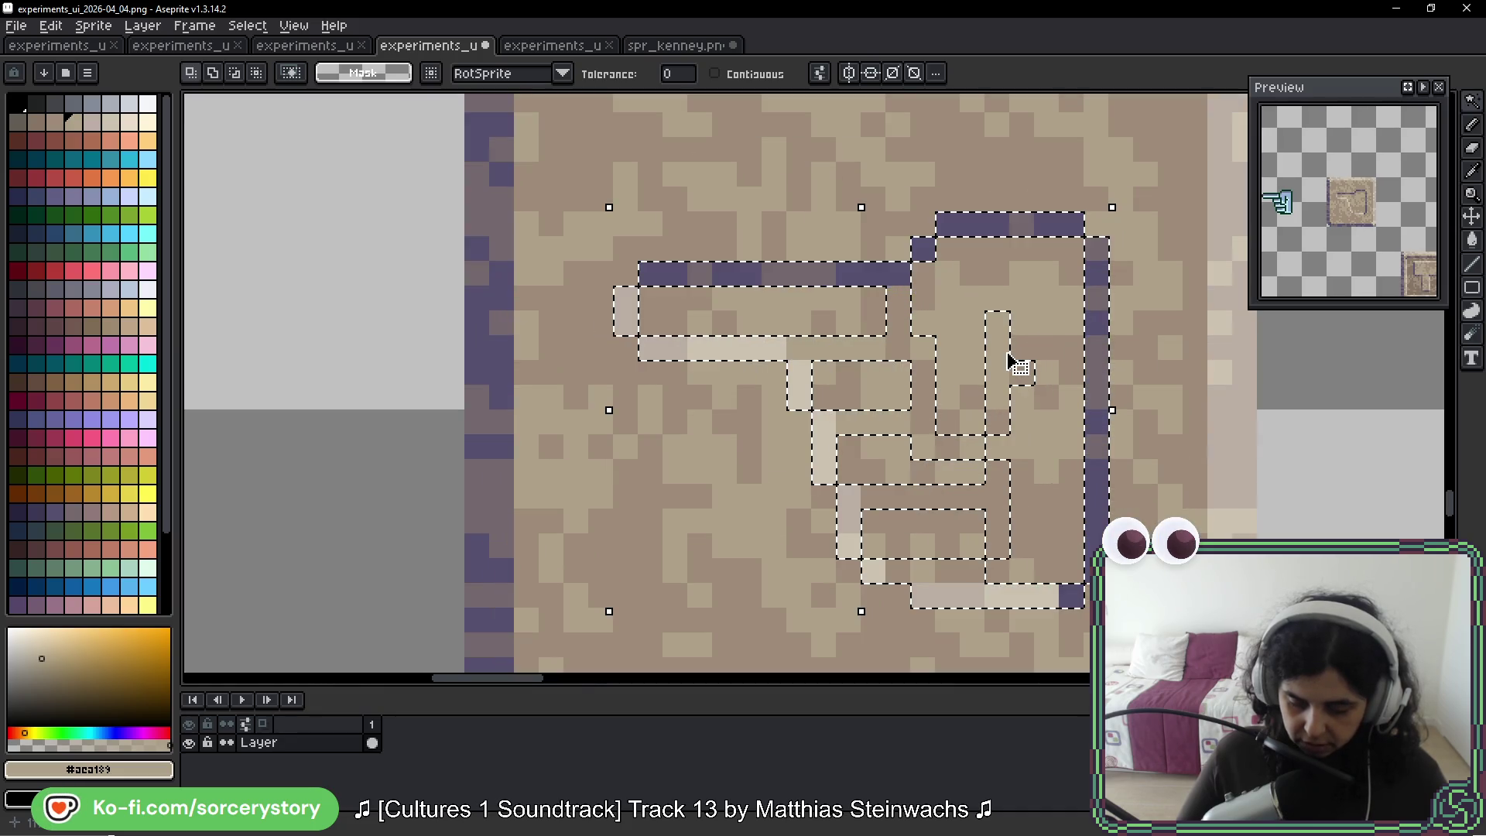
Eyedrop #ccc3b1 and pencil a light finger line inside the selection, then zoom out
key("b")
scroll(1085, 391, "right", 3)
scroll(1009, 448, "up", 1)
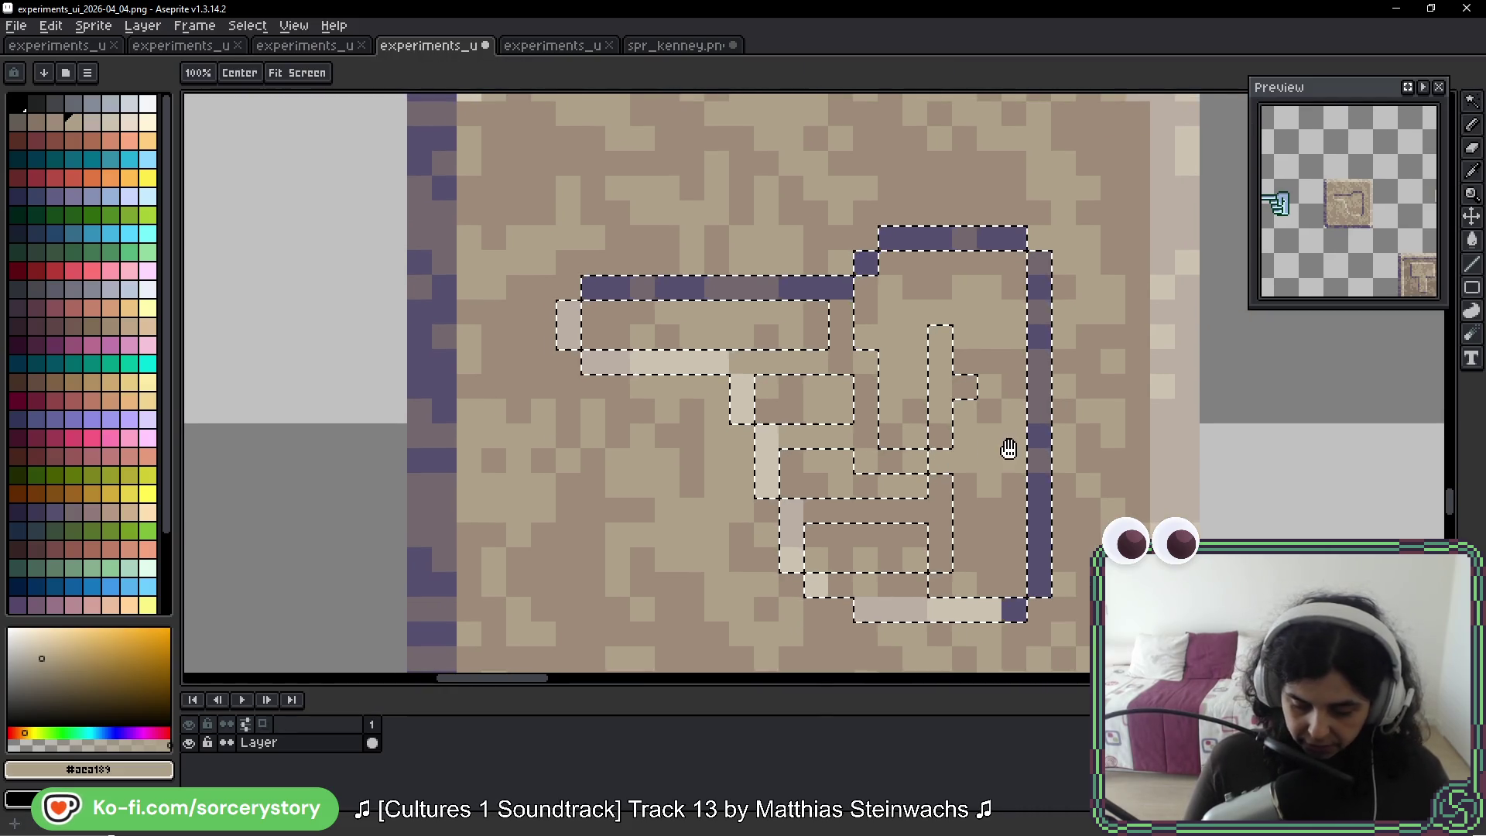
key("alt")
left_click(791, 590)
left_click_drag(914, 340, 918, 418)
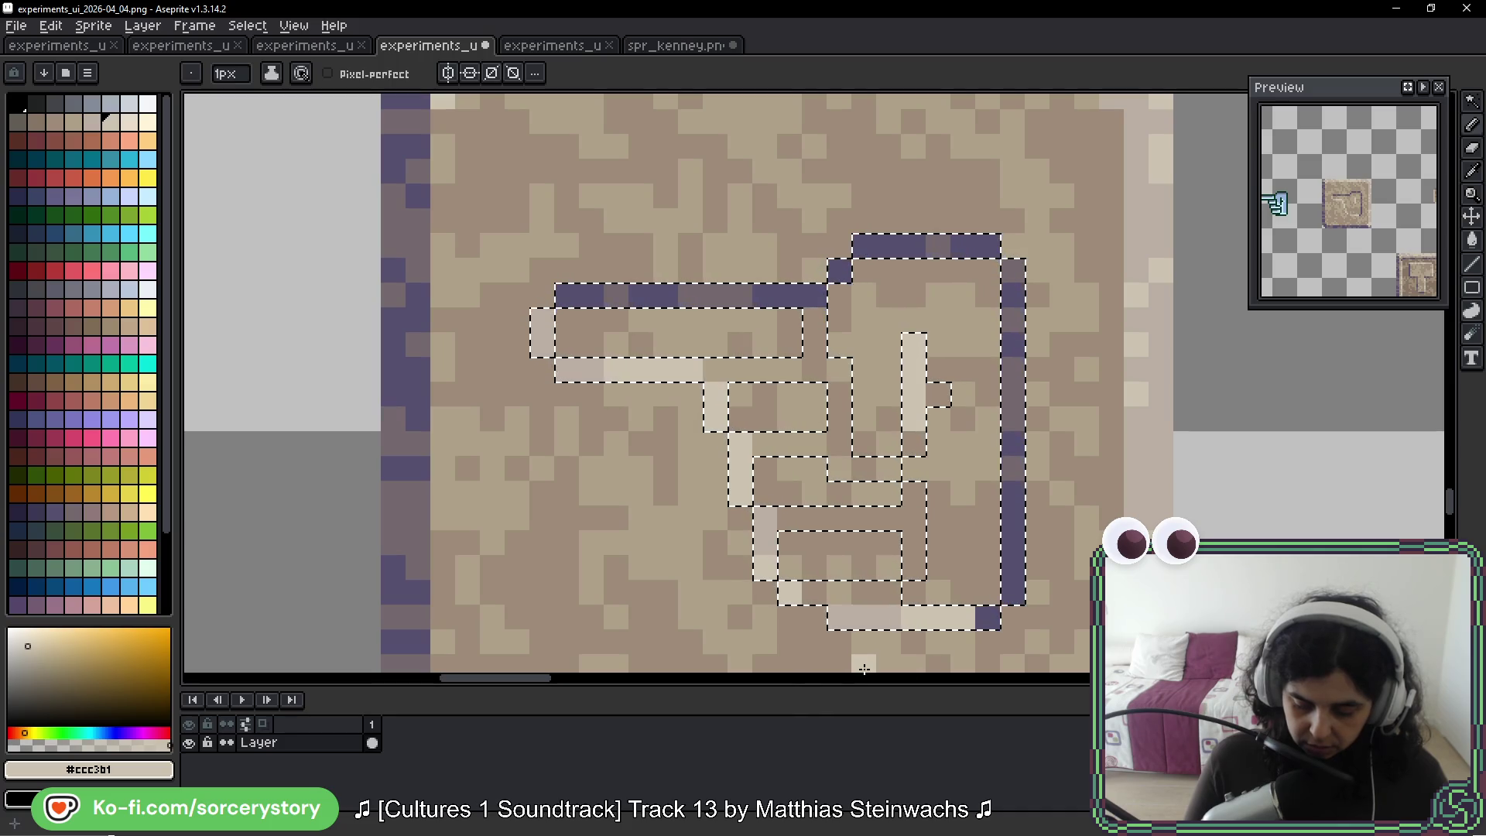
scroll(757, 415, "down", 1)
scroll(757, 415, "down", 4)
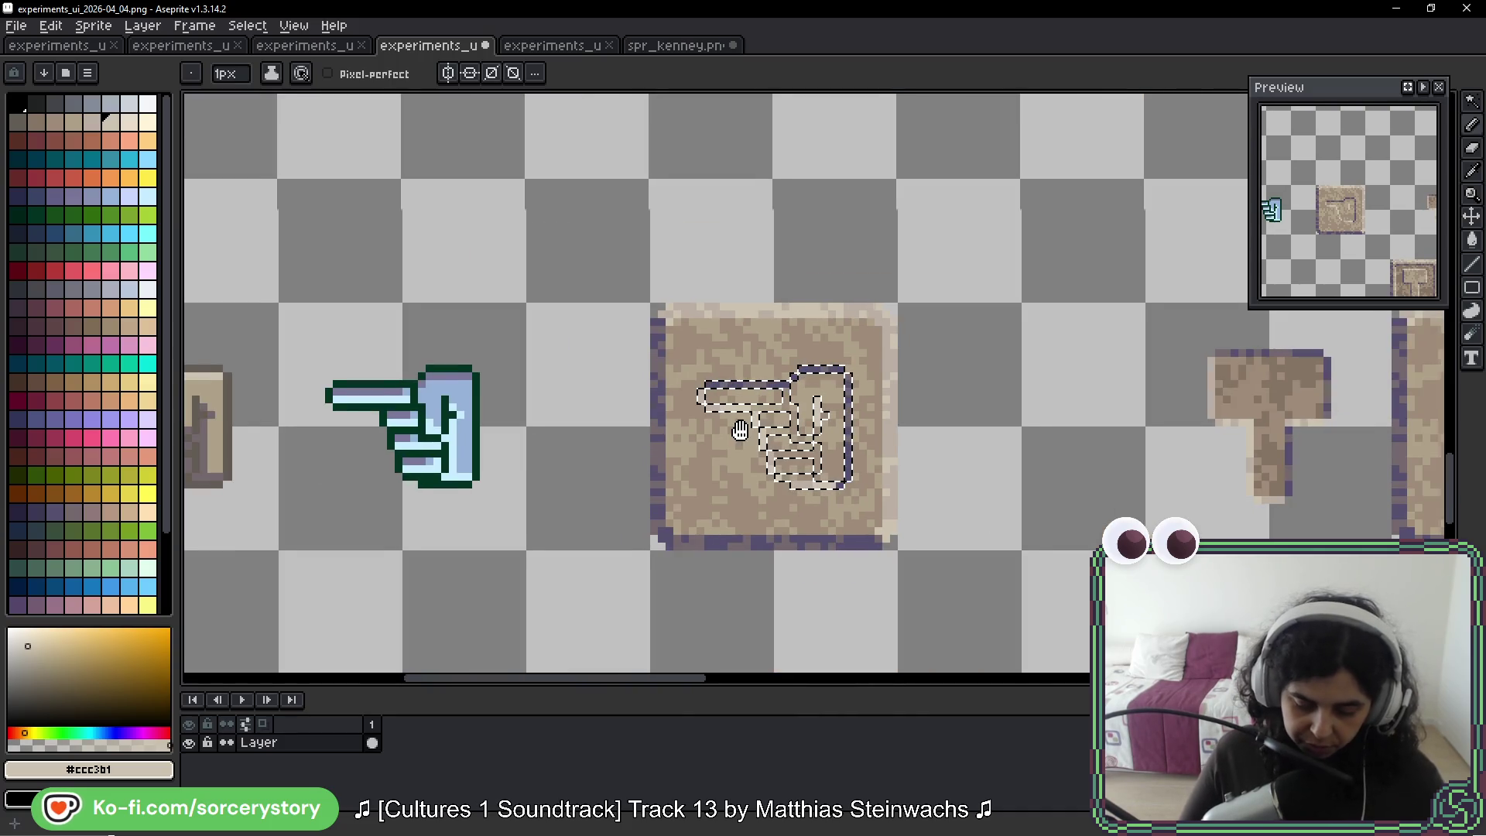
left_click_drag(737, 423, 911, 397)
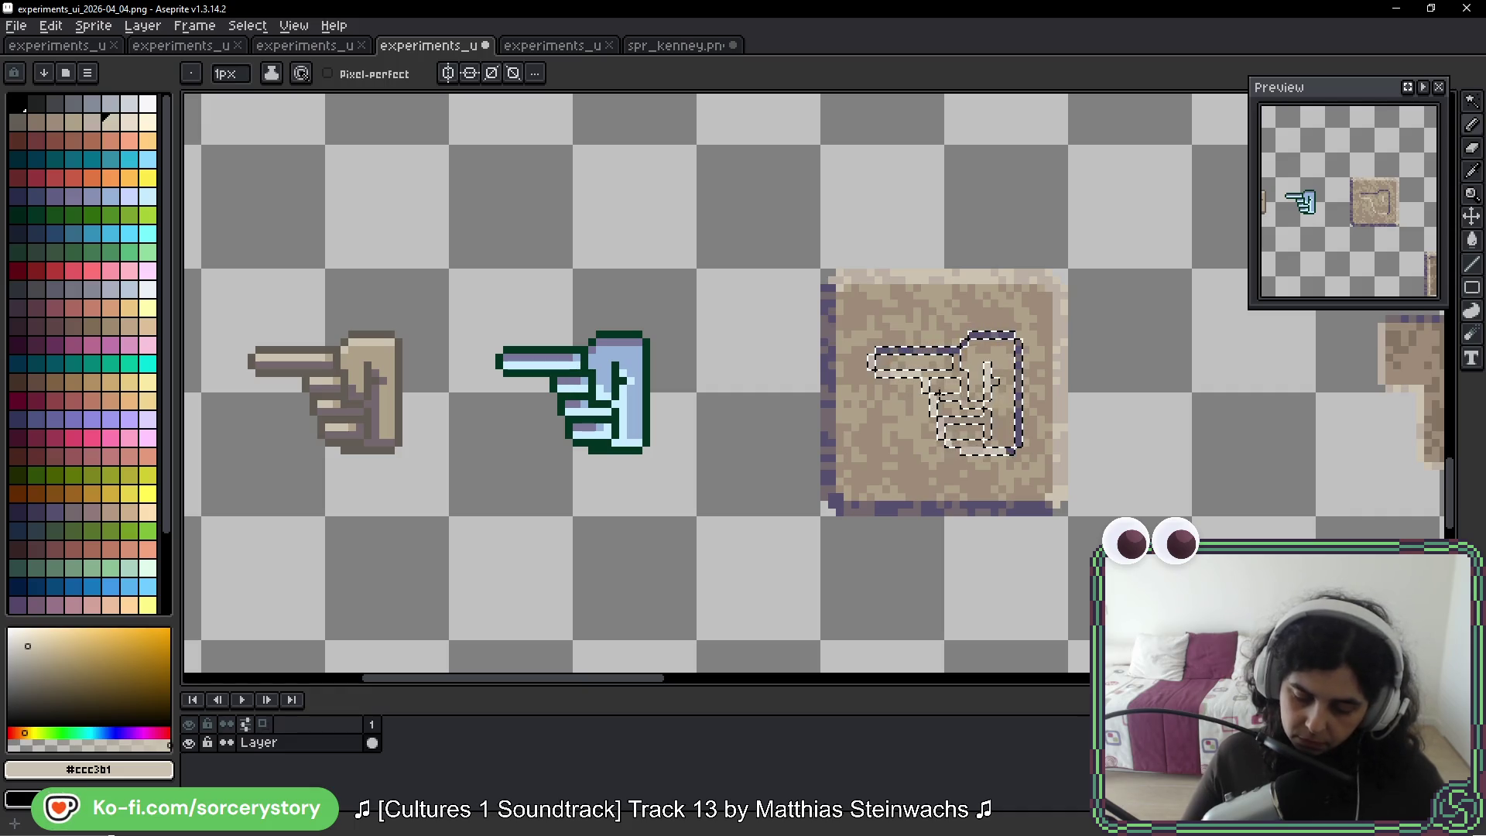
scroll(968, 407, "up", 2)
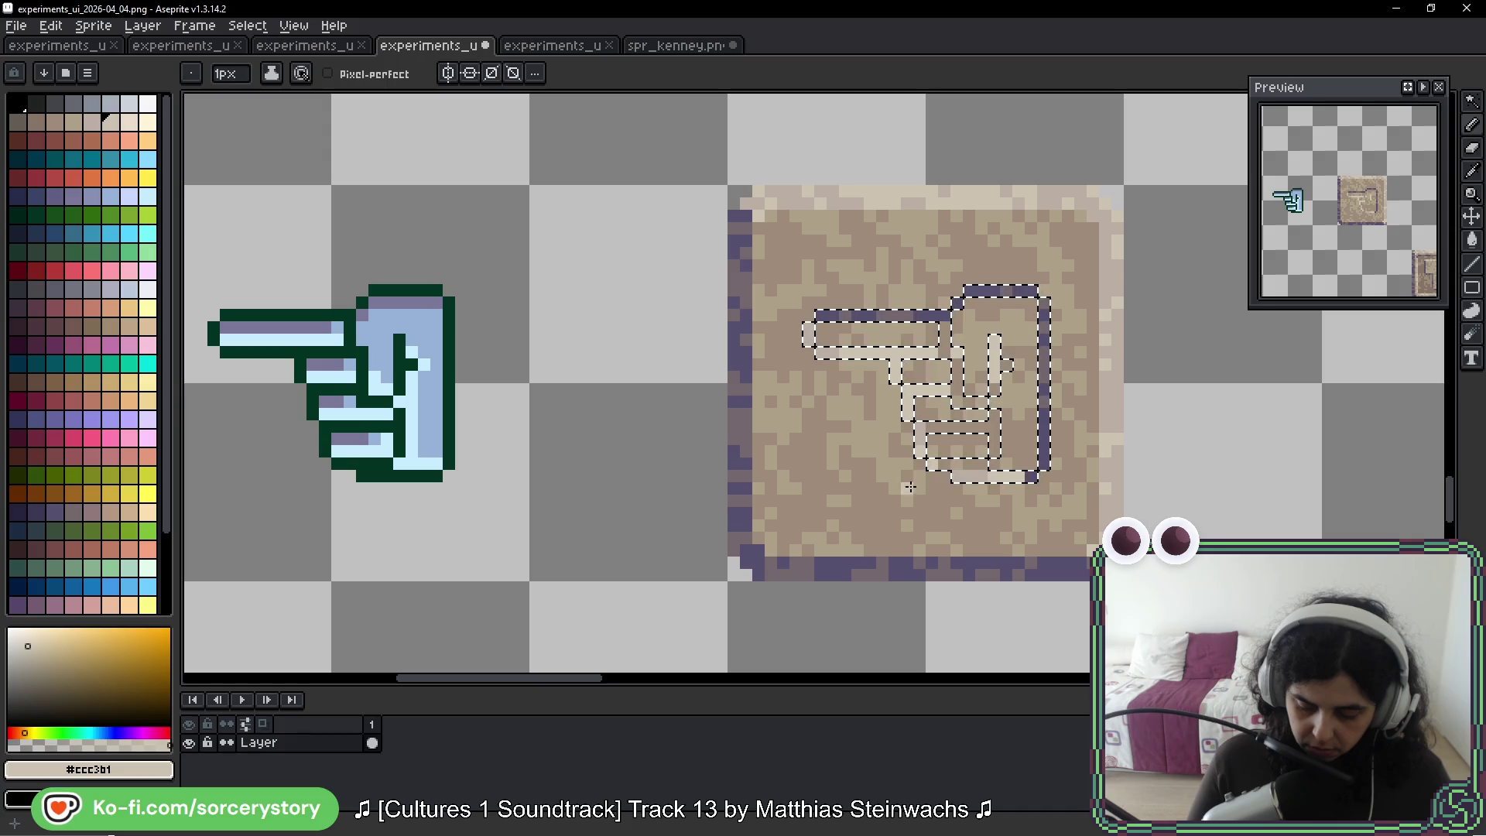
Zoom in on the finger details and eyedrop the sand tone #bbaf94 from the tile
scroll(1064, 475, "up", 5)
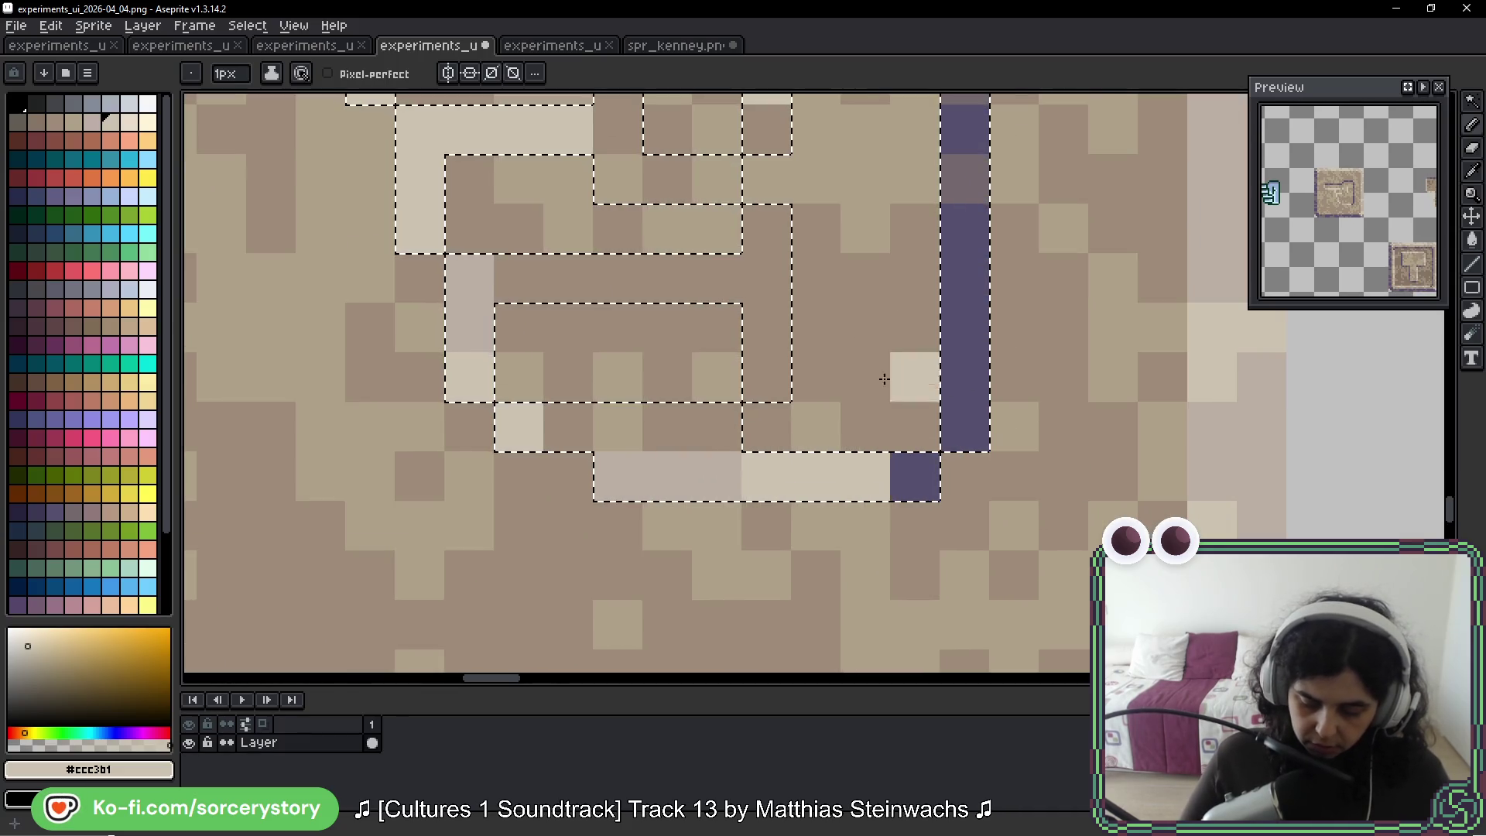
left_click_drag(855, 214, 880, 256)
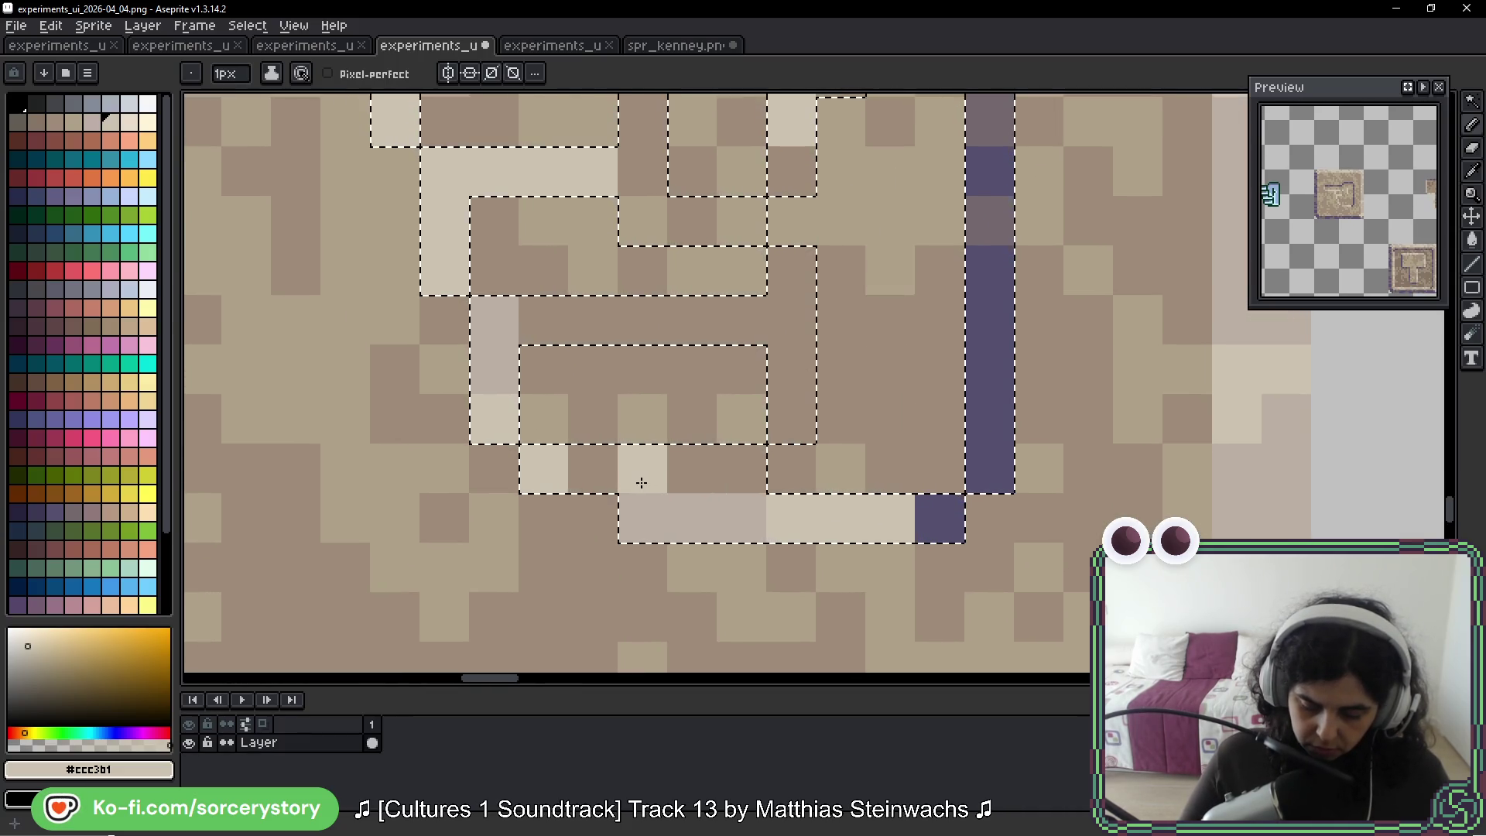
scroll(638, 464, "down", 1)
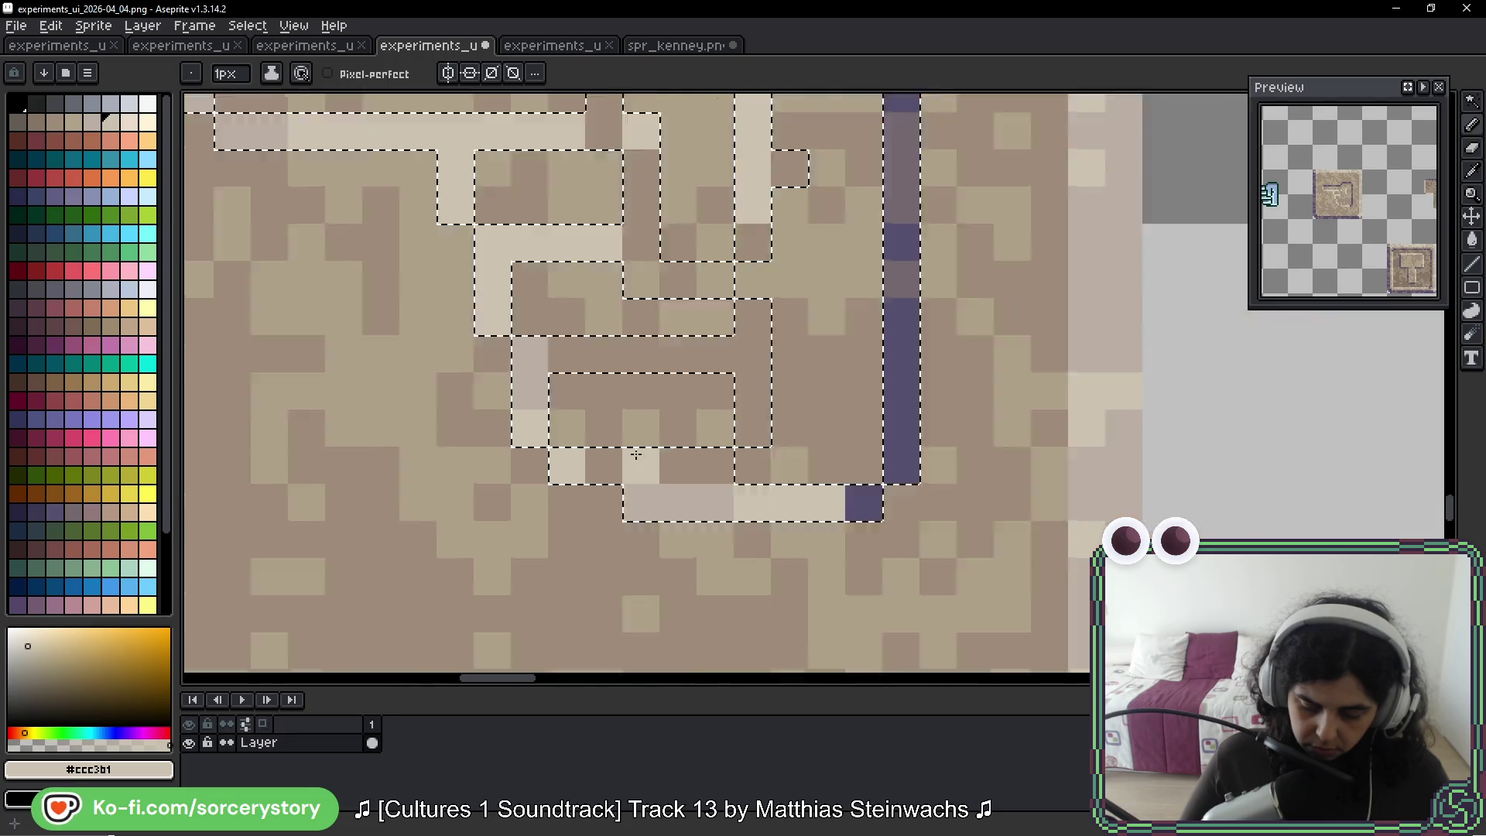
scroll(636, 454, "down", 6)
scroll(719, 465, "up", 7)
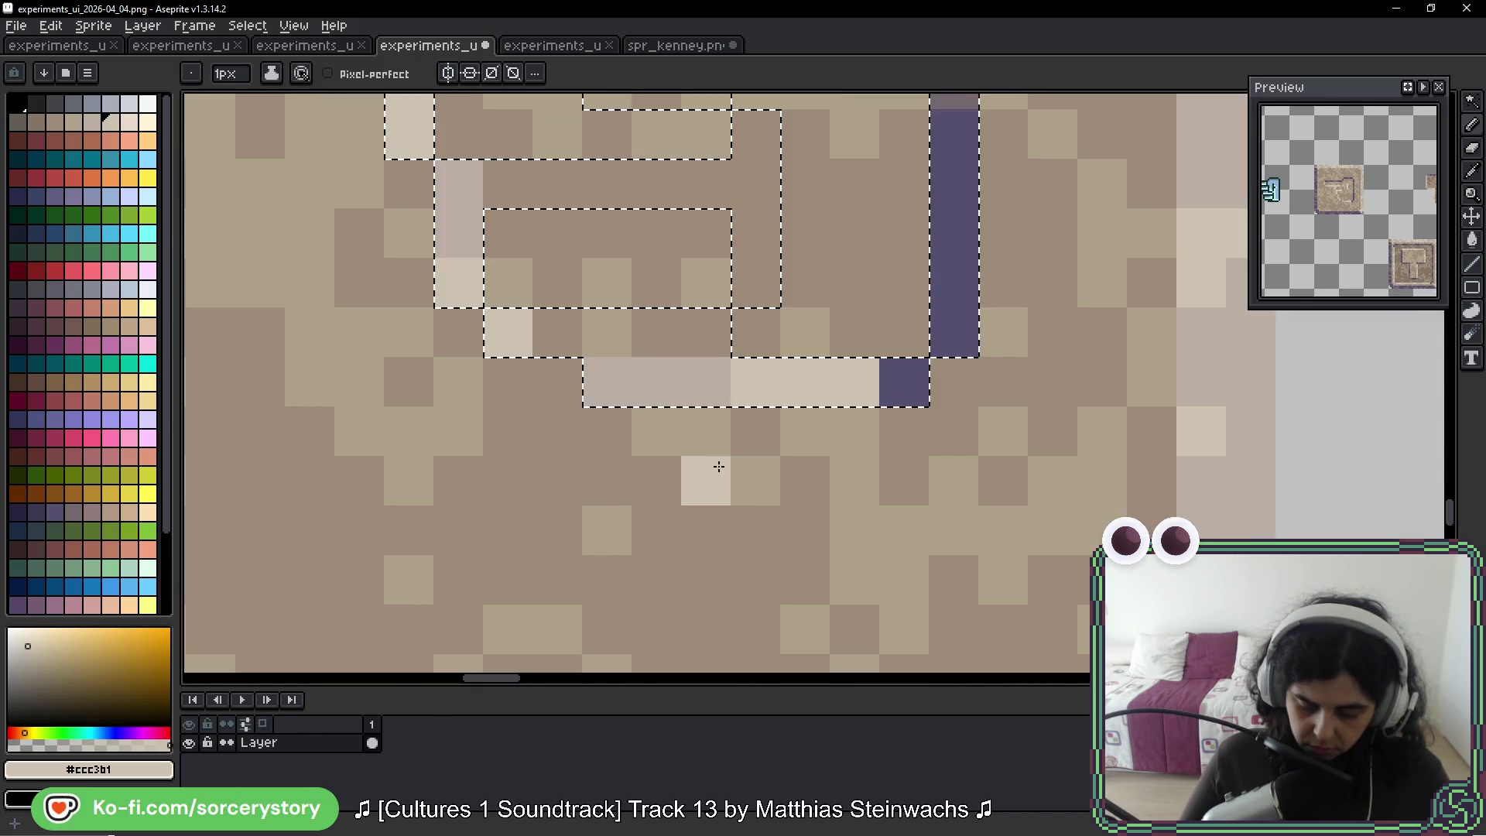
scroll(780, 418, "up", 5)
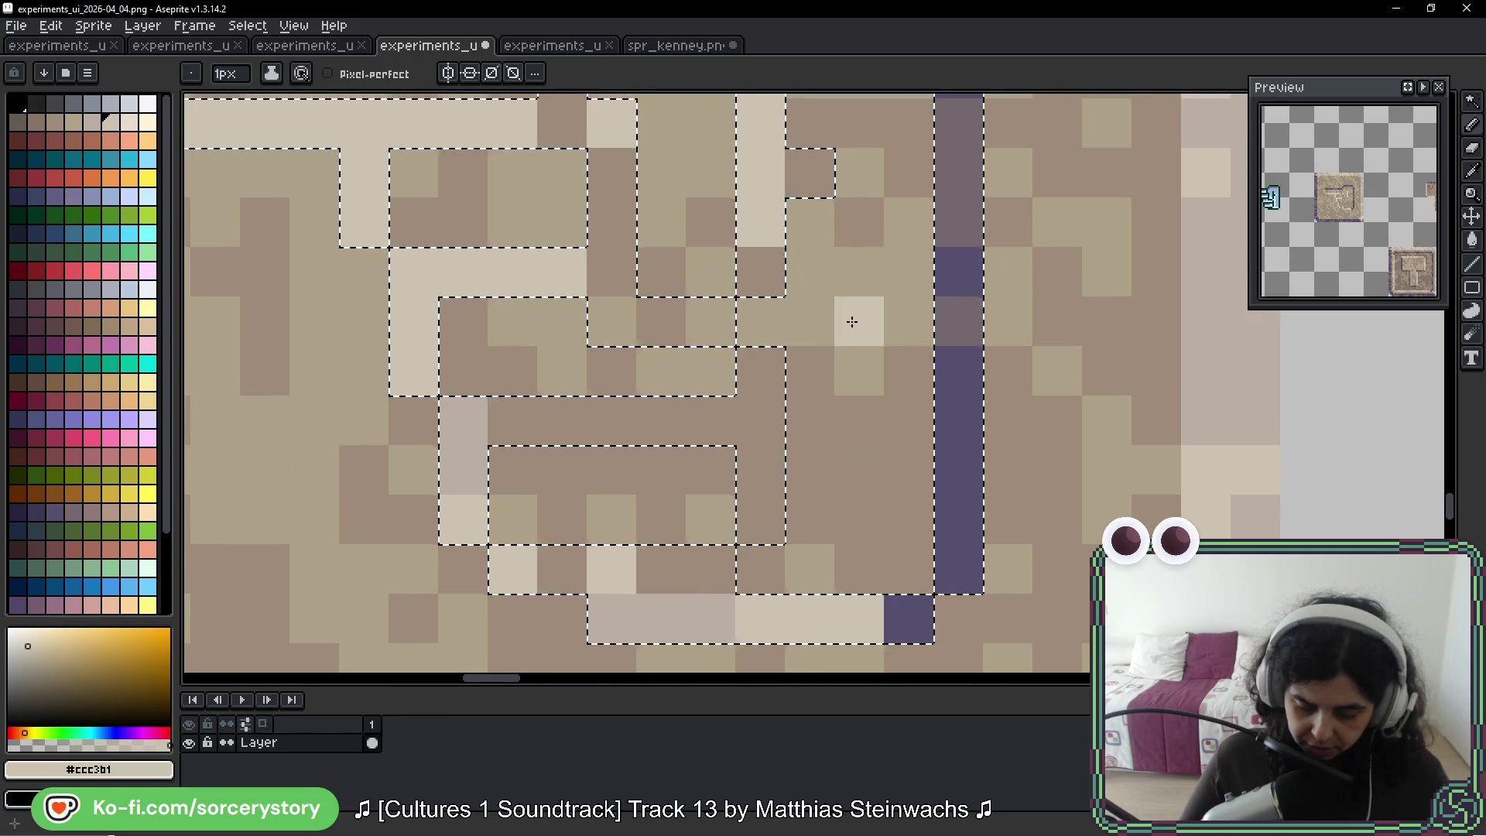
scroll(852, 321, "down", 2)
scroll(852, 309, "up", 1)
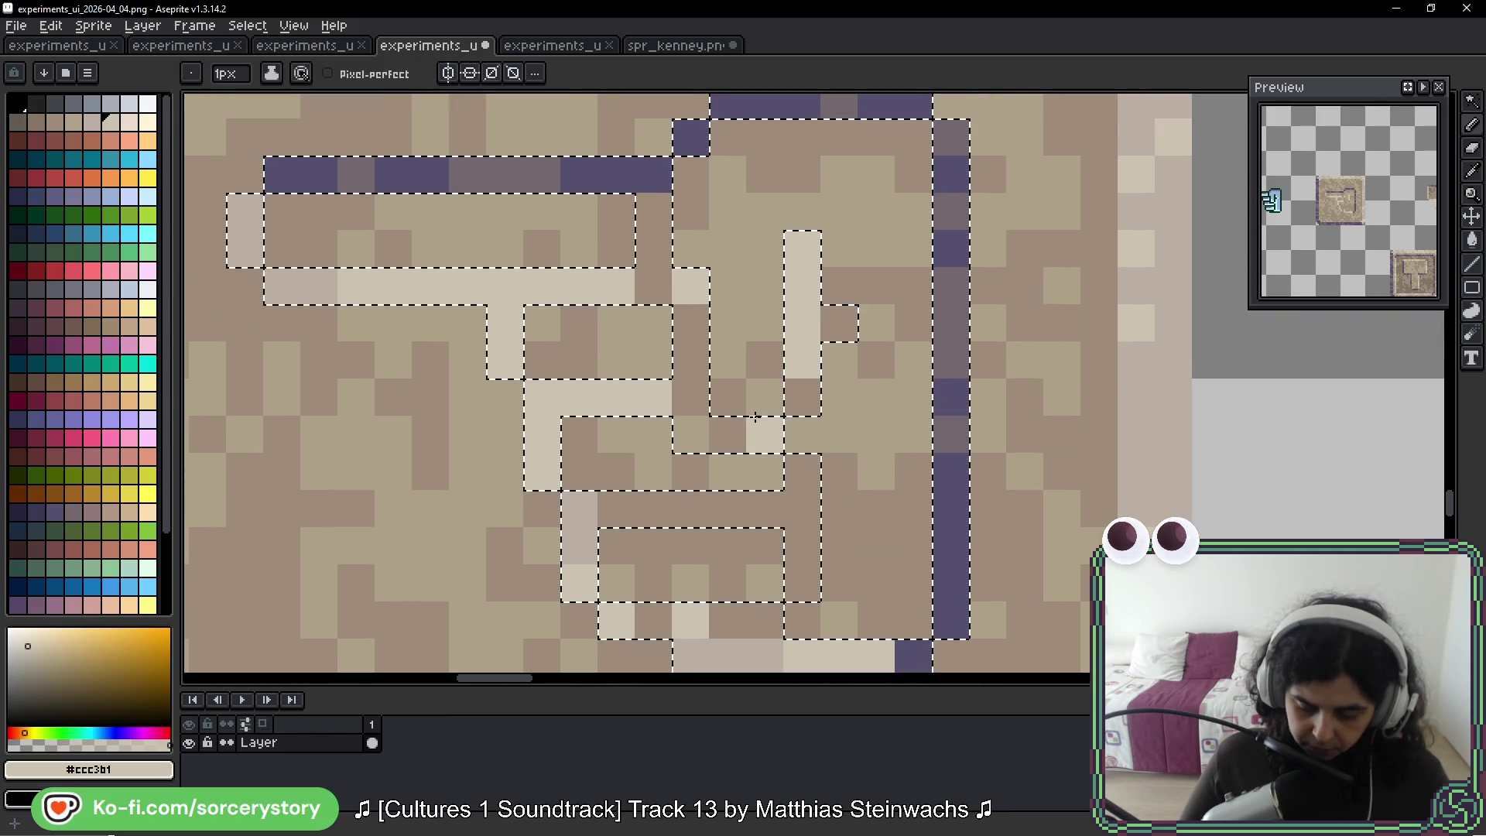
scroll(990, 372, "down", 2)
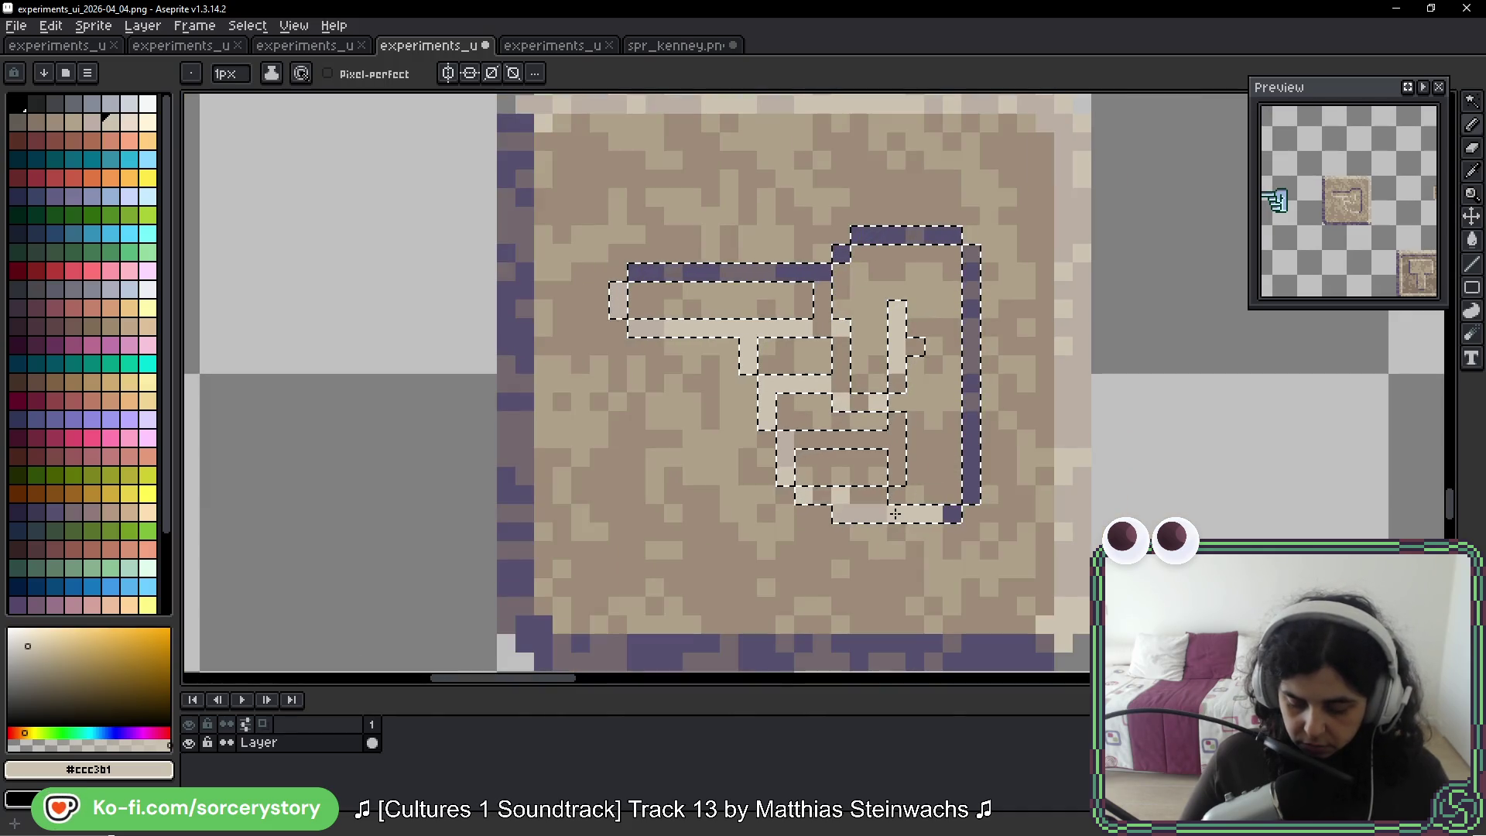
key("i")
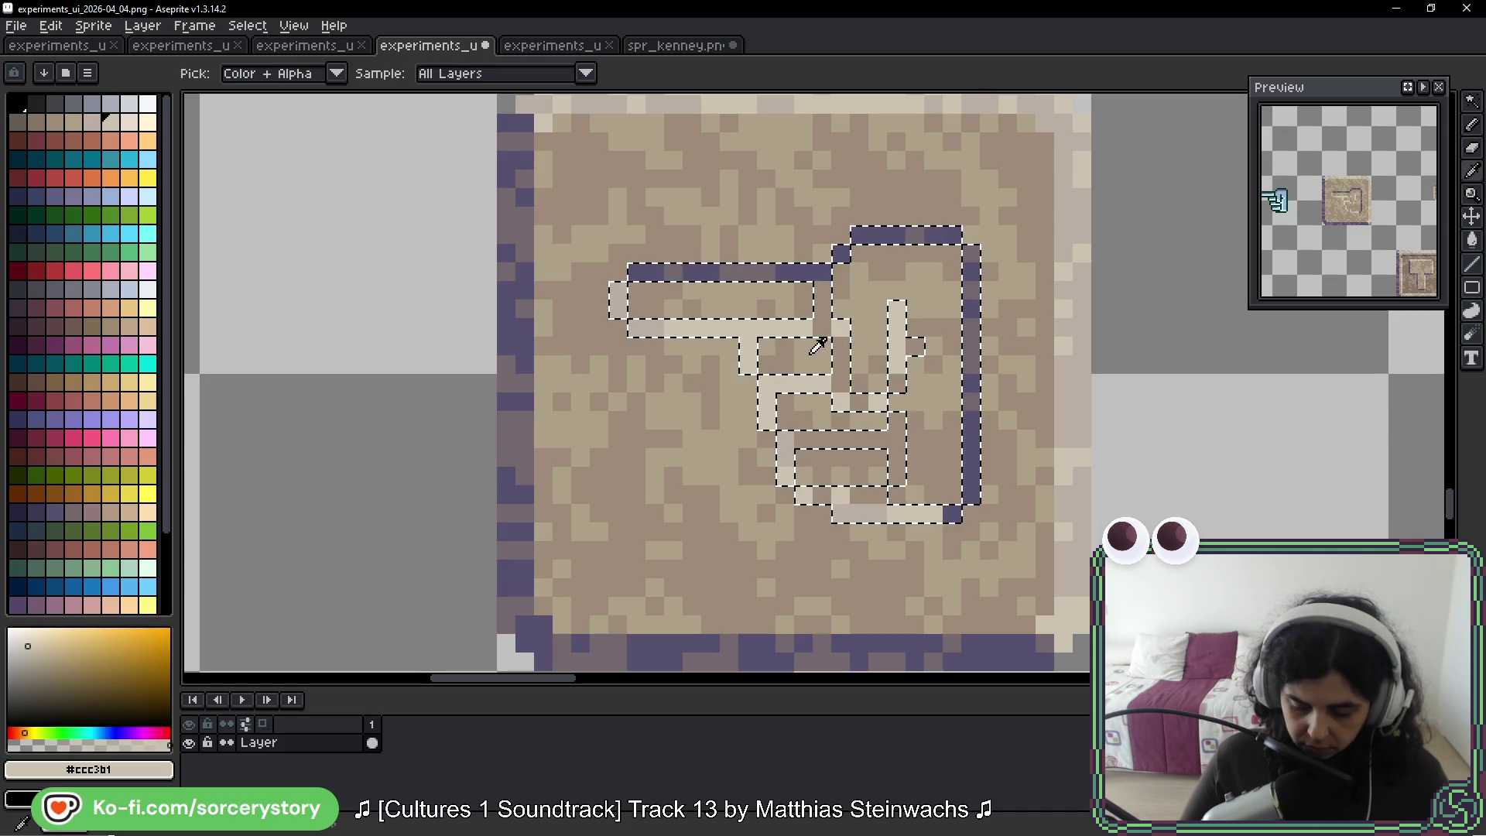
left_click(792, 462)
key("b")
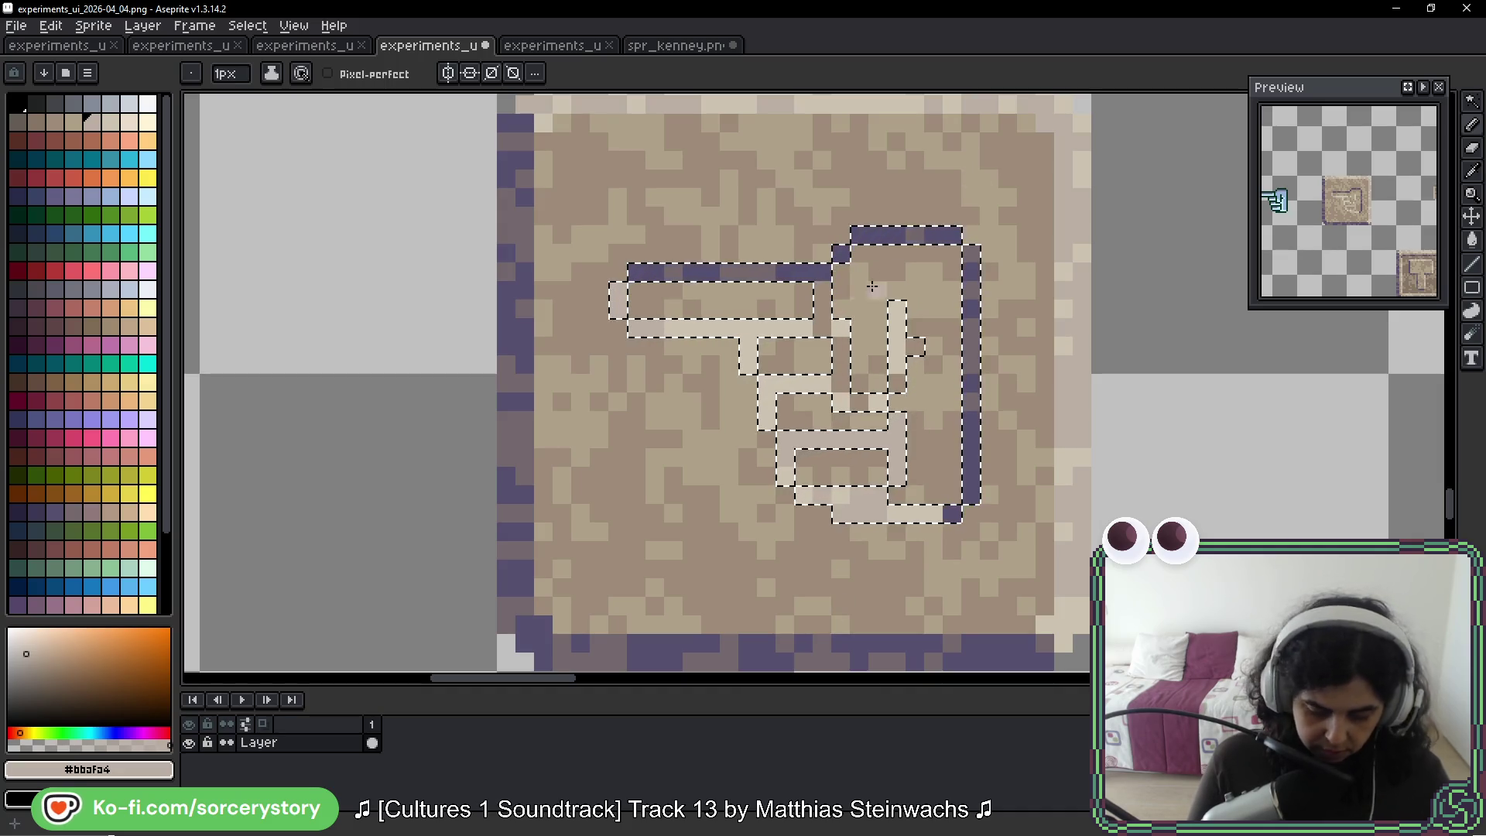
Deselect with Ctrl+D, zoom out to review the tiles, then zoom back in on the hand tile
key("g")
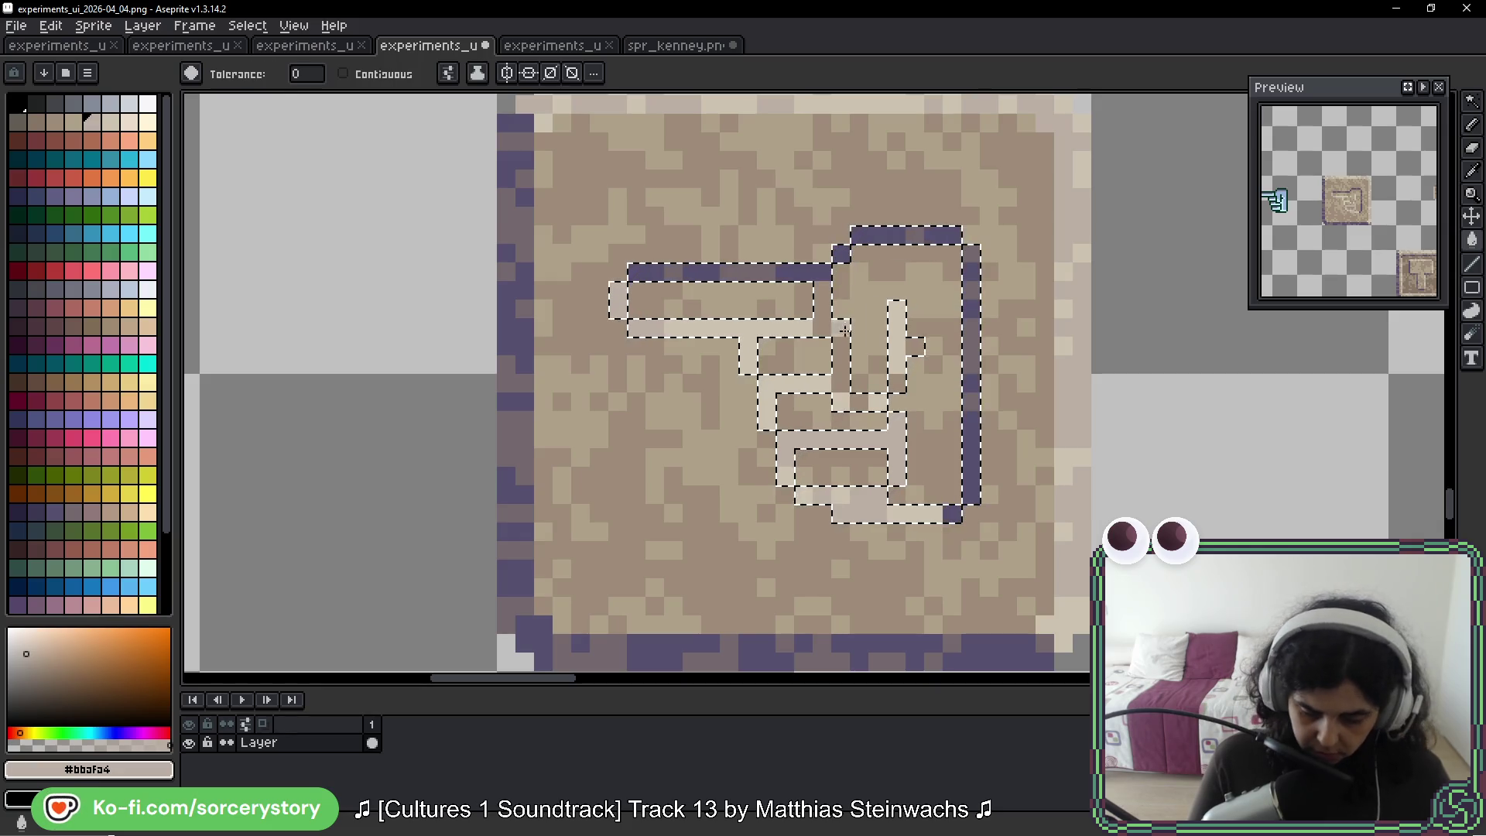
key("ctrl+d")
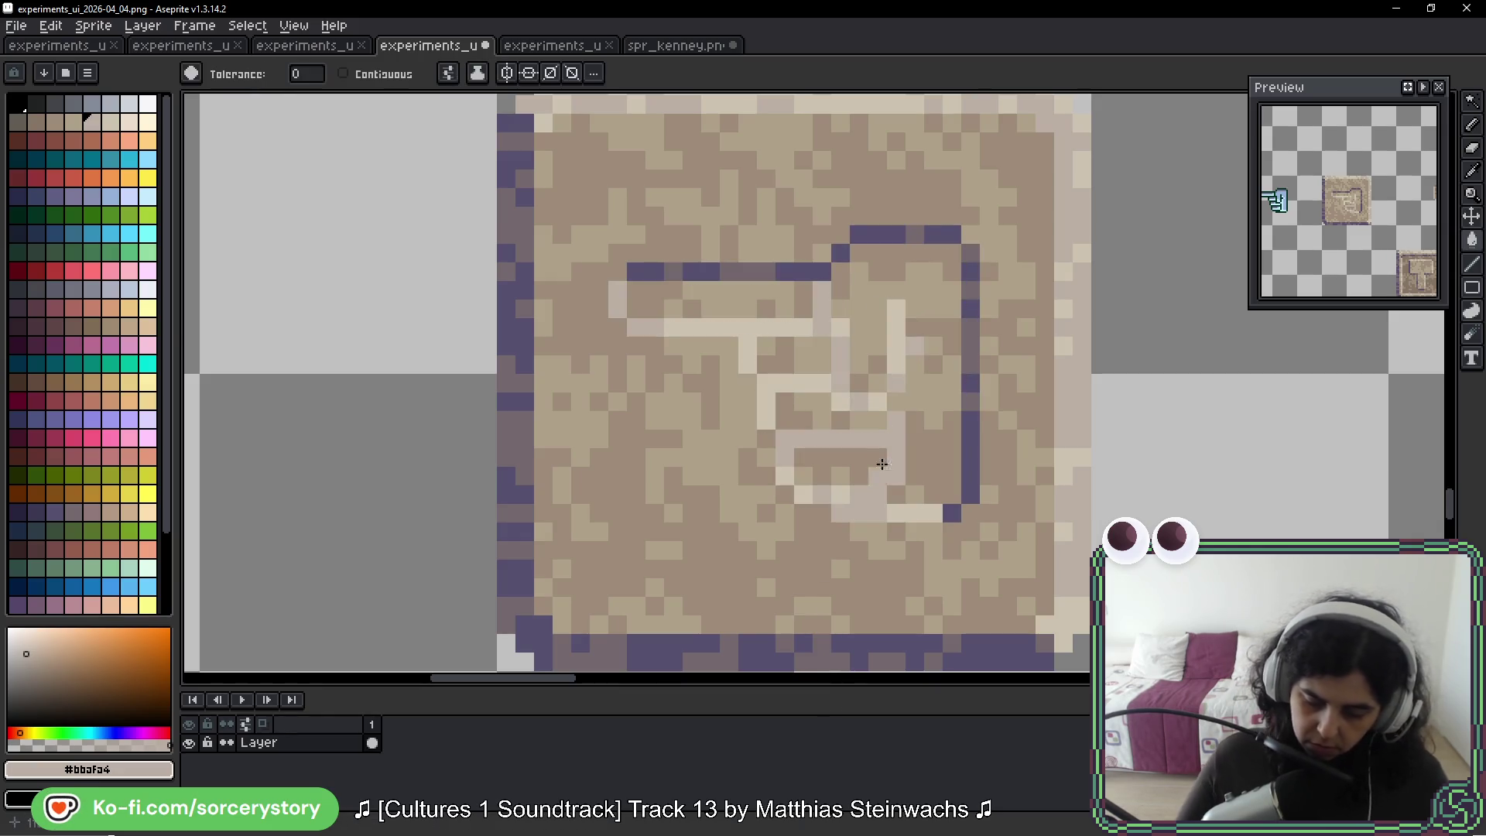
scroll(943, 425, "down", 3)
scroll(943, 424, "down", 2)
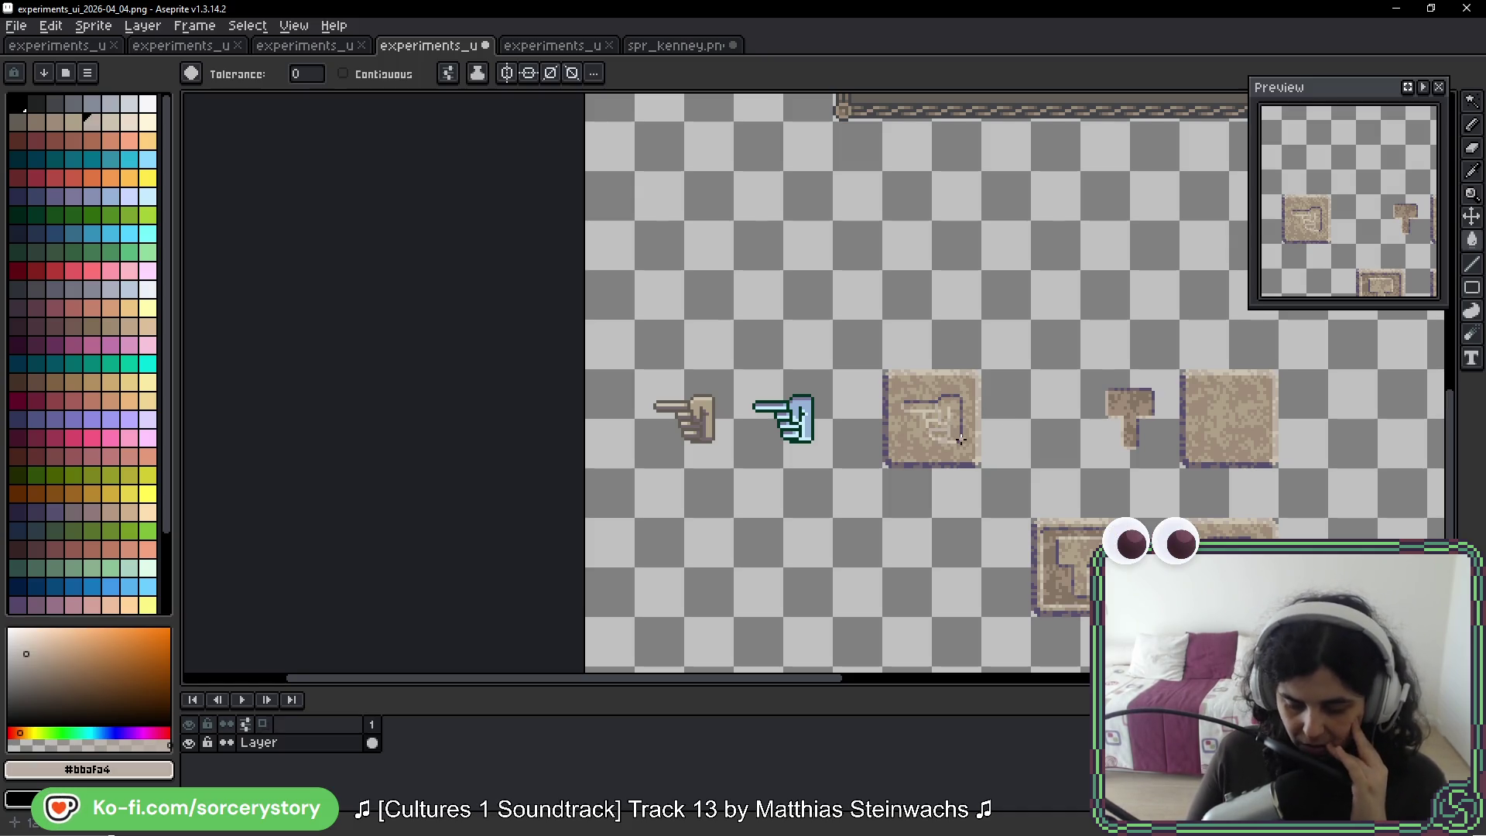
scroll(960, 440, "up", 3)
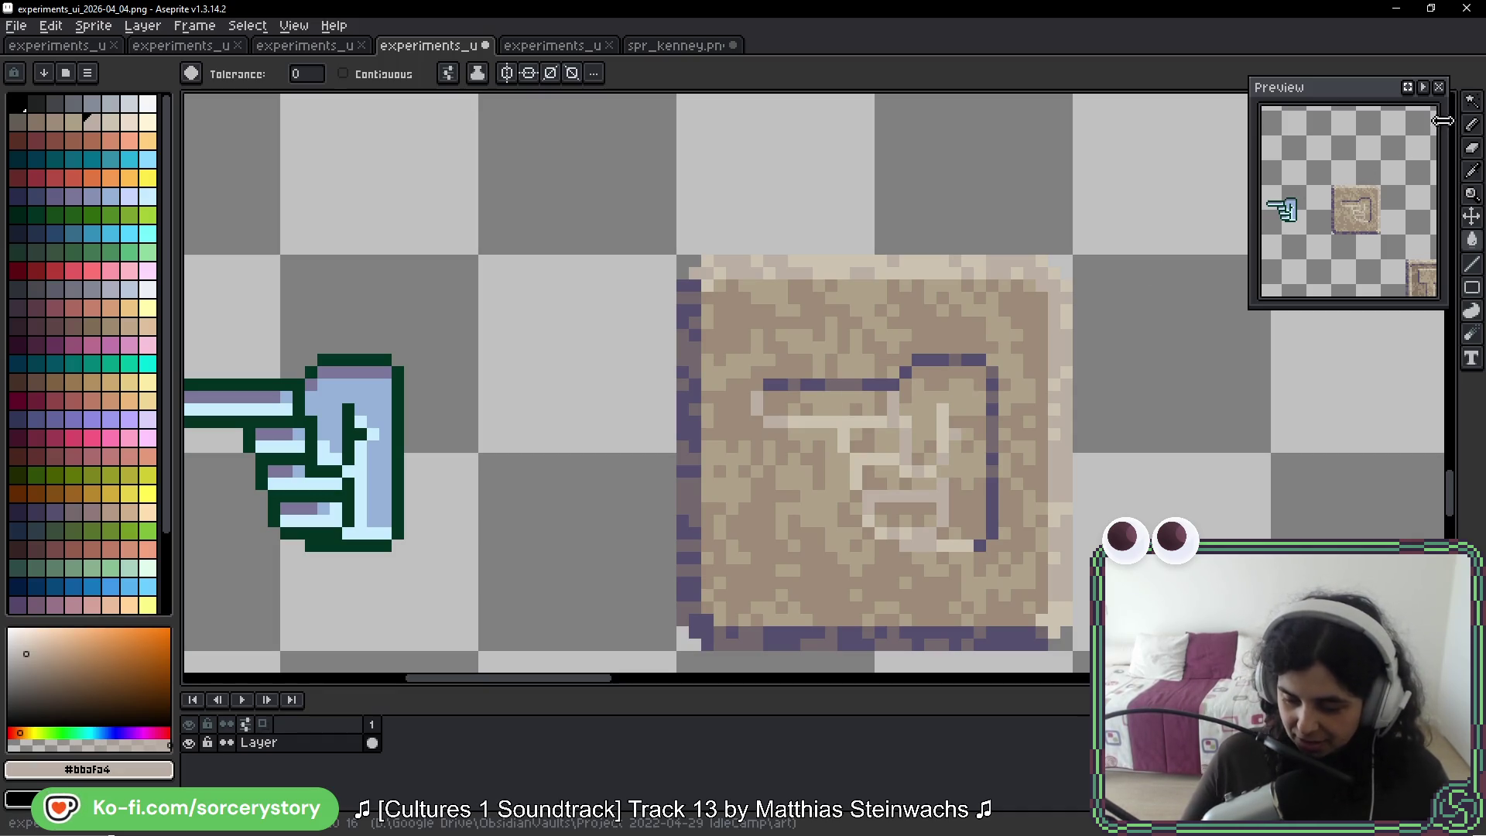
Marquee the carved hand's finger area and a small strip below the fingers
left_click(1466, 106)
left_click(1355, 101)
scroll(921, 383, "up", 2)
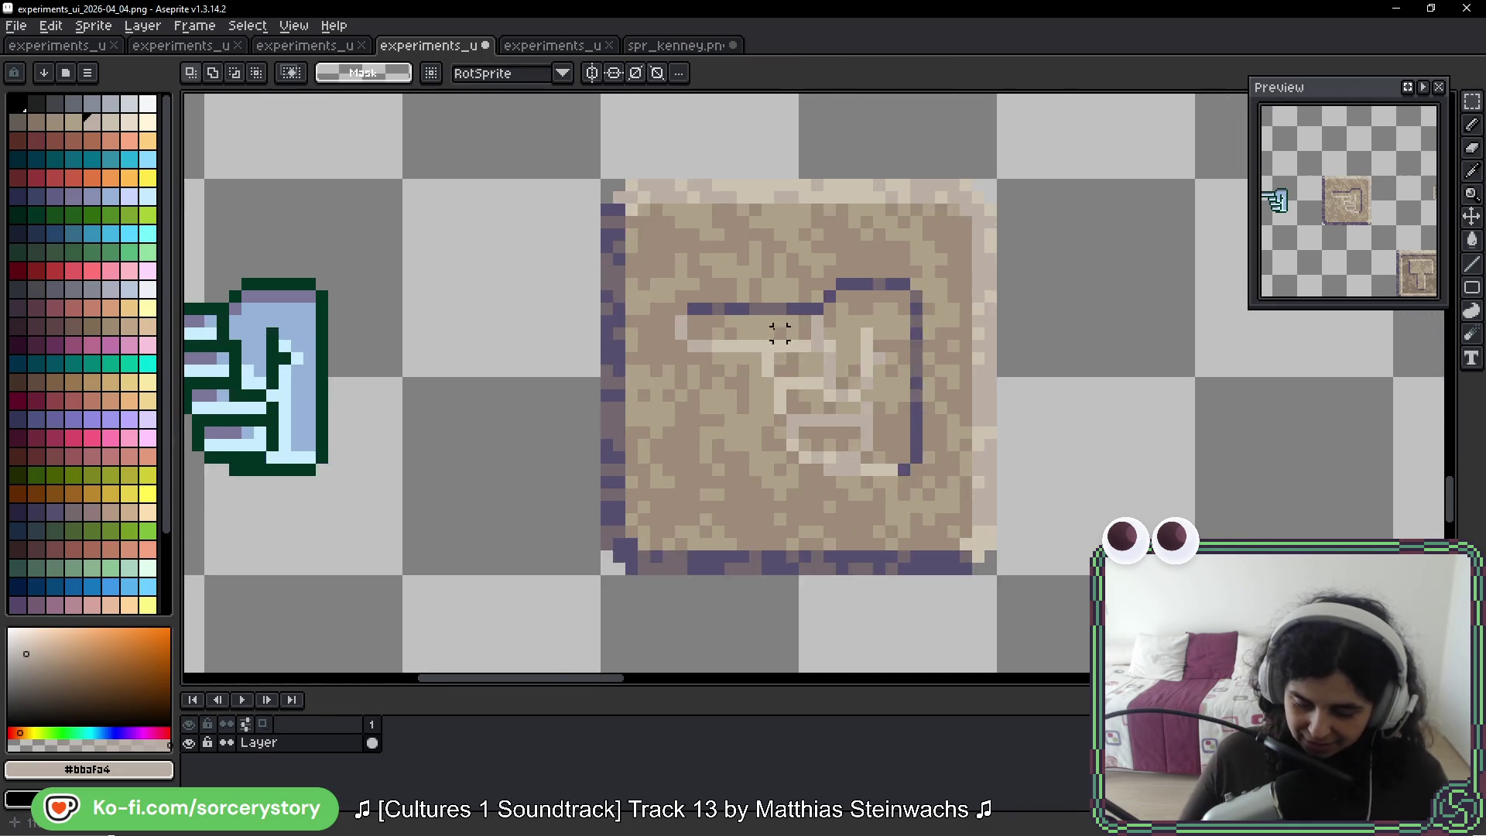
left_click_drag(906, 382, 875, 196)
mouse_move(900, 145)
left_mouse_down()
mouse_move(789, 430)
mouse_move(825, 469)
mouse_move(499, 461)
mouse_move(818, 465)
mouse_move(703, 448)
left_mouse_up()
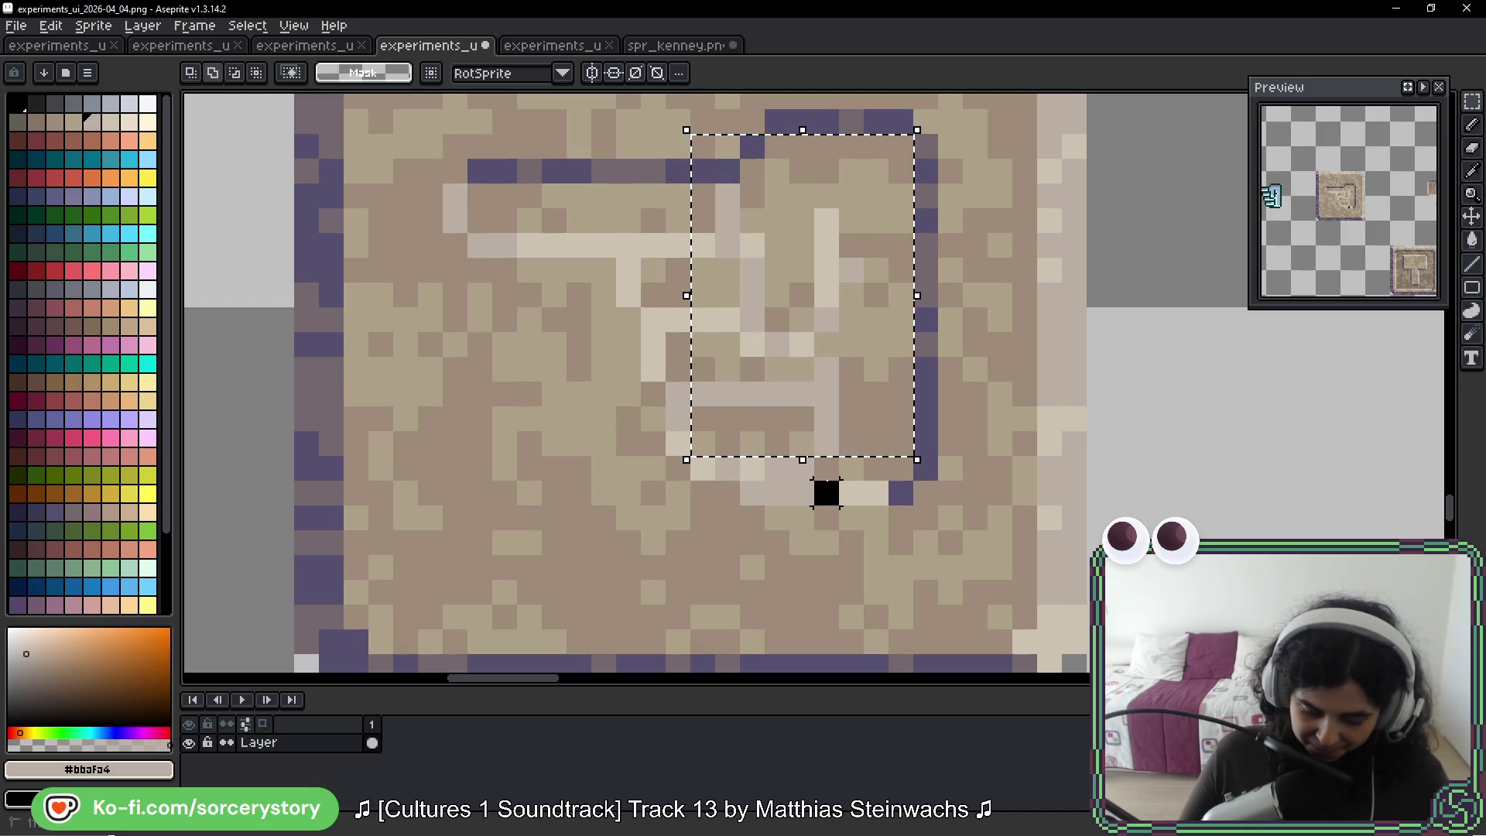
left_click_drag(822, 475, 910, 455)
Switch to the Magic Wand at tolerance 0 and pan toward the hand sprites
scroll(788, 418, "down", 3)
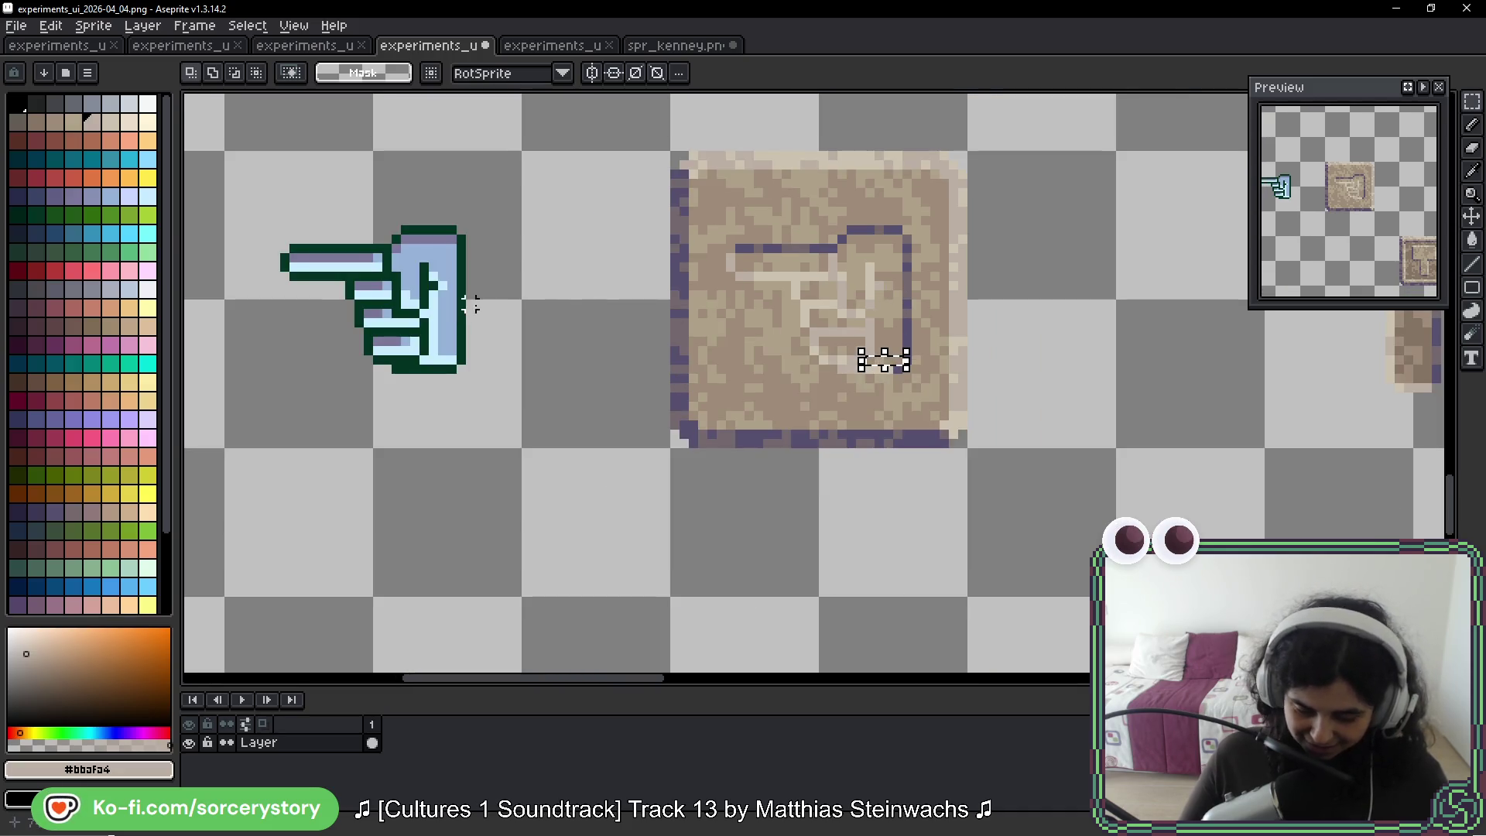
scroll(787, 418, "left", 3)
key("w")
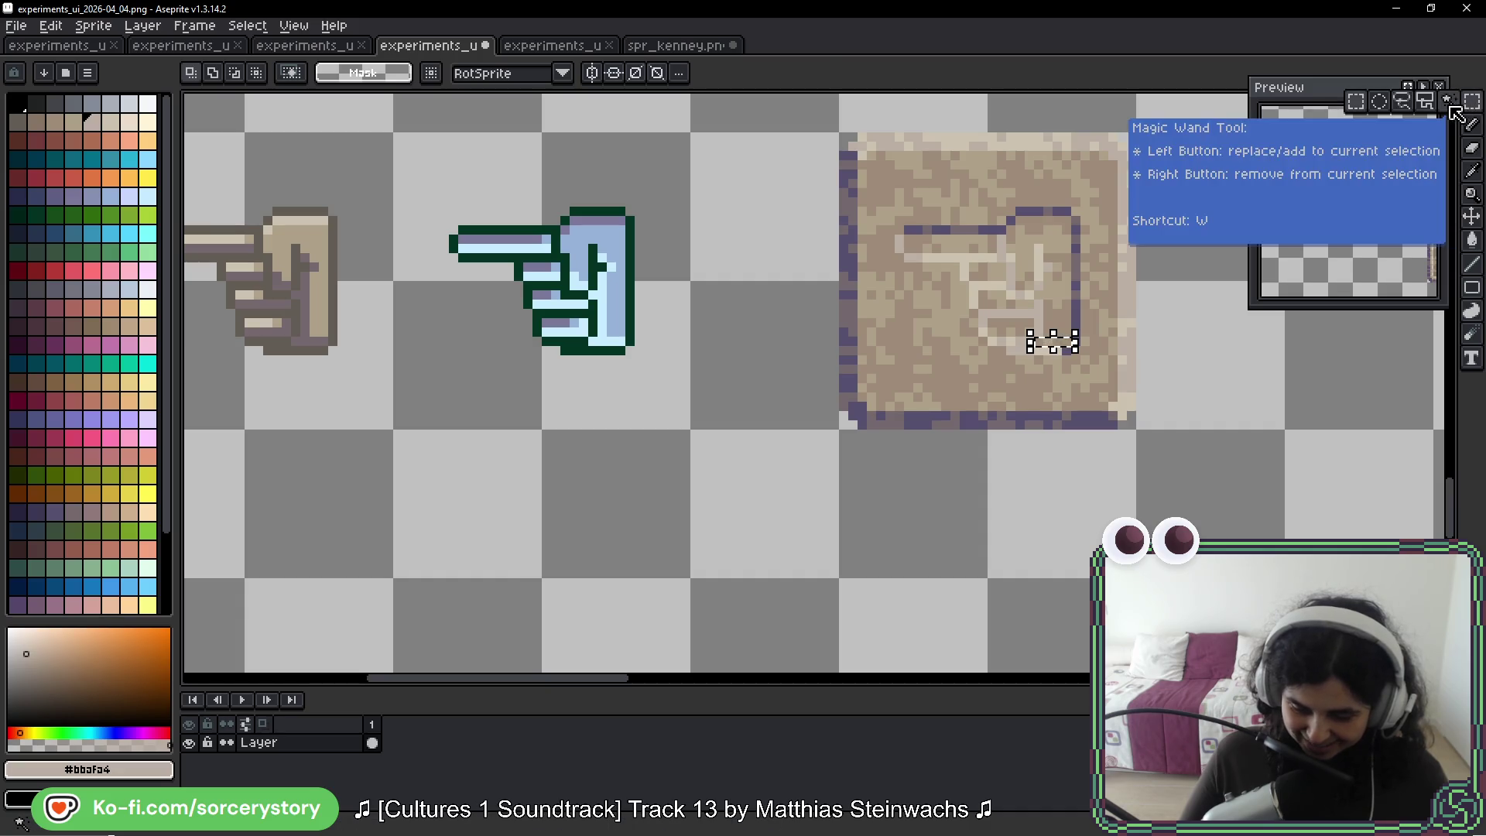
left_click_drag(1053, 340, 1098, 373)
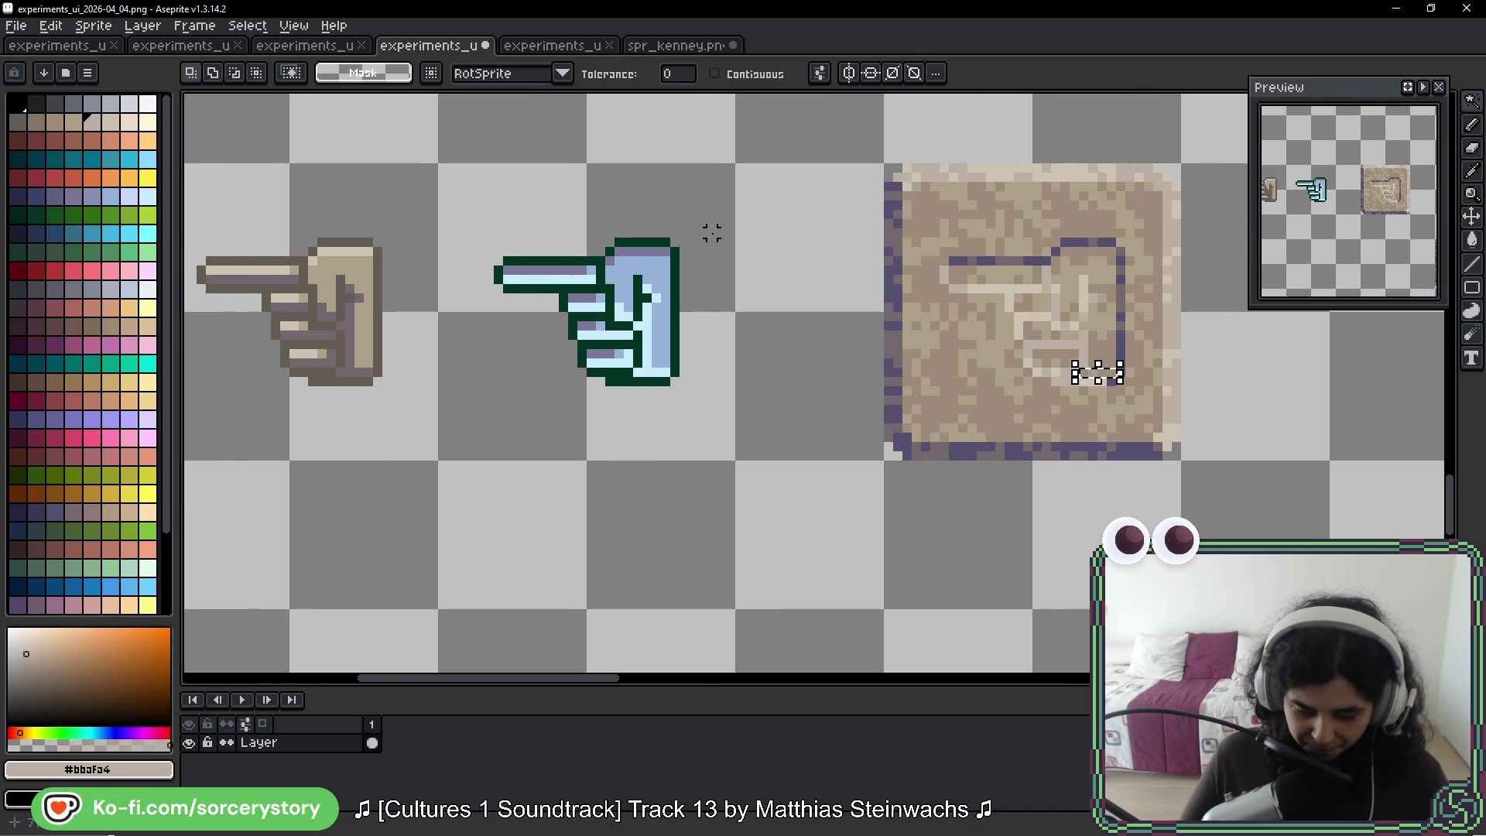
Marquee the square around the blue hand and dismiss the accidental Import Sprite Sheet dialog
mouse_move(1470, 101)
left_click(1355, 107)
left_click_drag(690, 225, 464, 441)
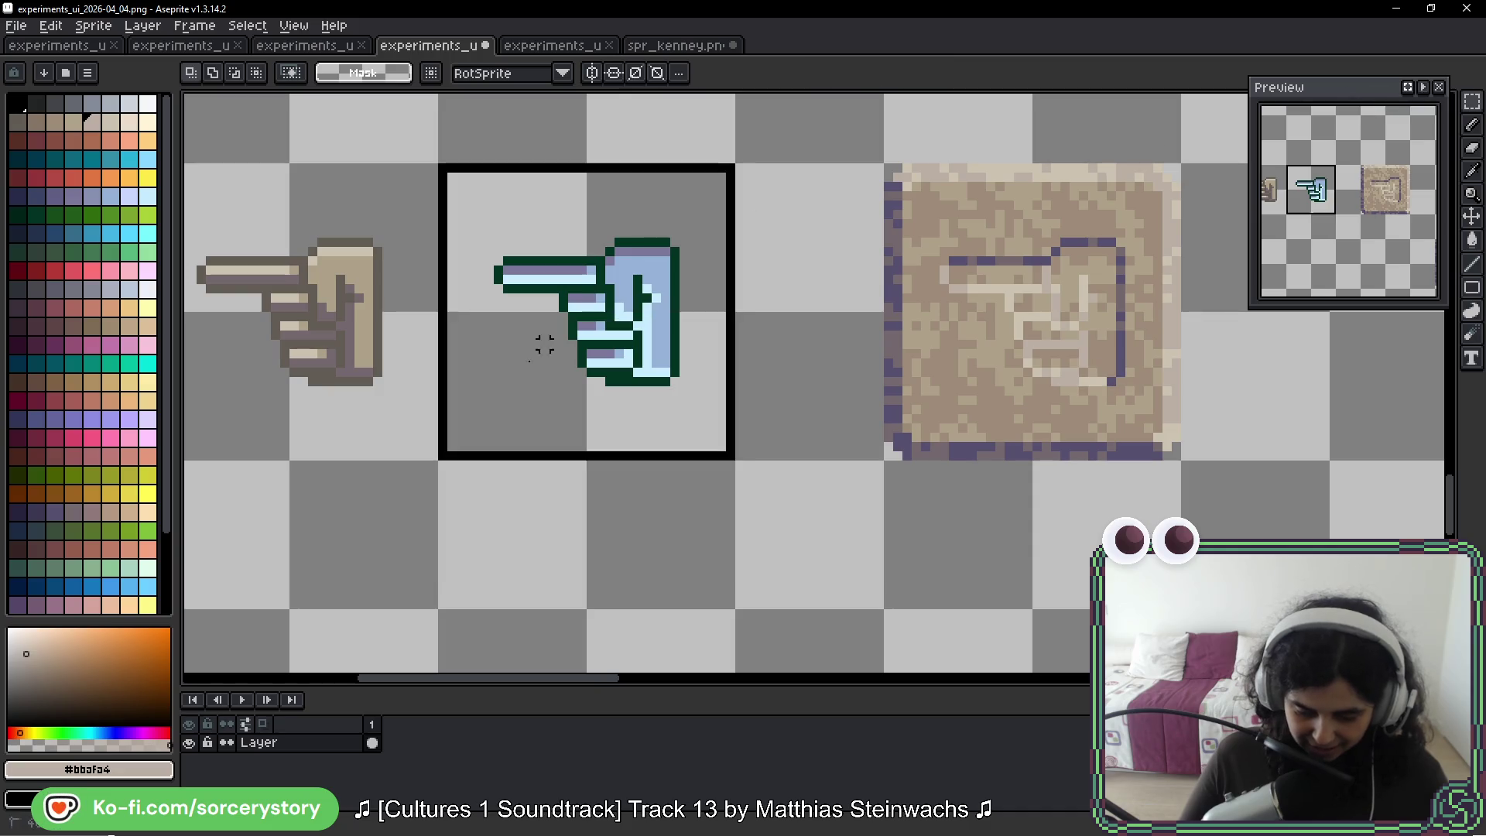
left_click(1452, 107)
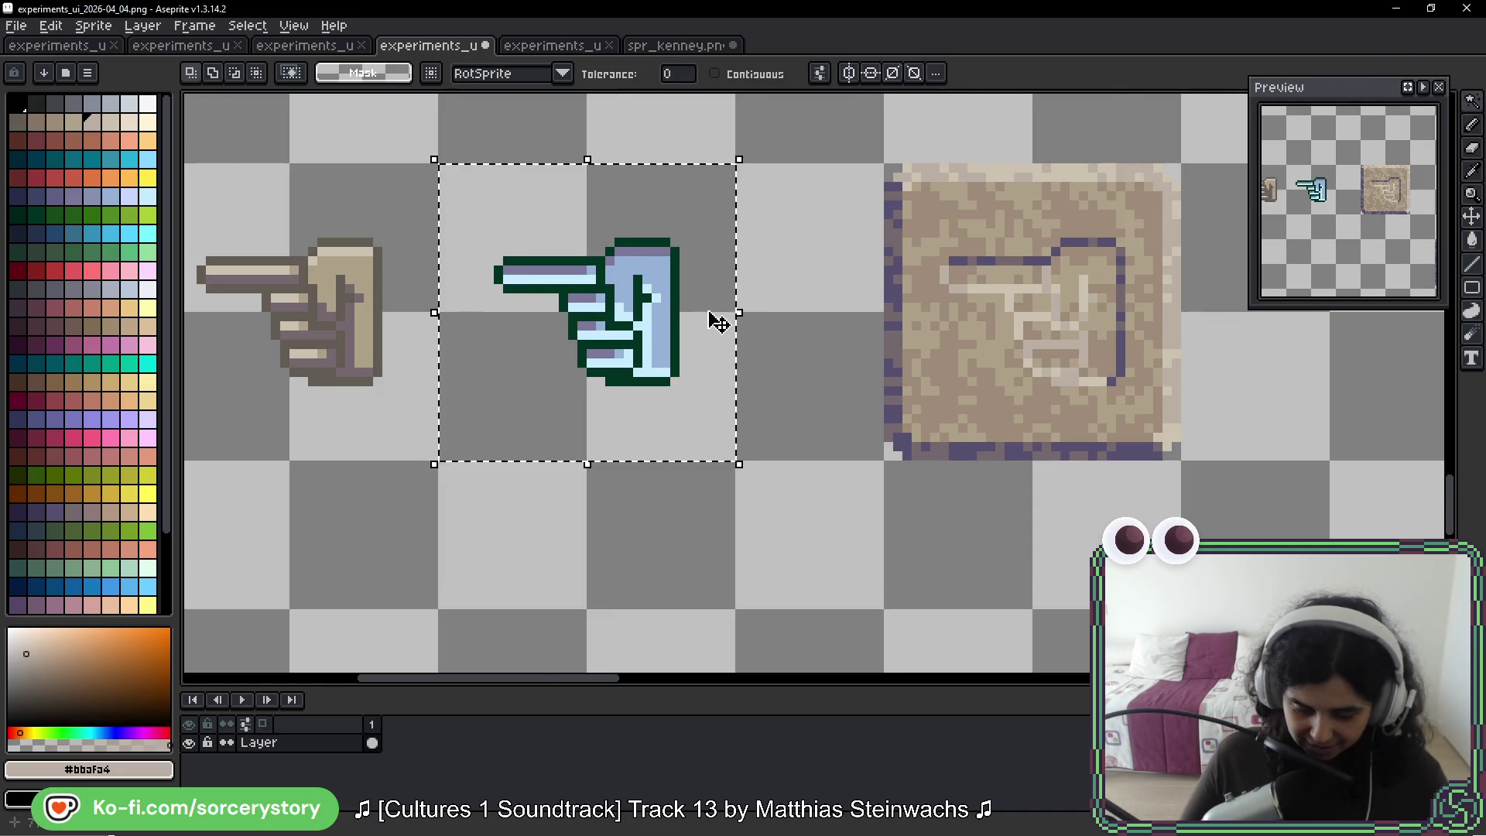
scroll(706, 313, "up", 1)
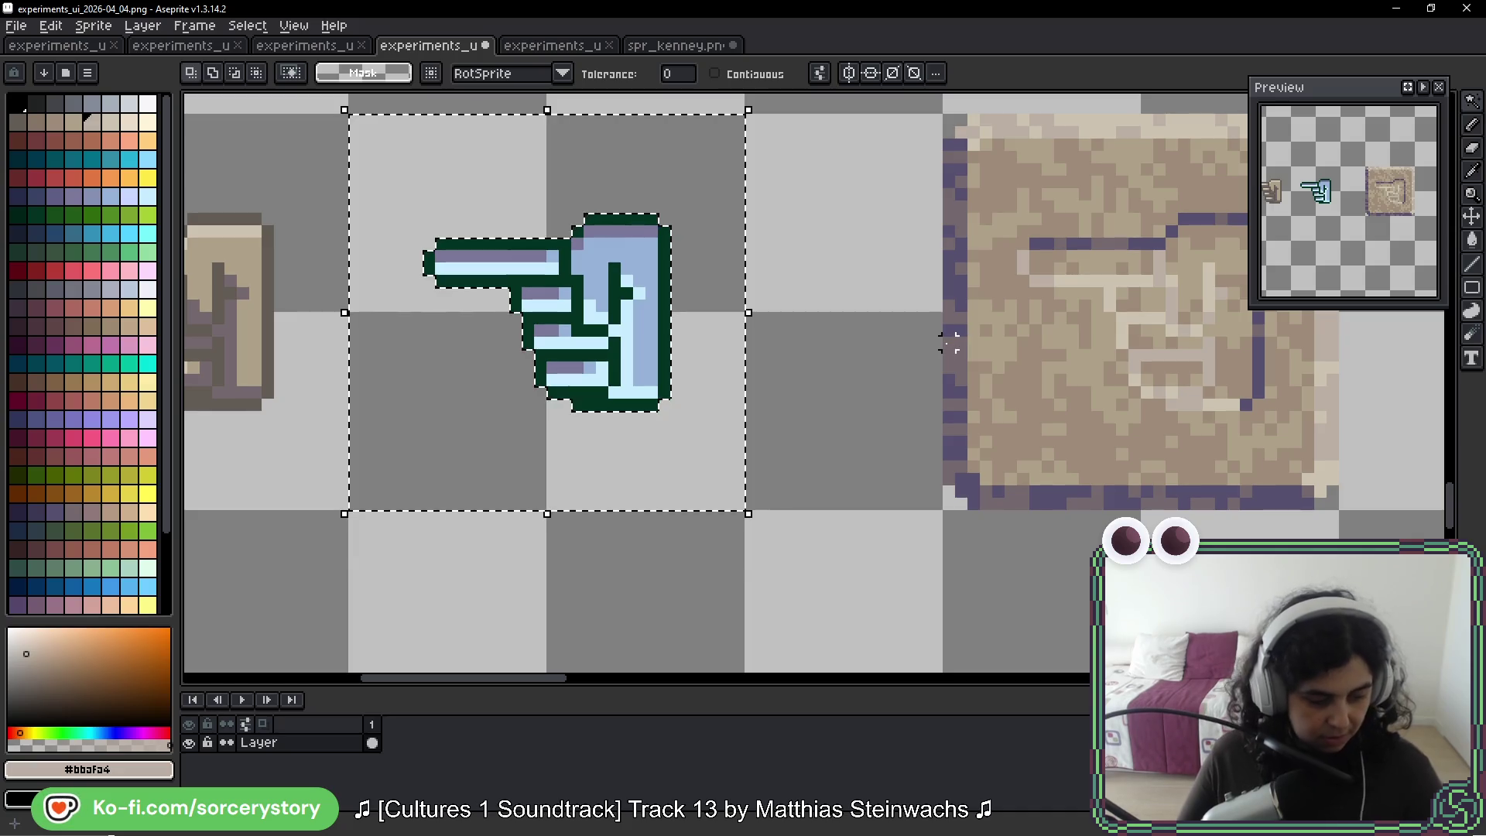
key("ctrl+i")
key("Escape")
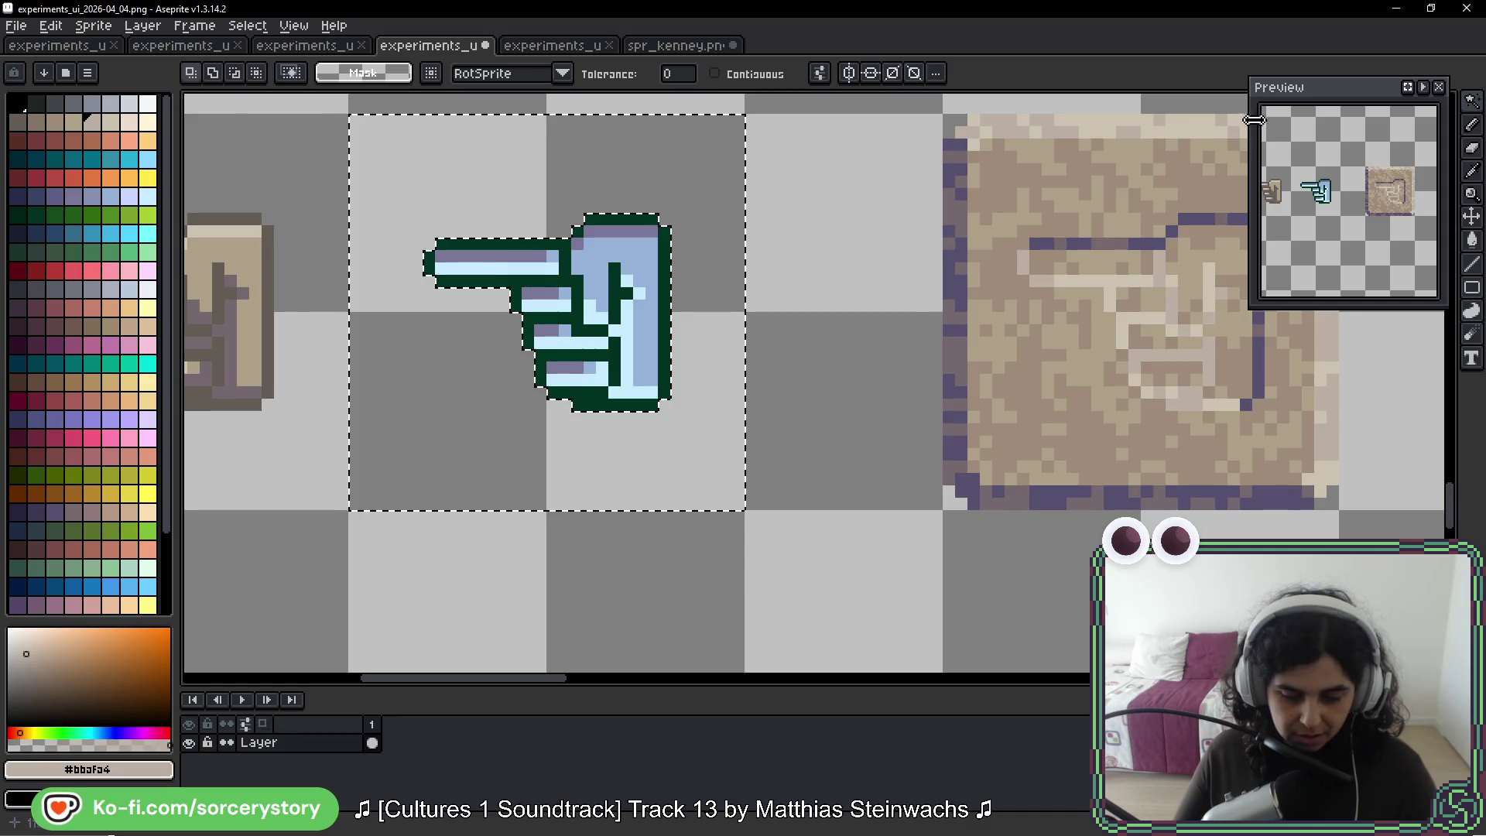
Clear the stray selection and box the tile-sized square around the blue hand
left_click(1463, 103)
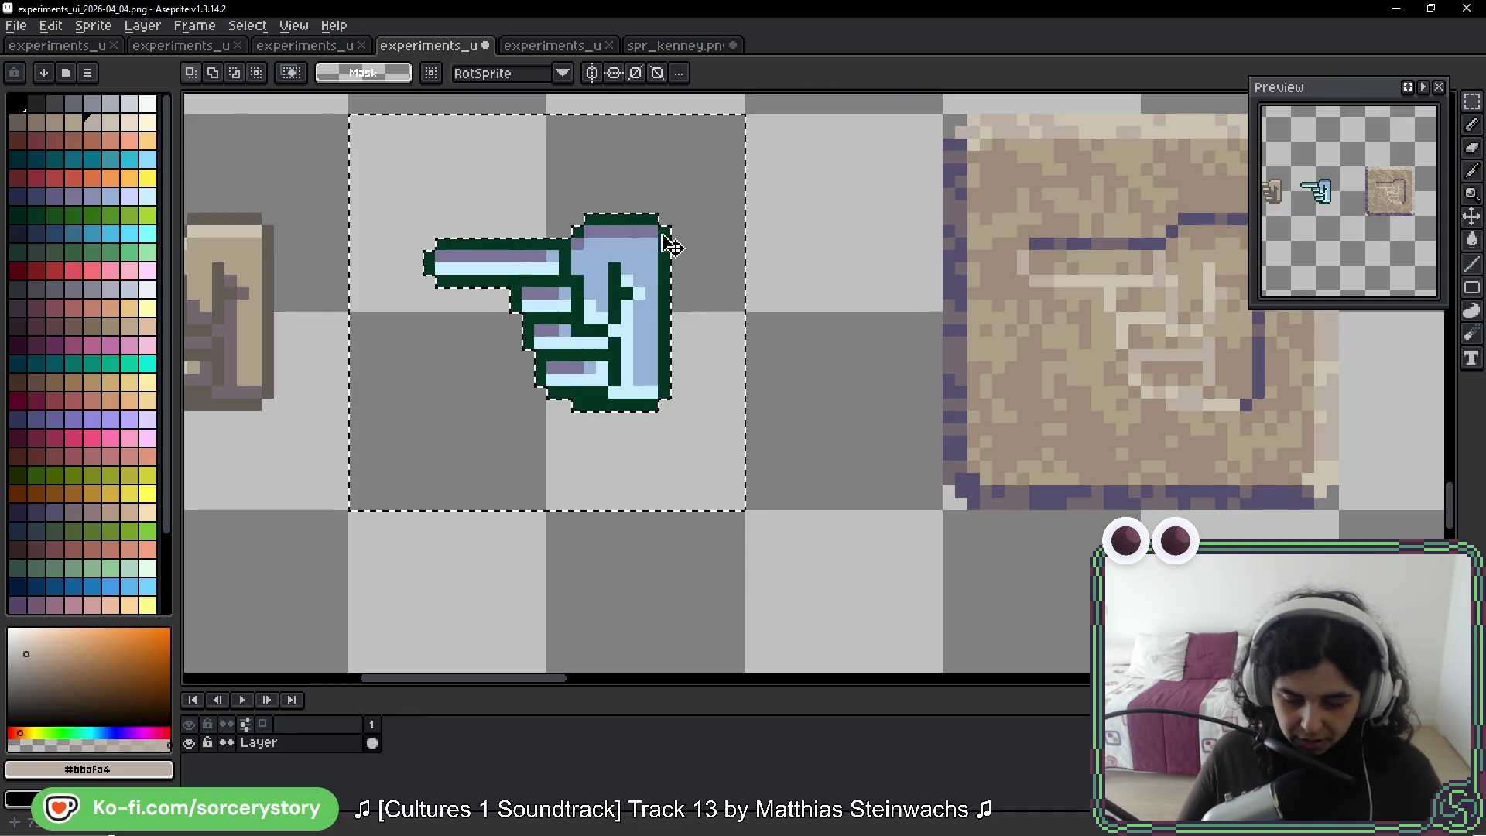
mouse_move(650, 132)
left_mouse_down()
mouse_move(1177, 154)
mouse_move(1219, 124)
left_mouse_up()
left_click(1221, 121)
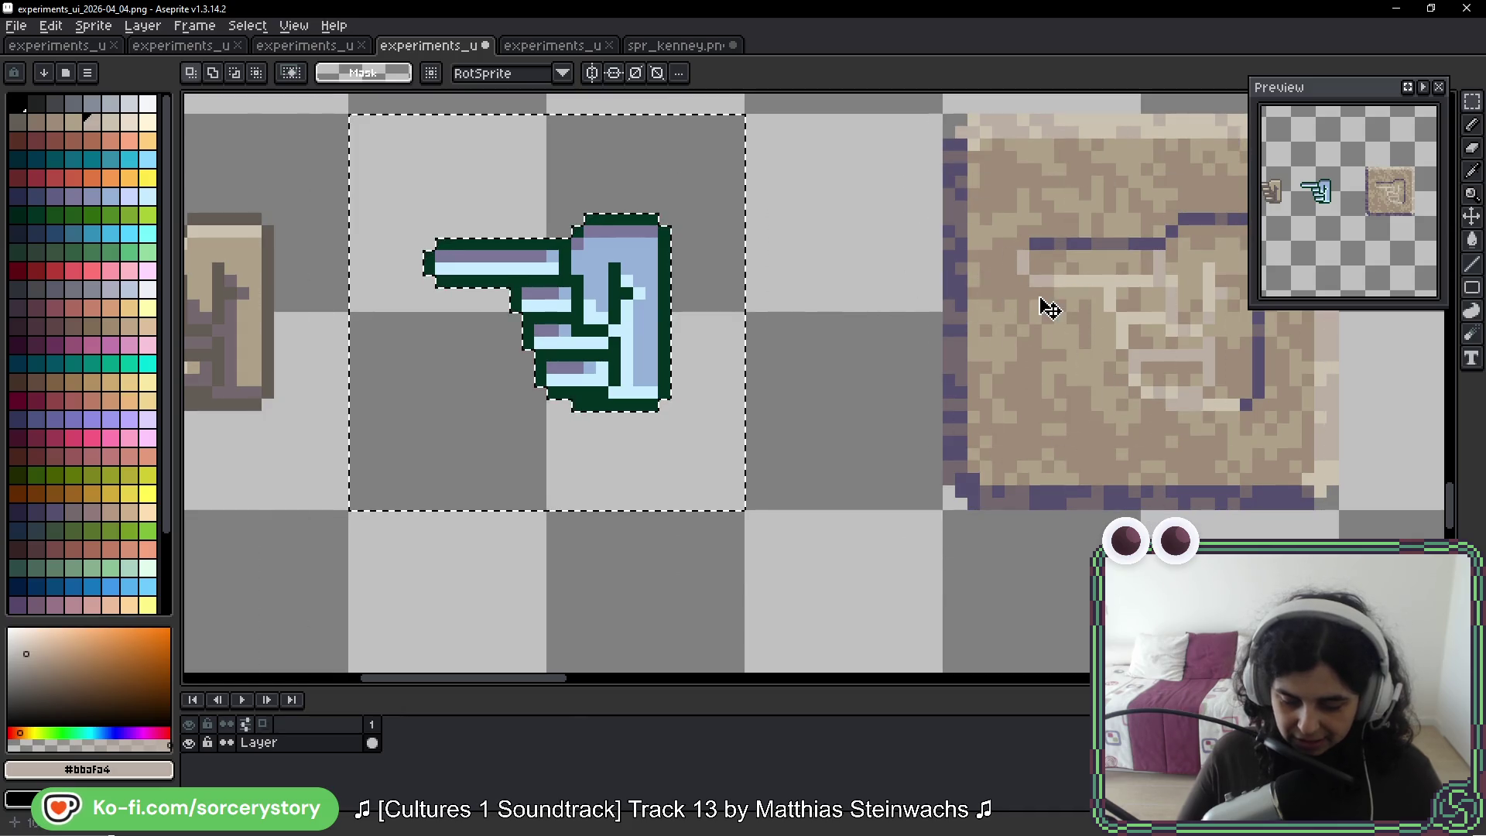
scroll(476, 255, "up", 1)
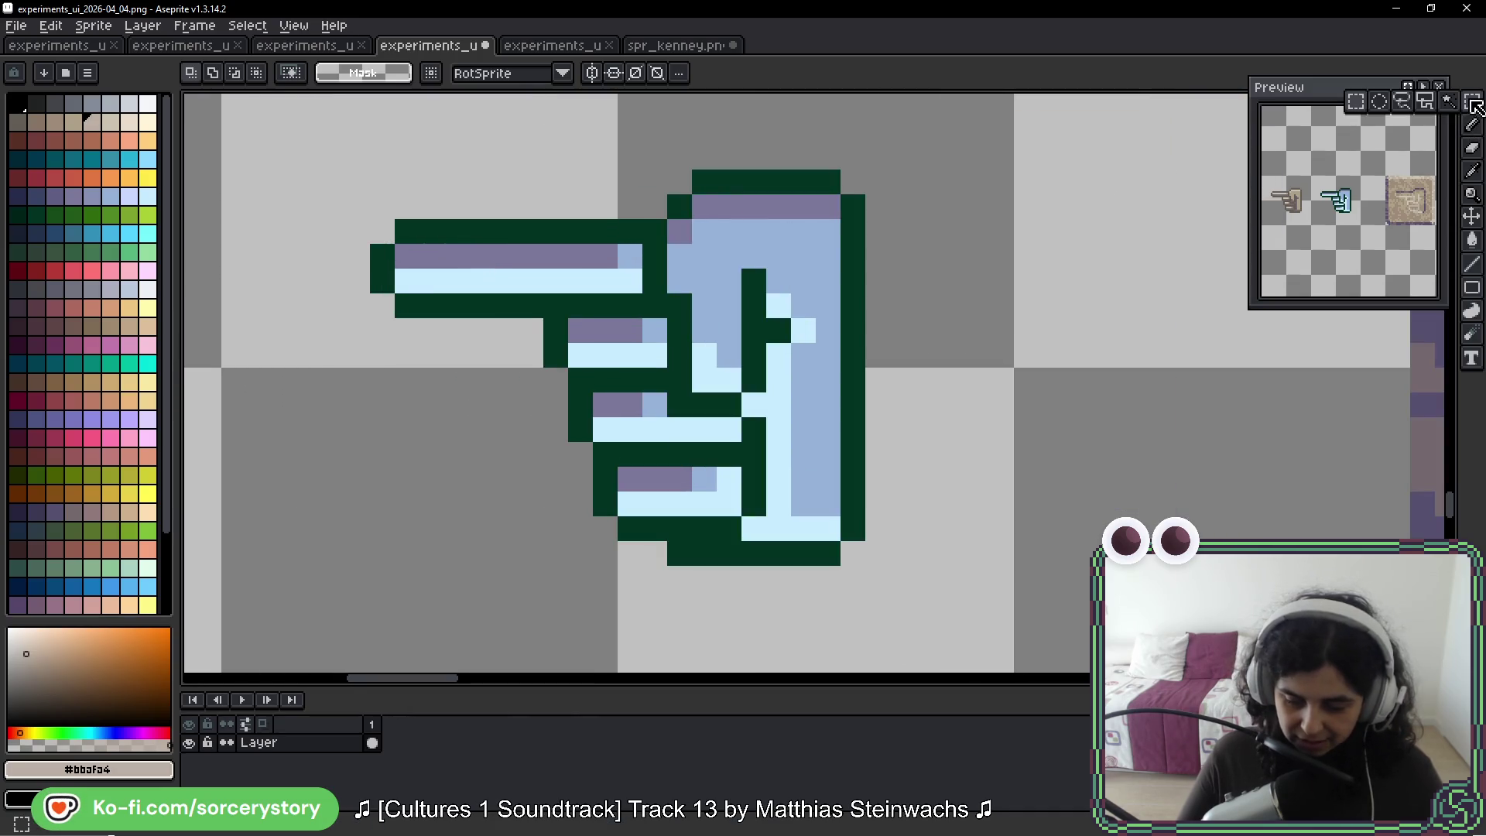
left_click(1471, 101)
left_click(1471, 101)
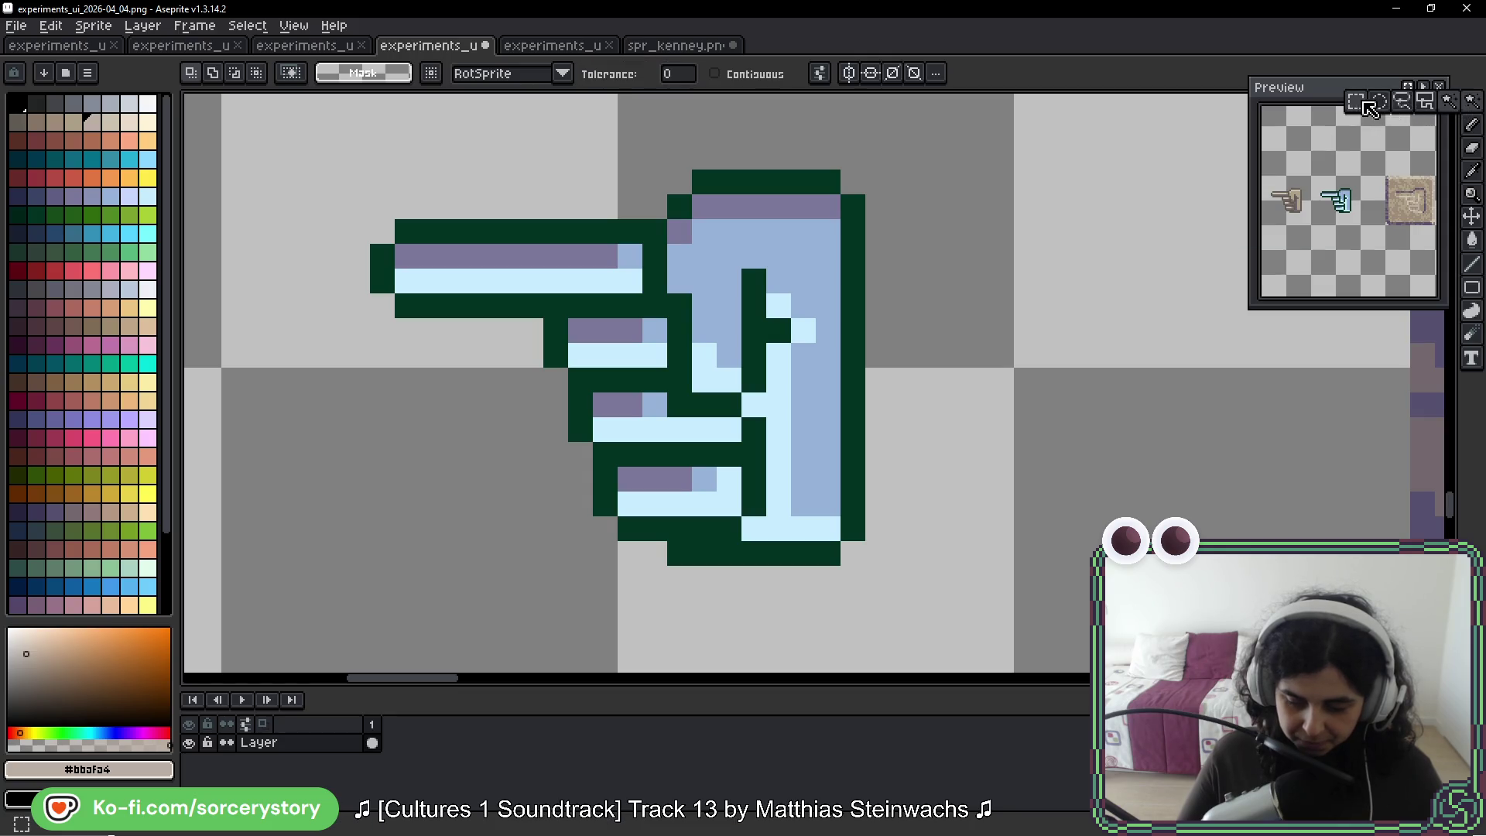
left_click(1360, 105)
mouse_move(745, 148)
left_mouse_down()
mouse_move(754, 156)
mouse_move(674, 202)
left_mouse_up()
Magic Wand-click the blue hand to select only its pixels
key("w")
scroll(985, 222, "down", 1)
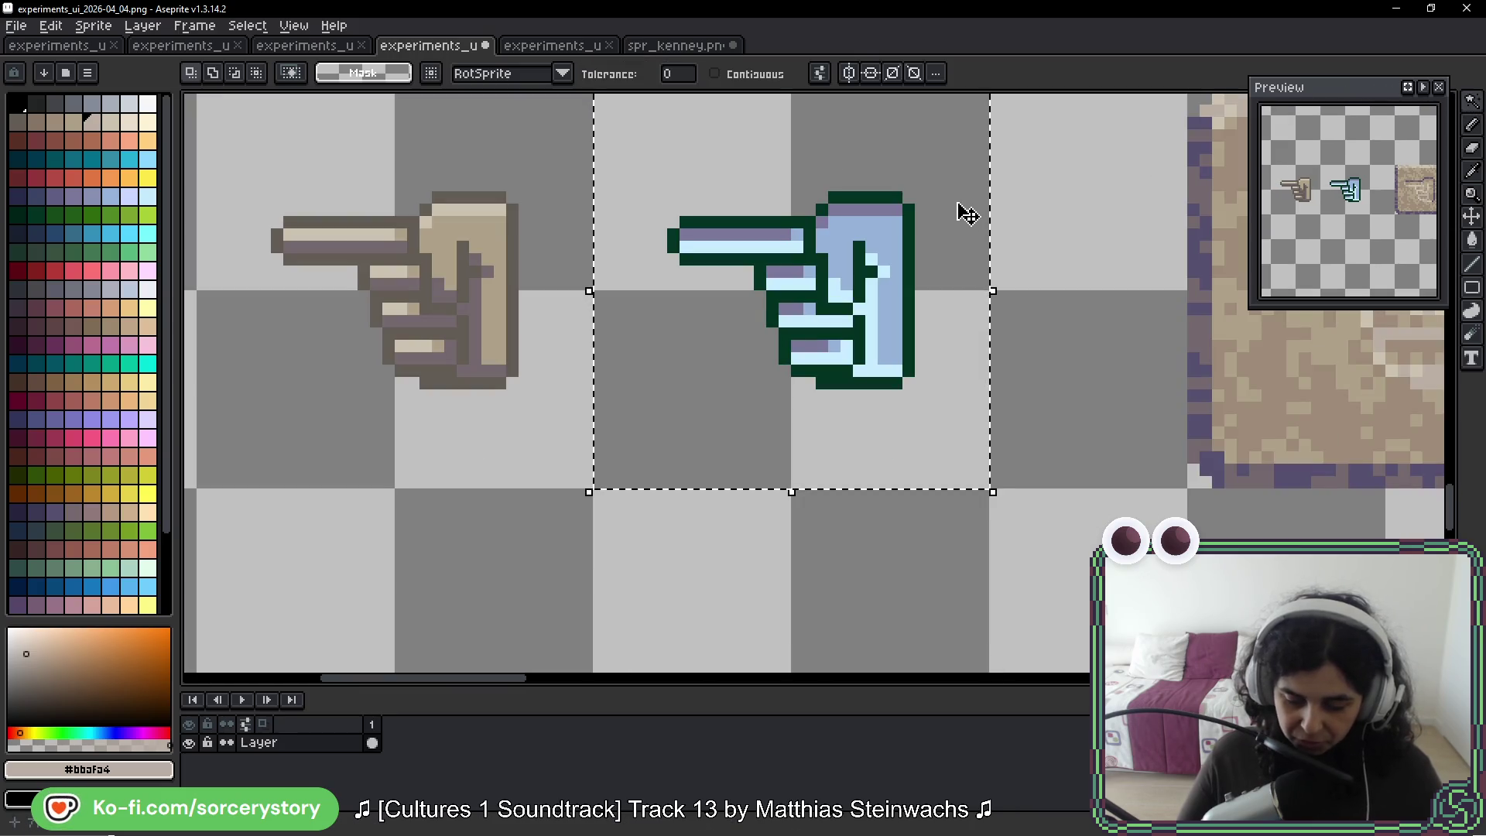
left_click(1070, 260, "alt")
left_click_drag(1069, 259, 448, 298)
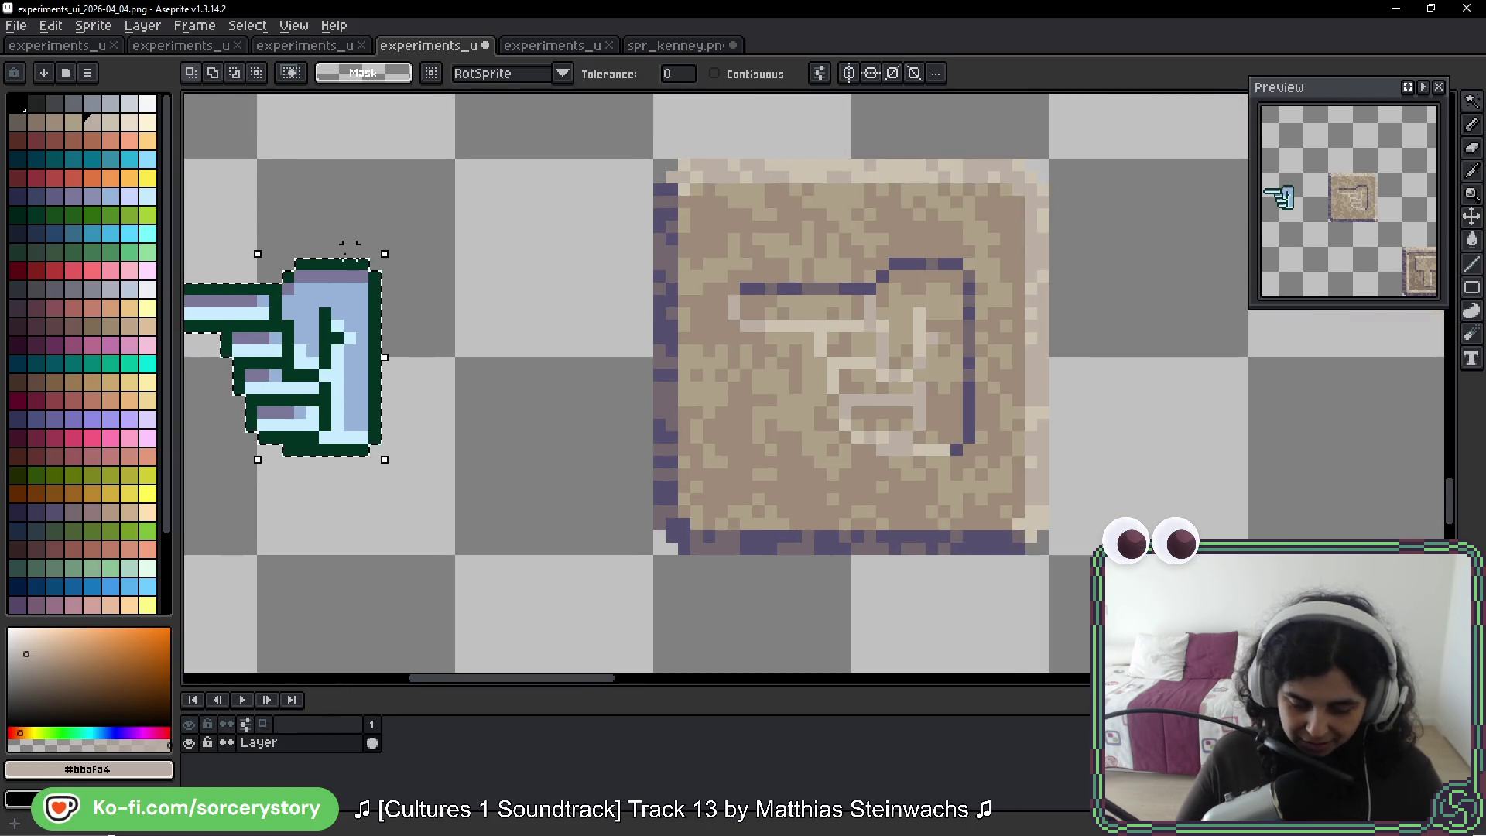
Magic Wand-select the carved hand inside the stone tile
left_click(964, 271)
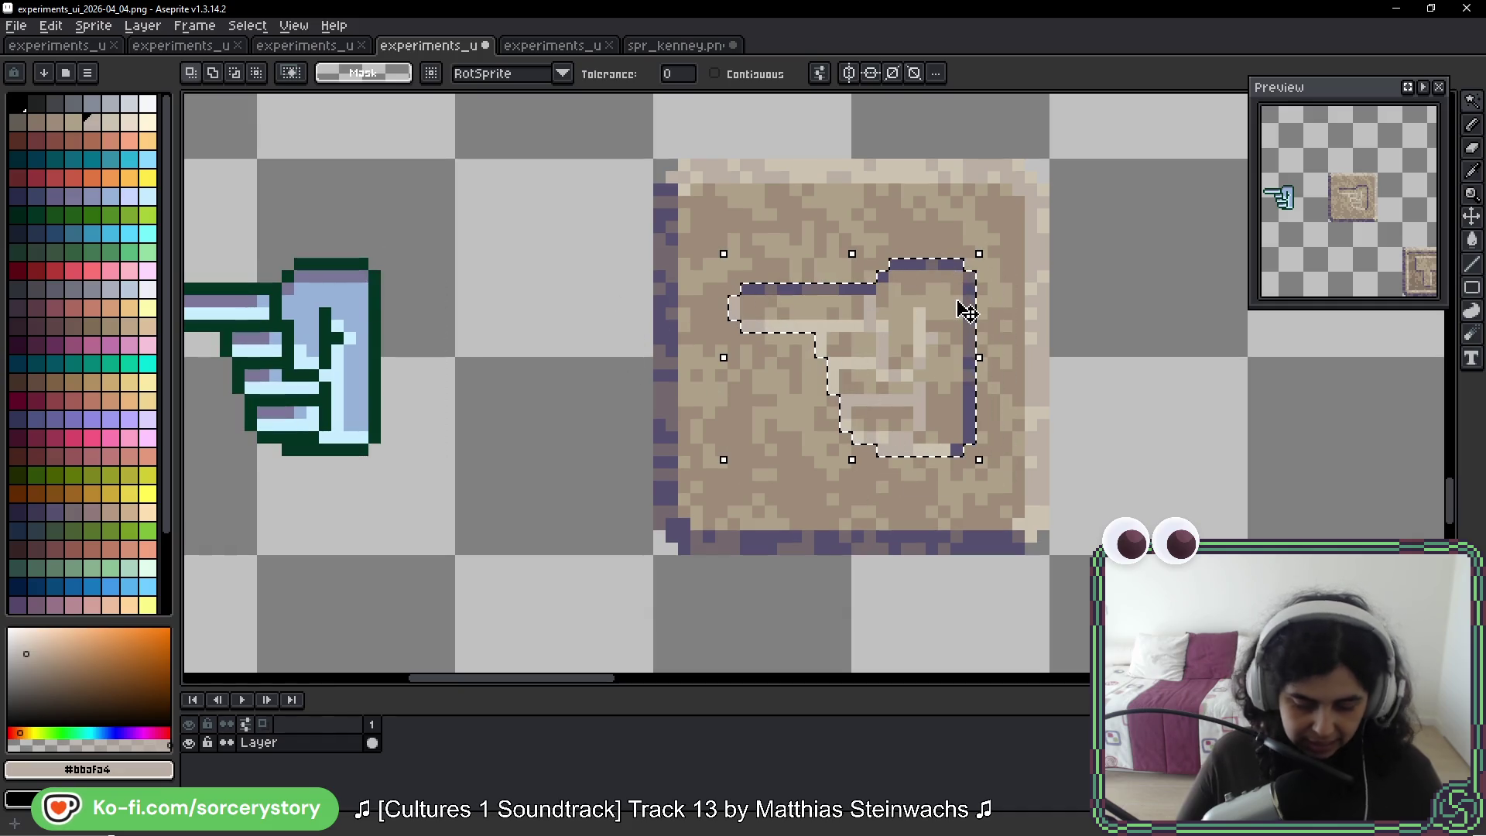
scroll(957, 314, "down", 1)
mouse_move(958, 313)
left_mouse_down()
mouse_move(551, 430)
mouse_move(544, 406)
mouse_move(617, 389)
left_mouse_up()
scroll(1033, 396, "up", 1)
Eyedrop the darker tan from the T sprite, then tan #9c8c79 from the stone tile, and zoom out
left_click(1018, 348, "alt")
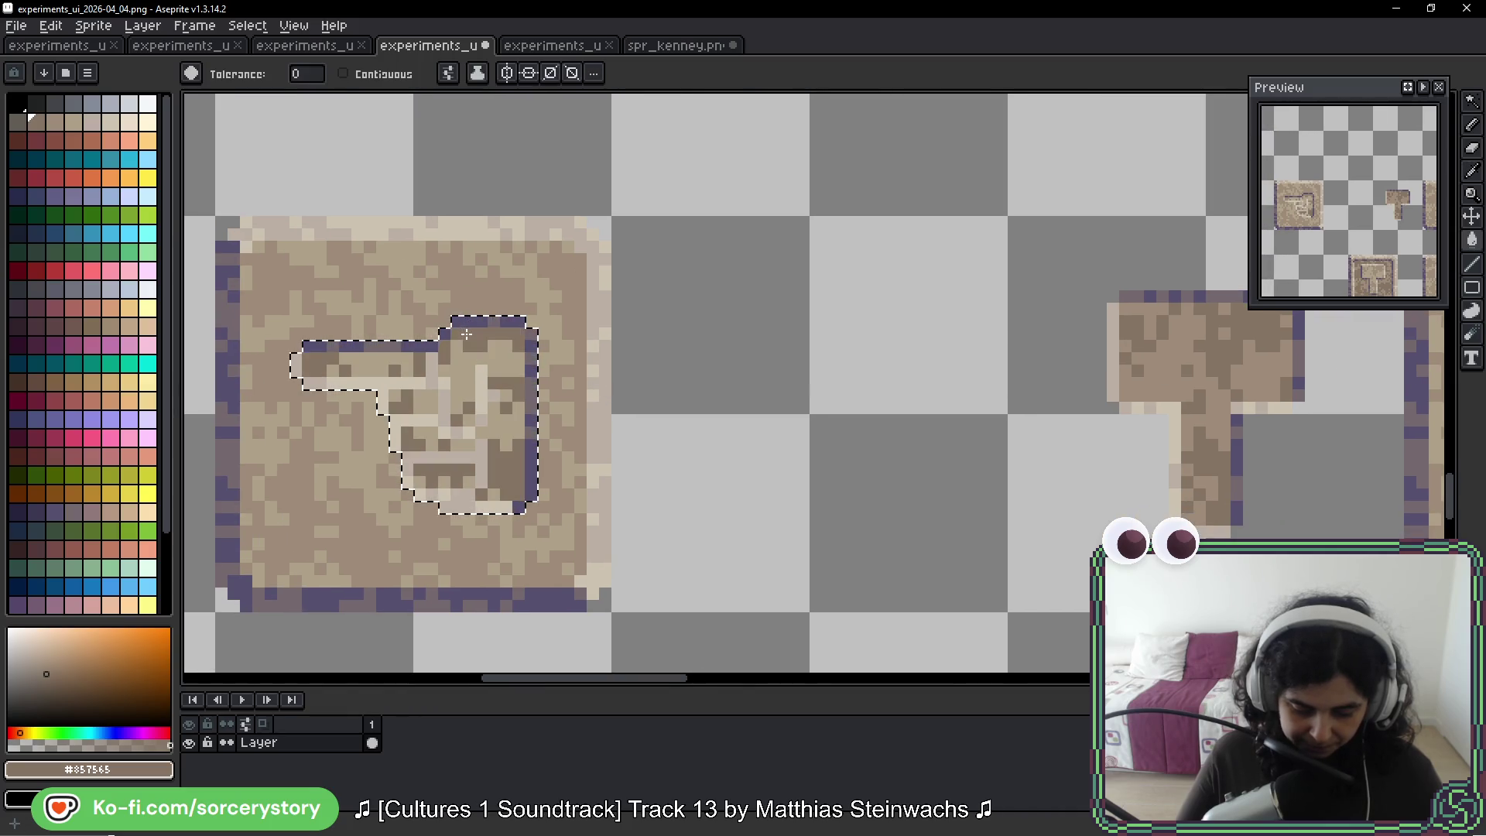
key("alt")
left_click(549, 424, "alt")
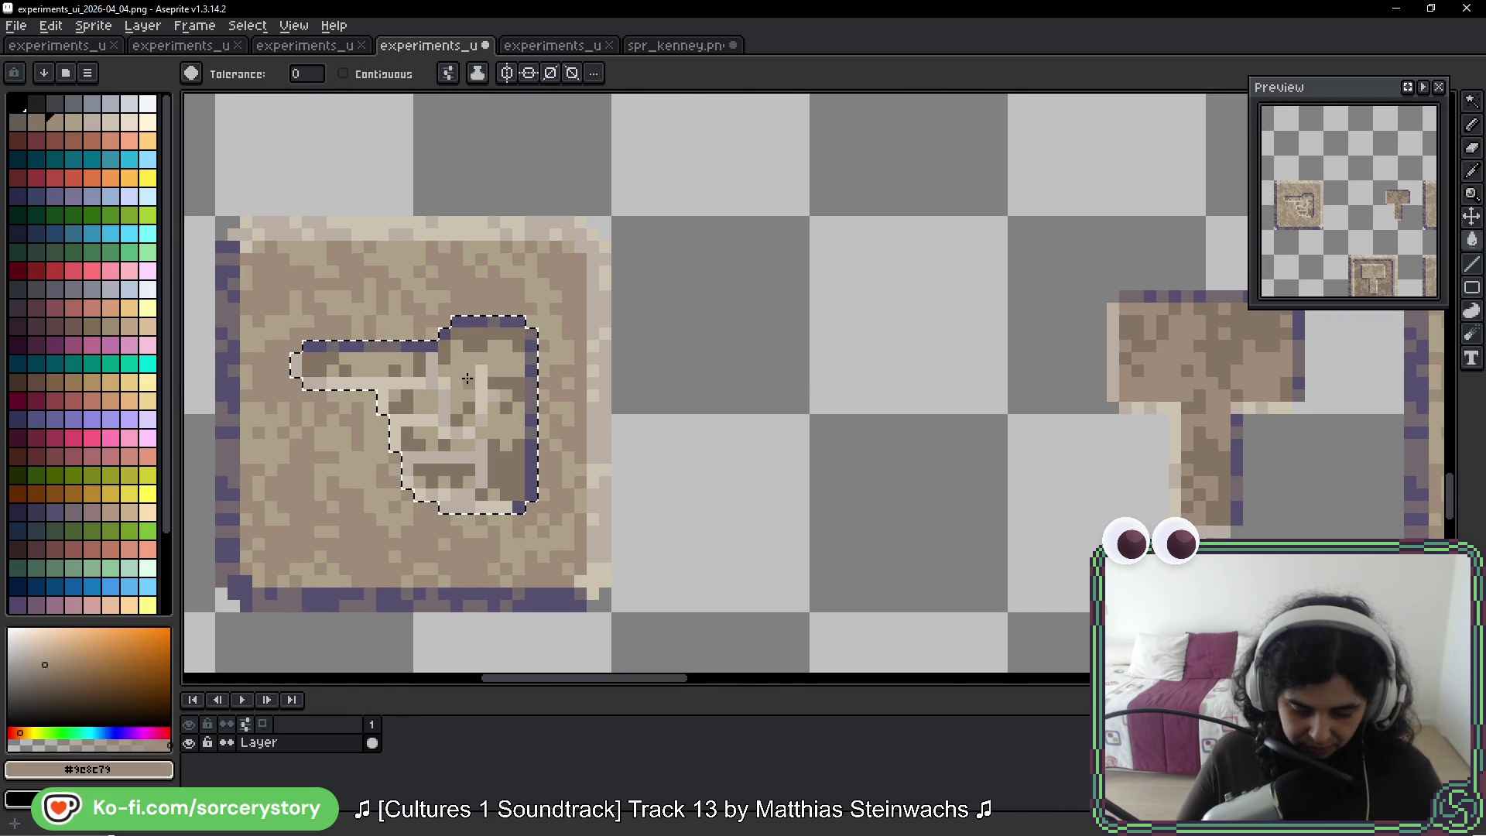
scroll(549, 424, "down", 3)
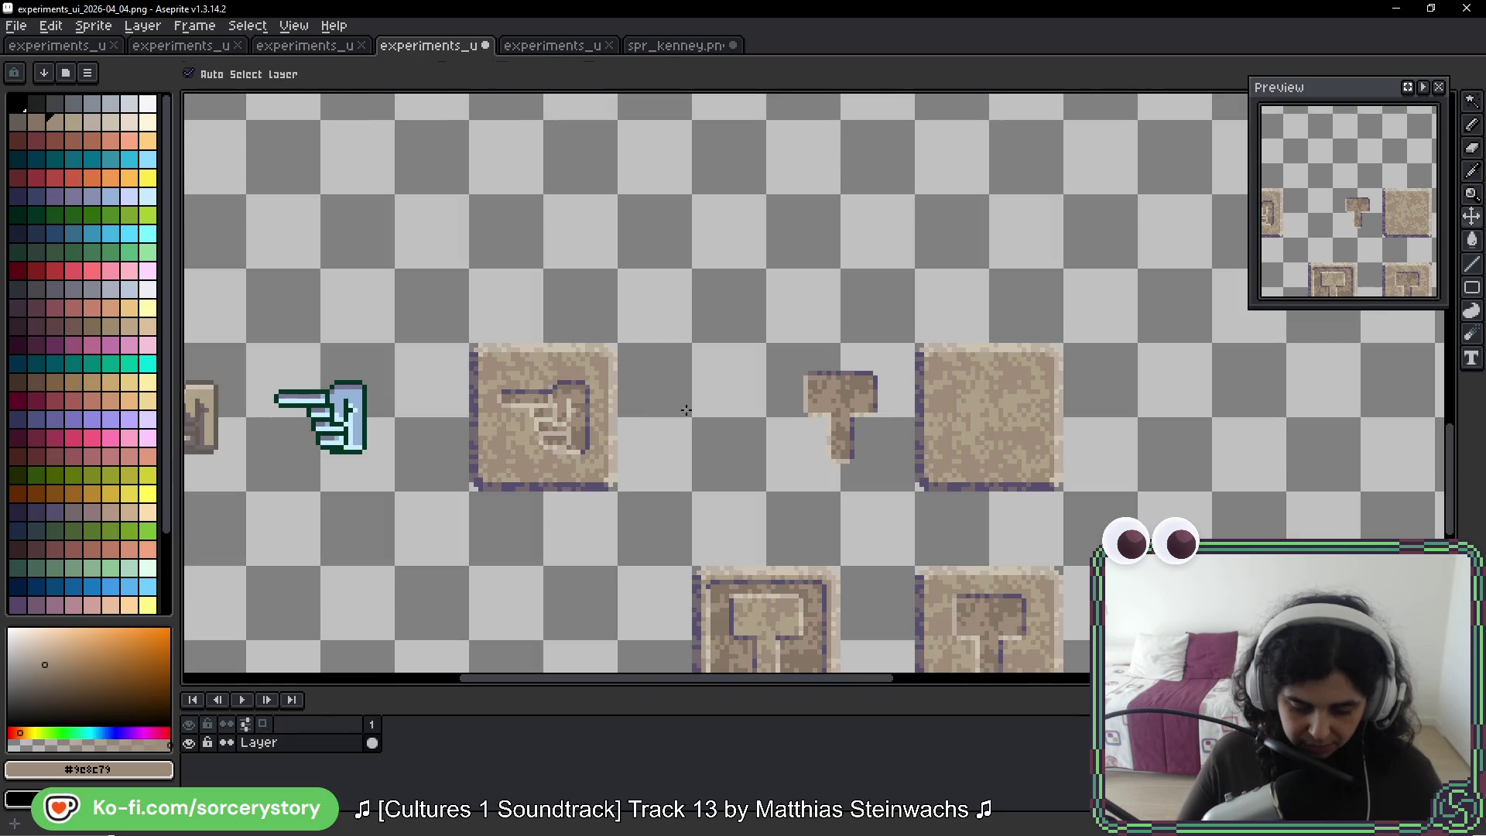
scroll(684, 410, "down", 1)
scroll(685, 410, "down", 1)
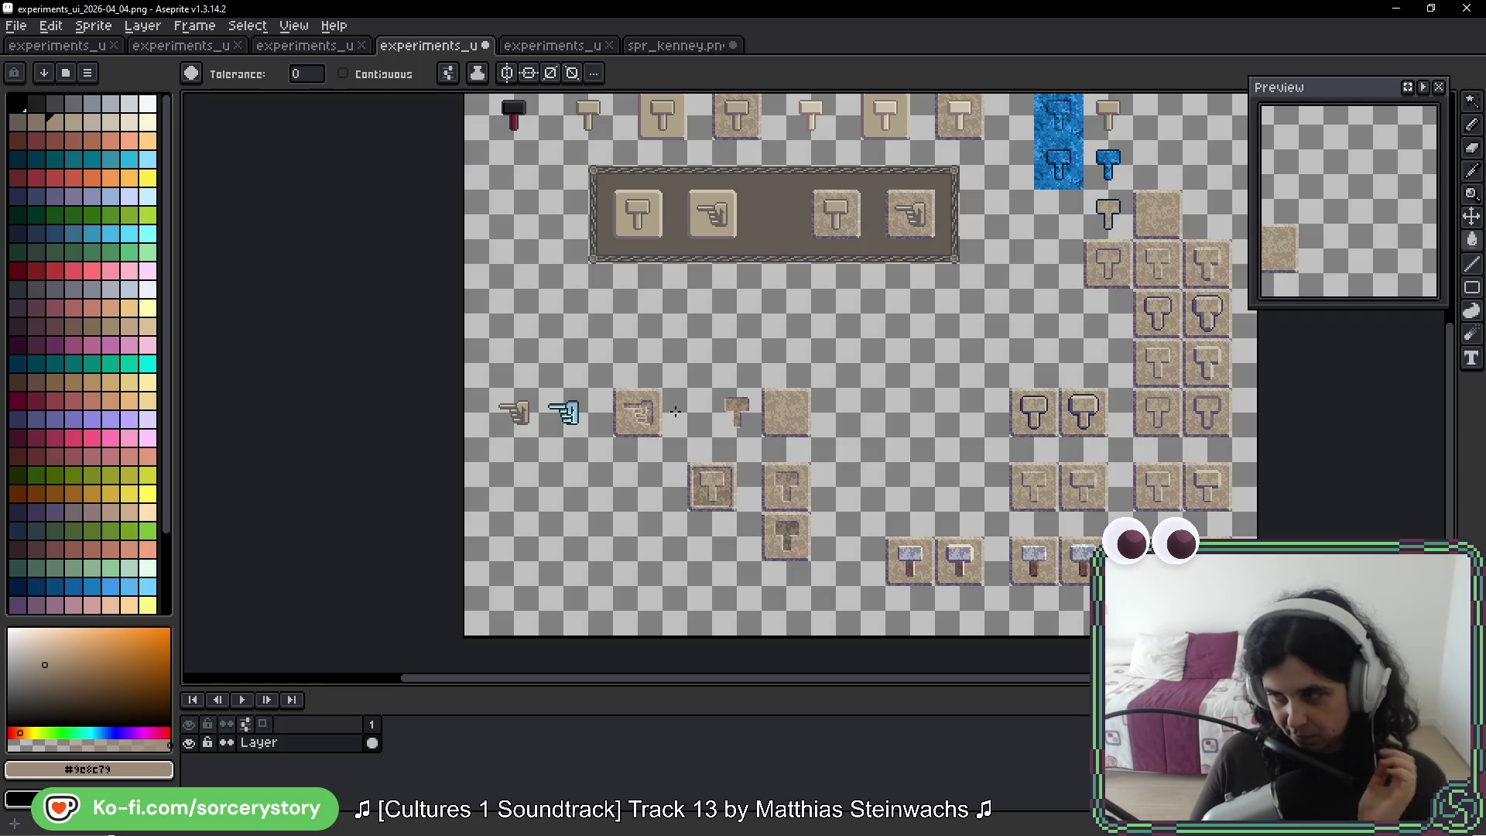
scroll(676, 412, "up", 4)
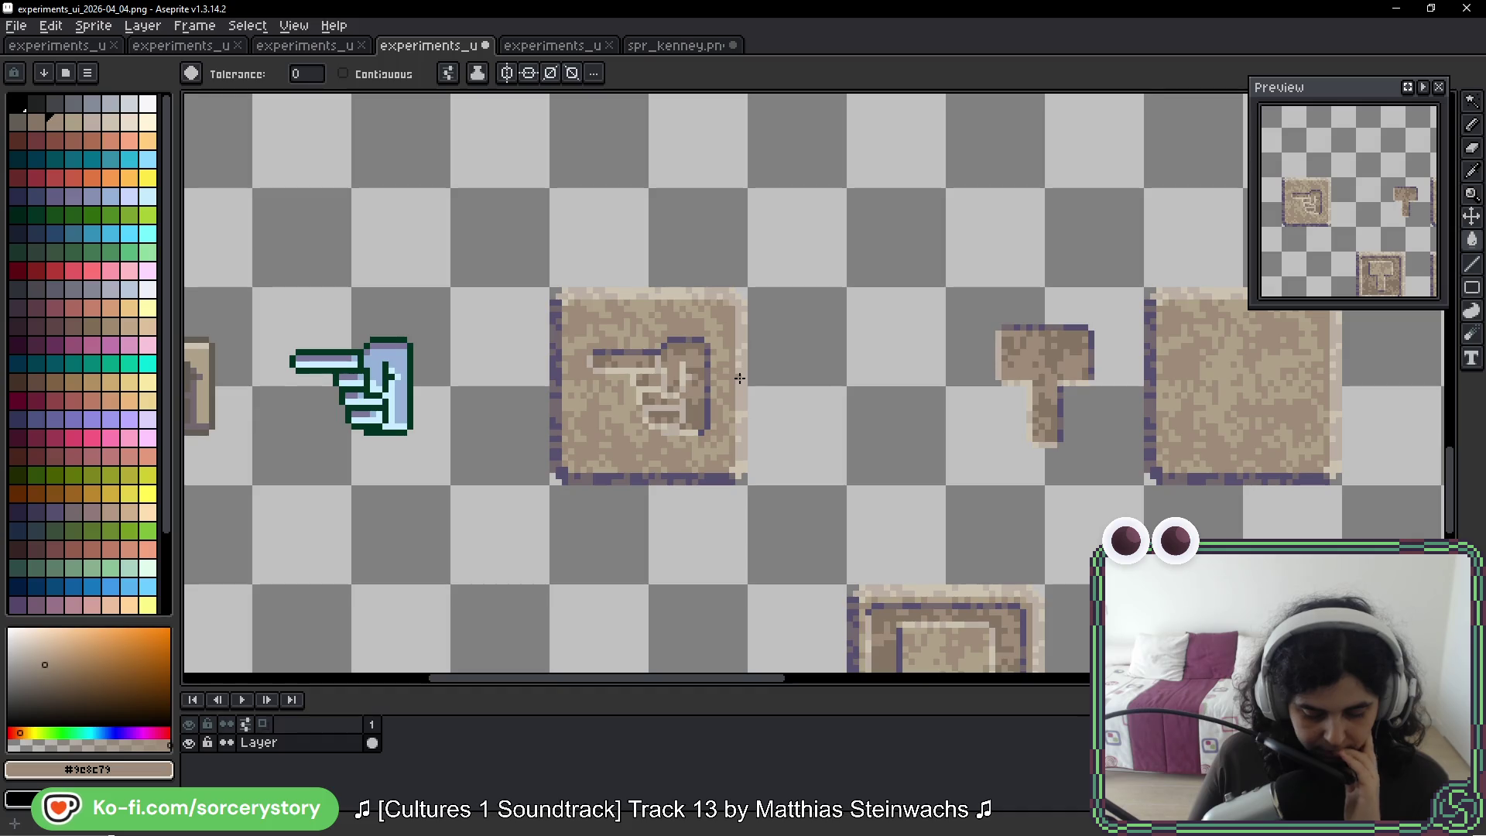
scroll(704, 384, "up", 2)
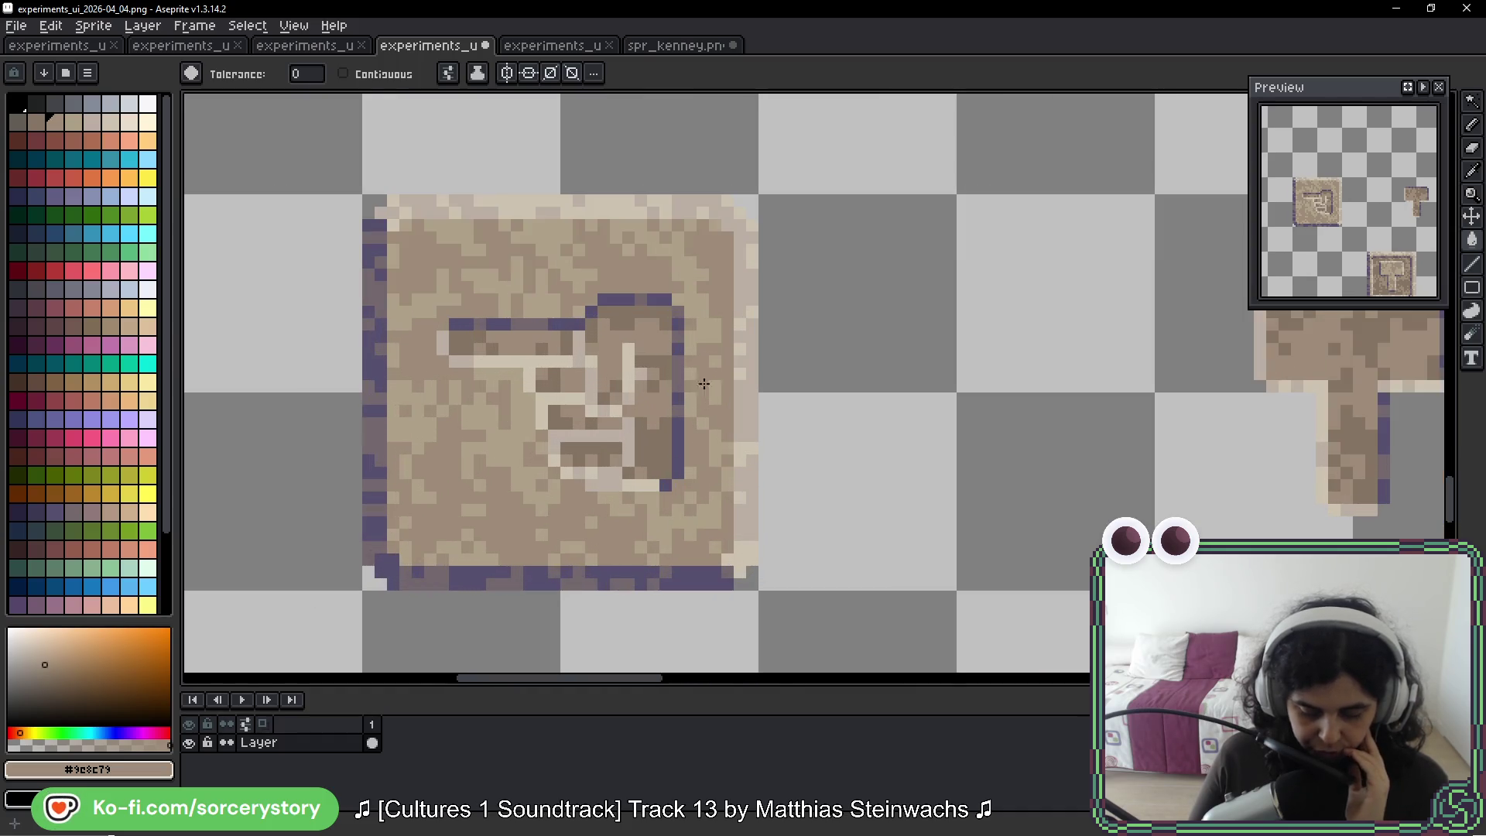
Extend the carved hand's outline in the sampled purple with the 1px pencil
scroll(640, 393, "up", 1)
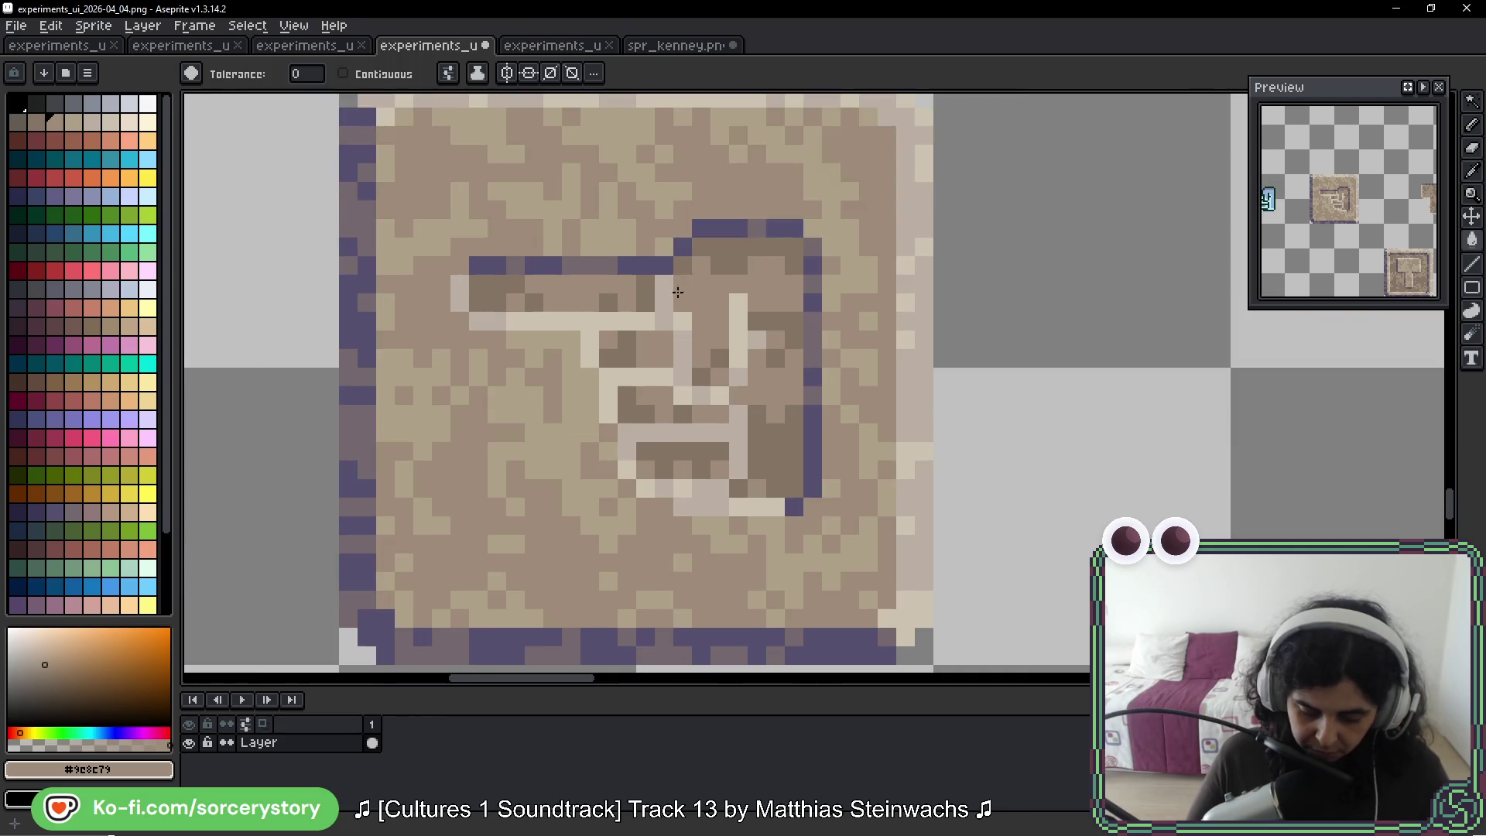
left_click(677, 246, "alt")
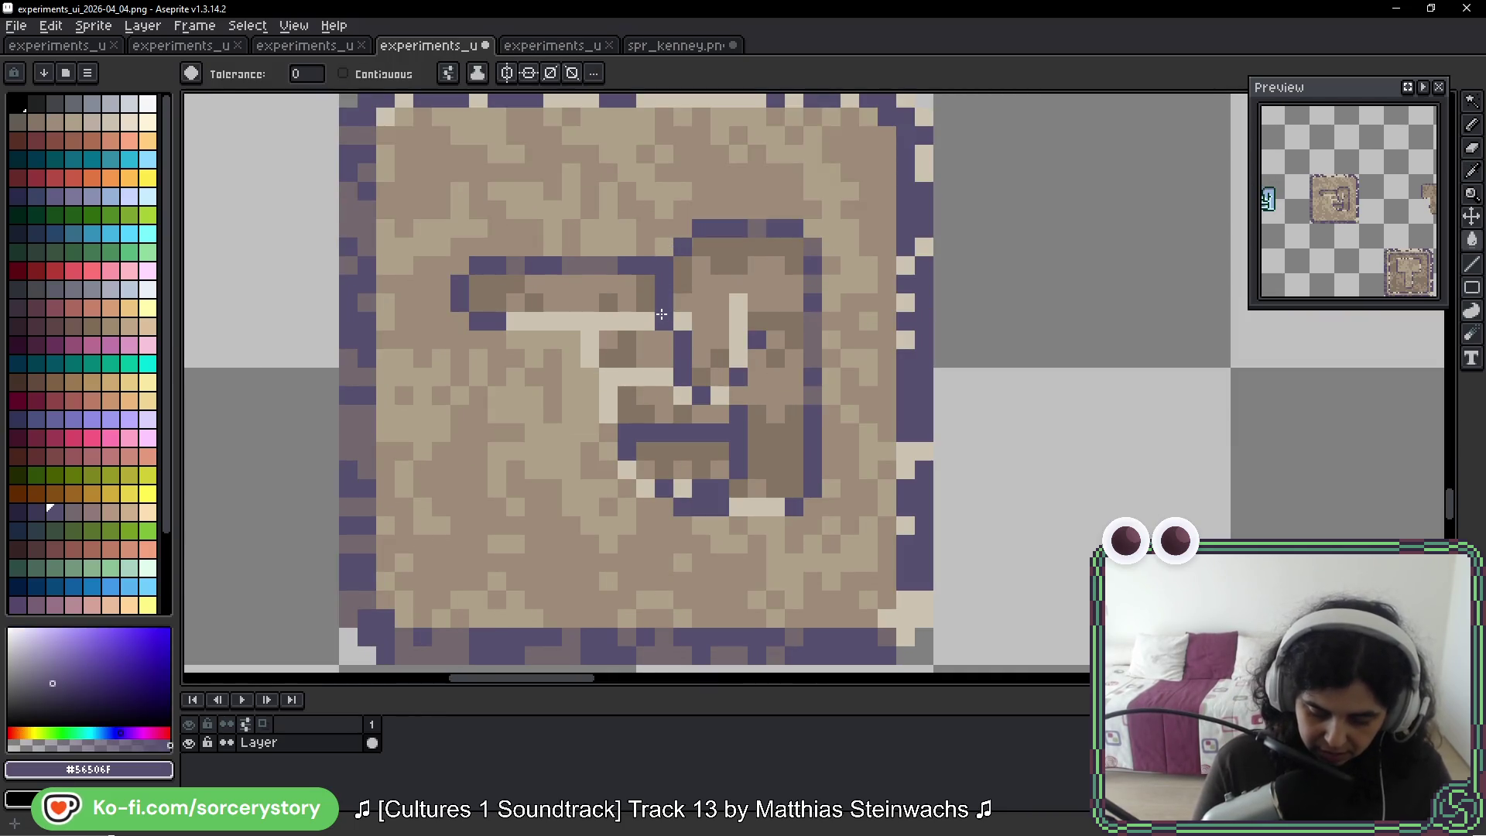
key("b")
left_click_drag(664, 285, 683, 381)
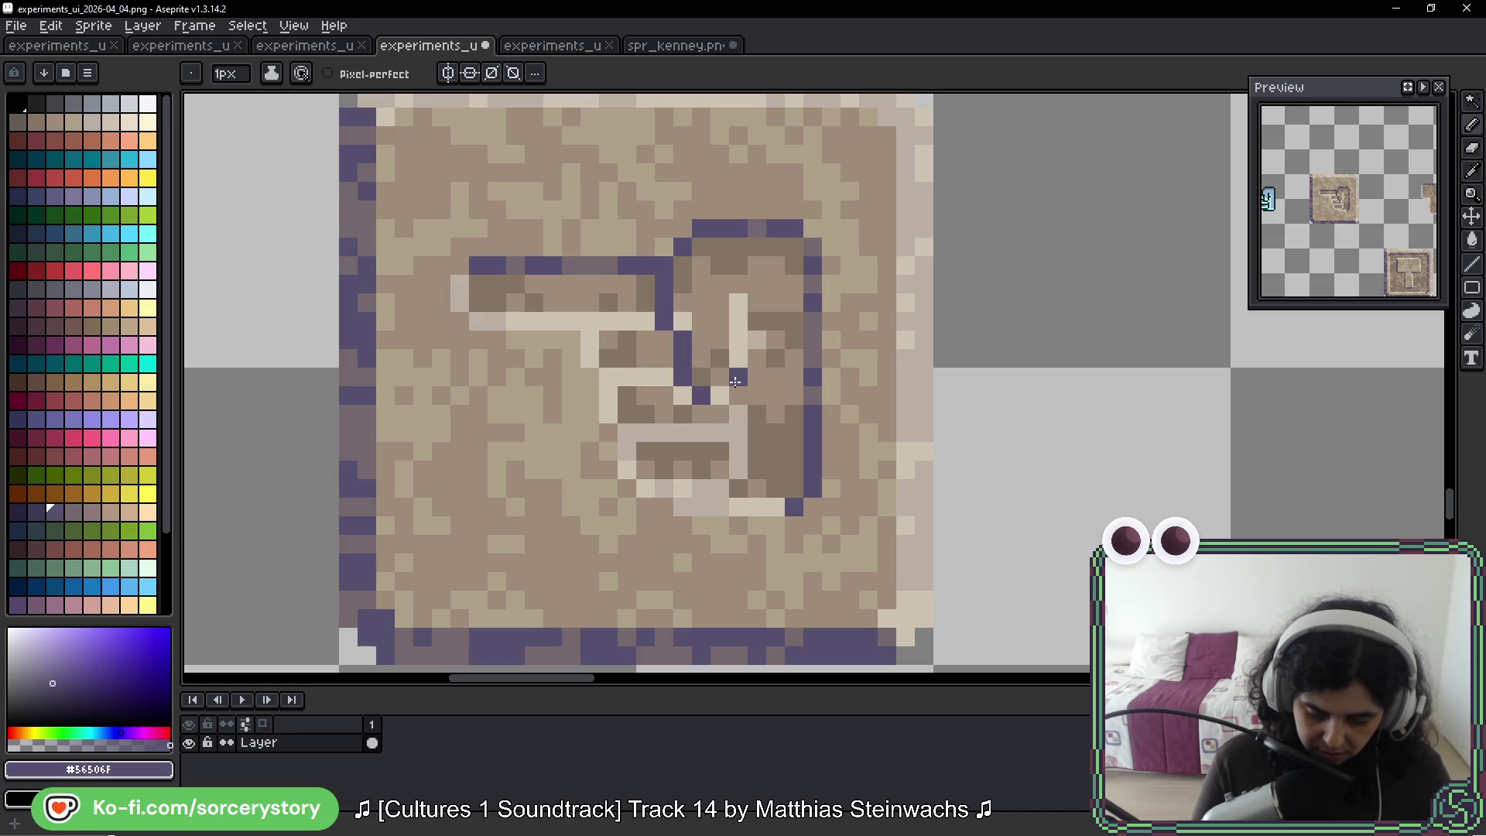
left_click_drag(738, 443, 645, 432)
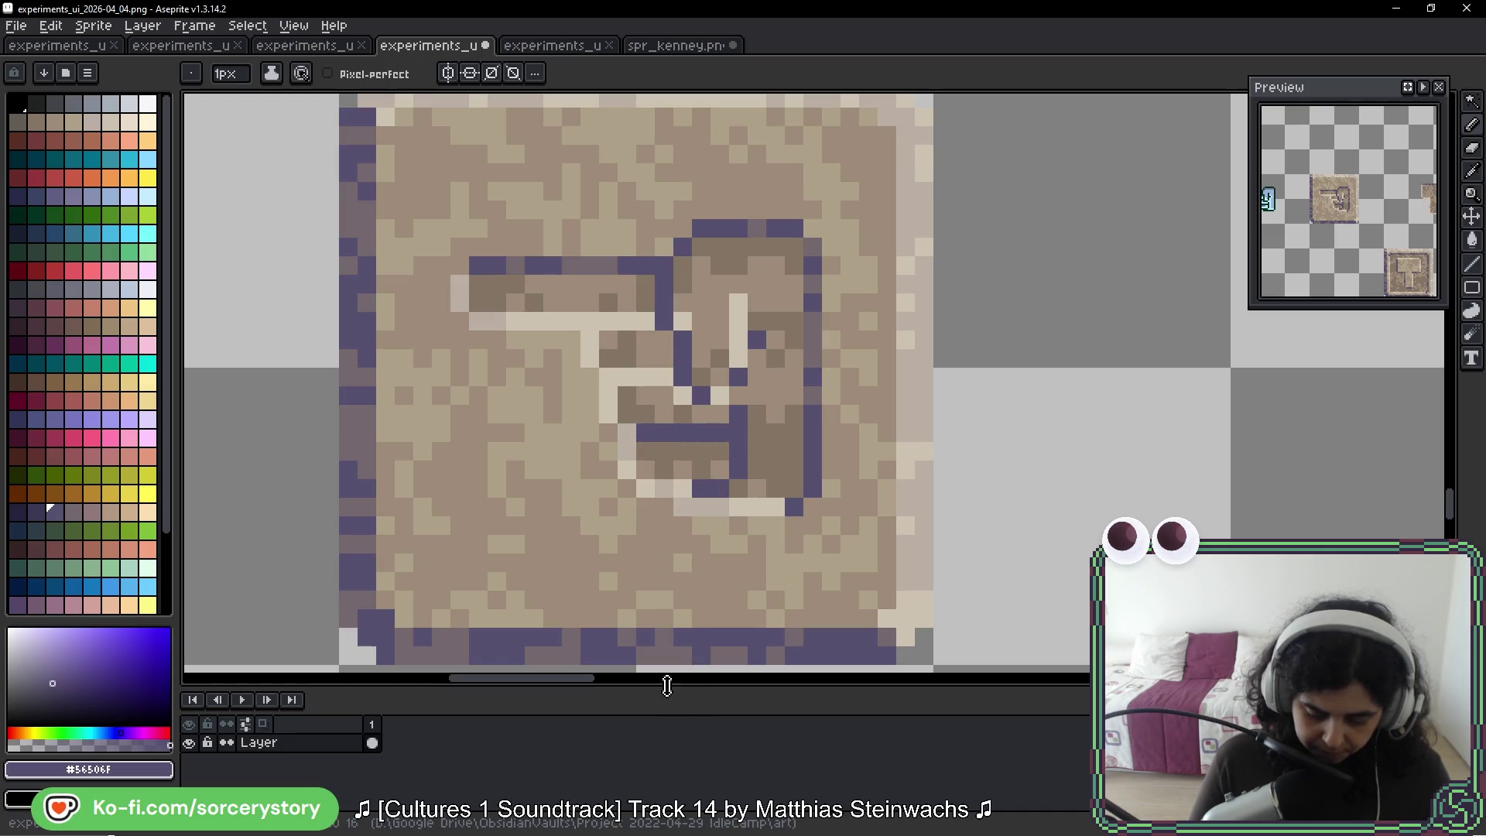
Darken a column of palm pixels and two light pixels beside the outline with #75686C
left_click(822, 317, "alt")
left_click_drag(741, 305, 732, 351)
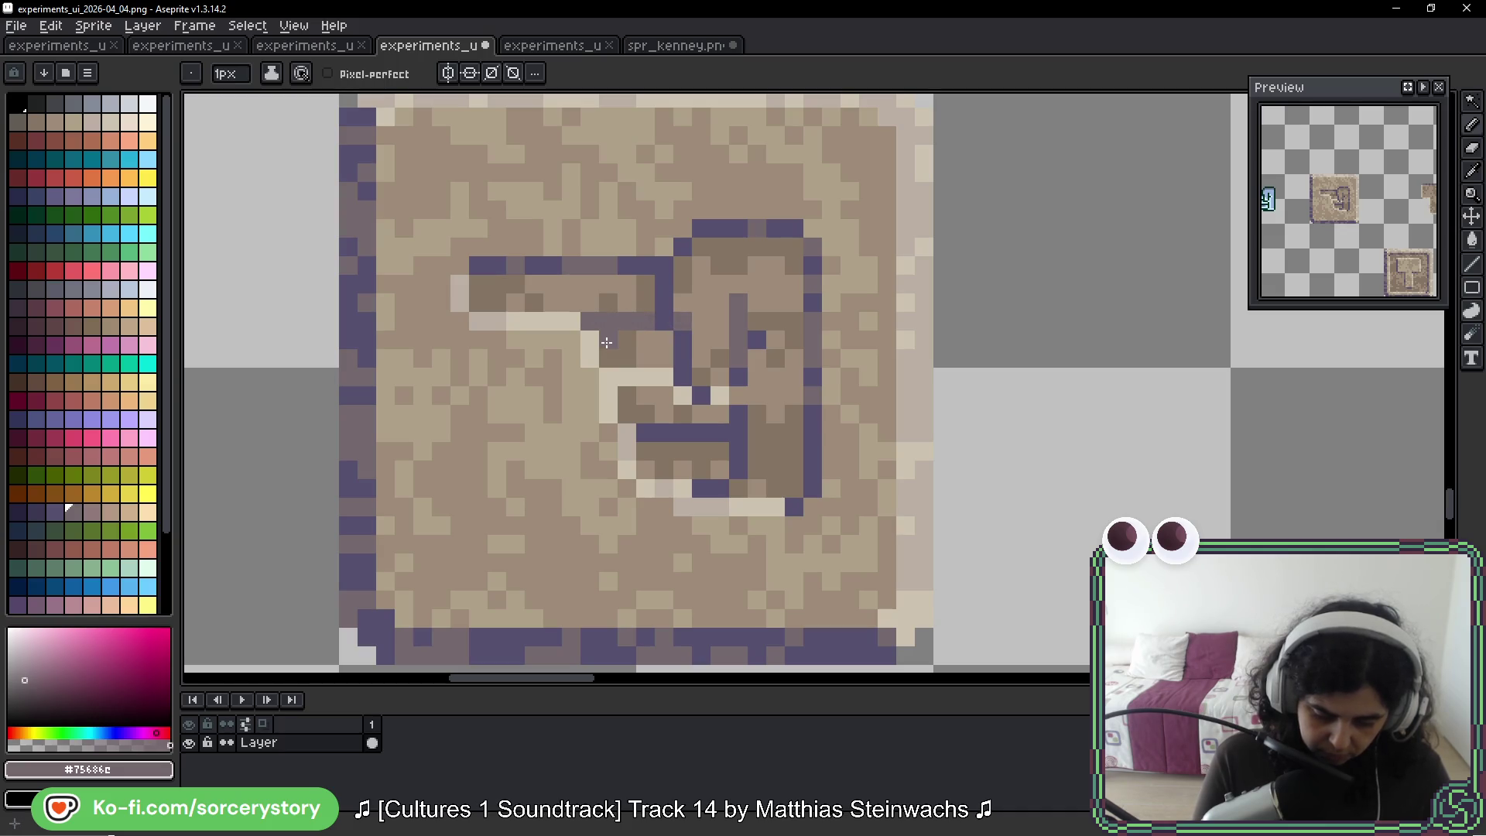
left_click(682, 395)
left_click(720, 394)
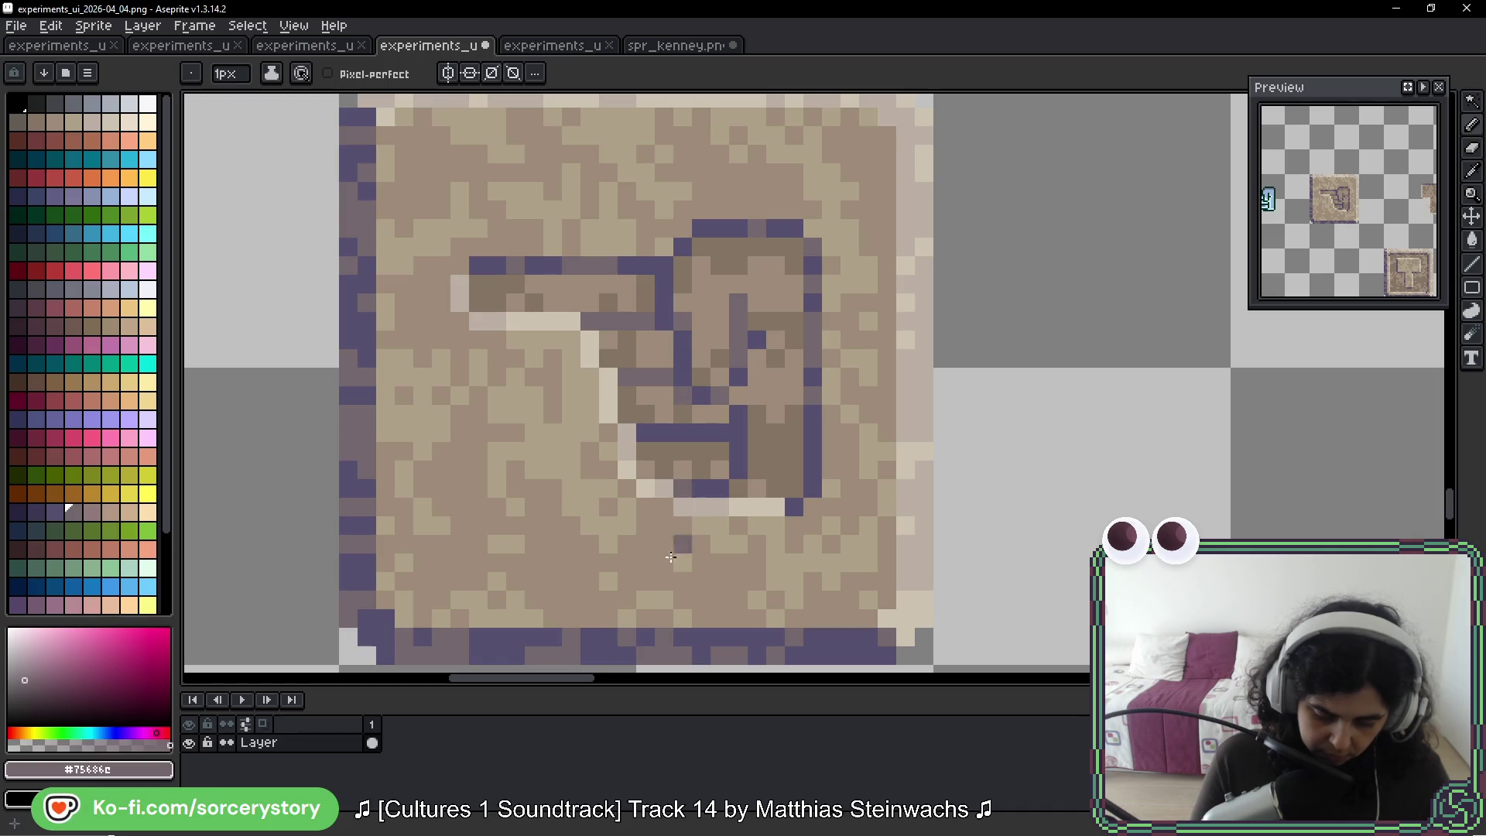
scroll(659, 462, "down", 8)
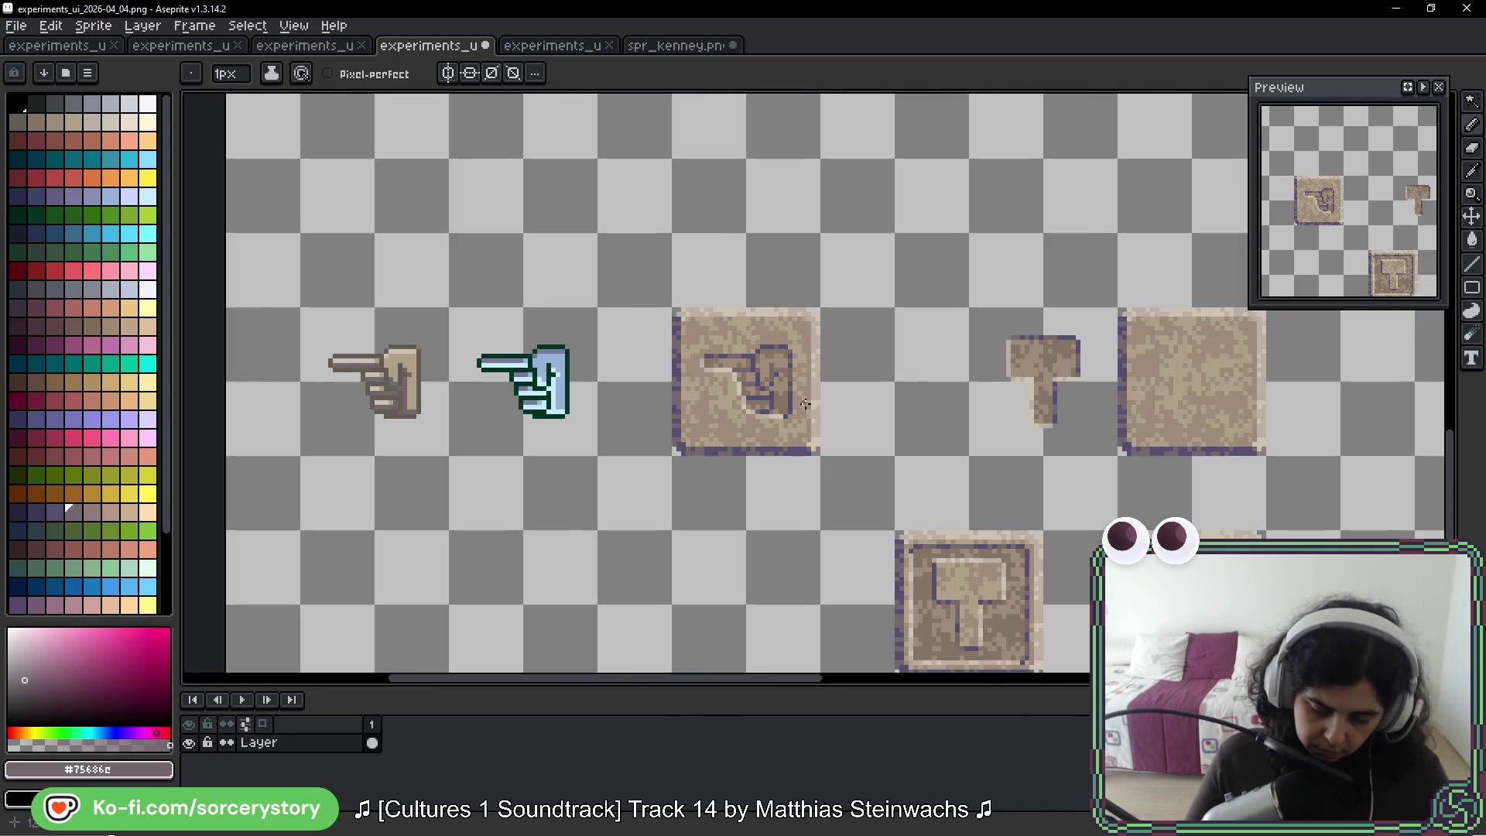
scroll(801, 377, "up", 4)
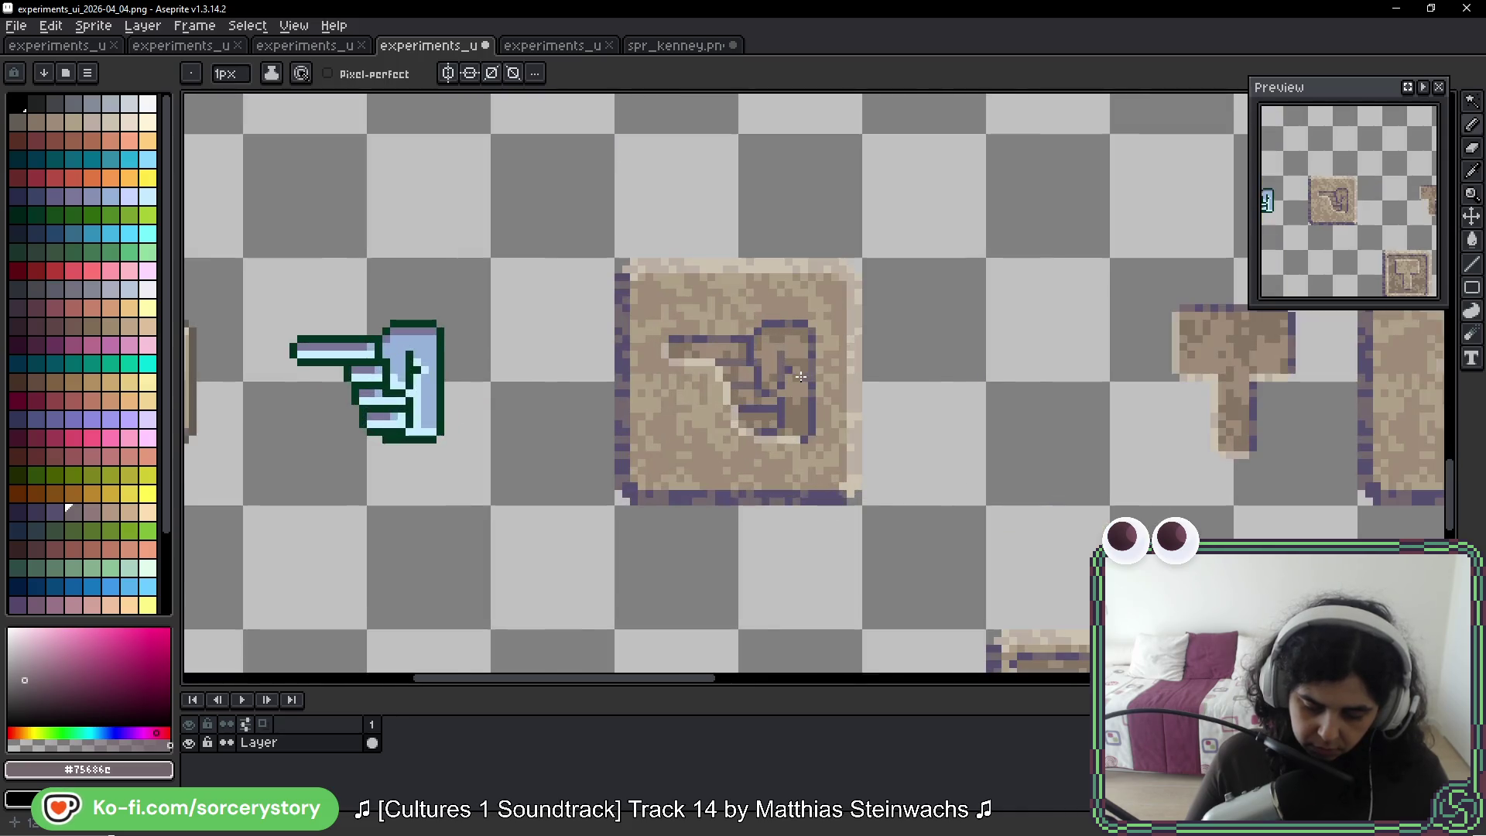
scroll(800, 377, "down", 4)
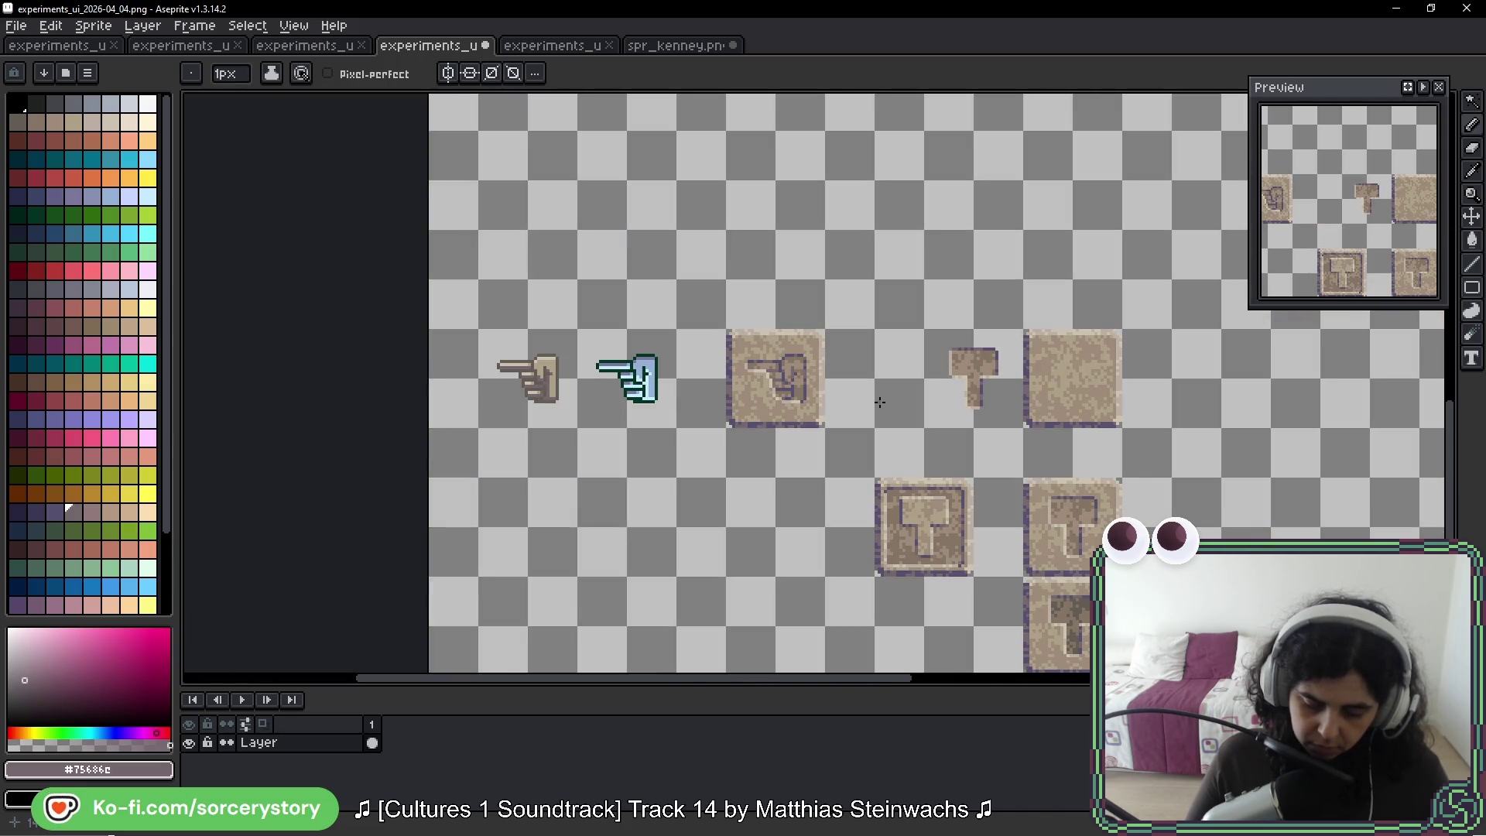
scroll(880, 402, "down", 2)
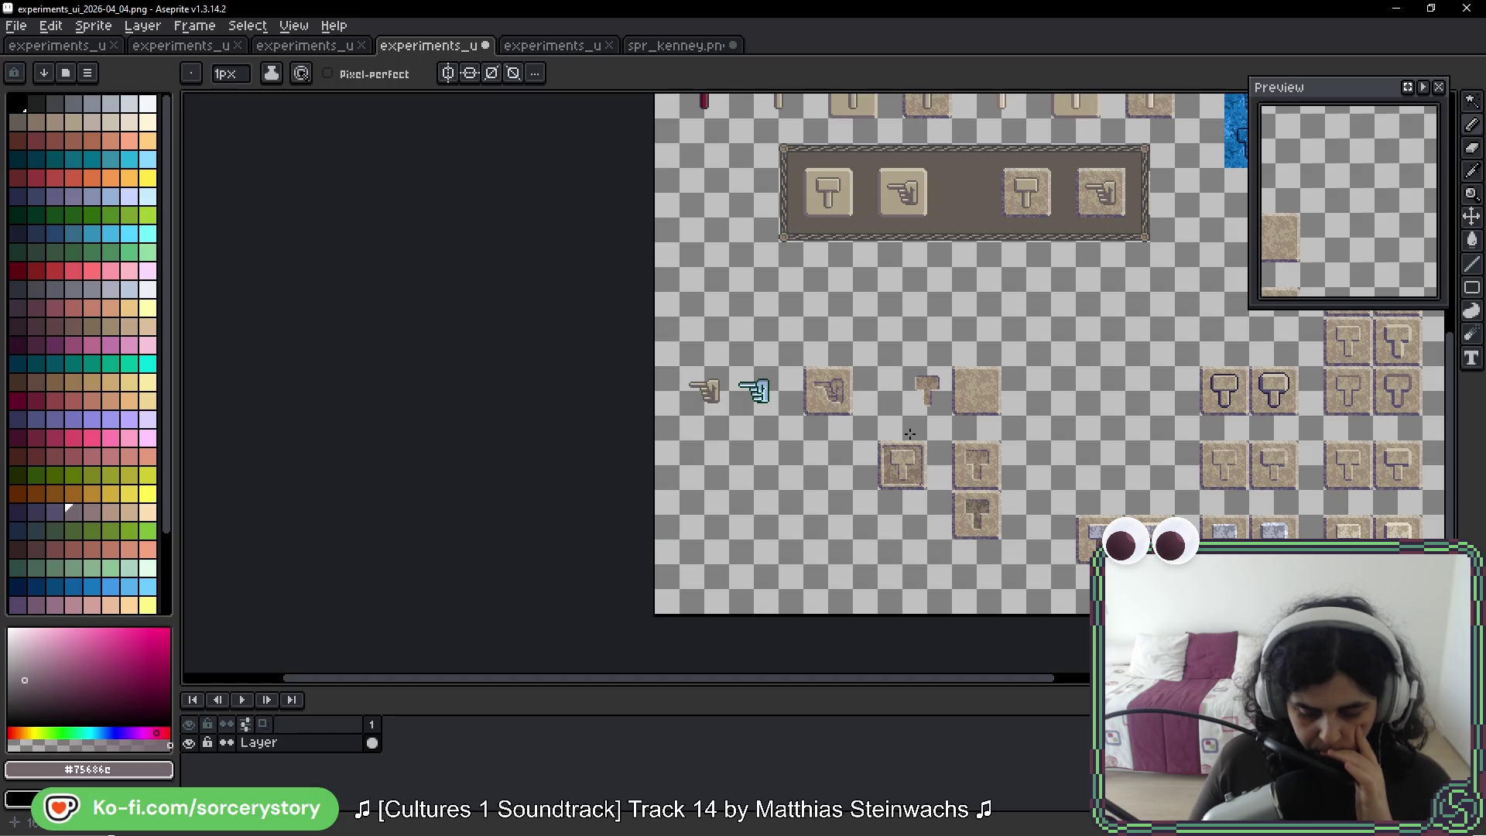
Marquee-select the whole large hand tile, checking recent edits with undo and redo
scroll(827, 400, "up", 4)
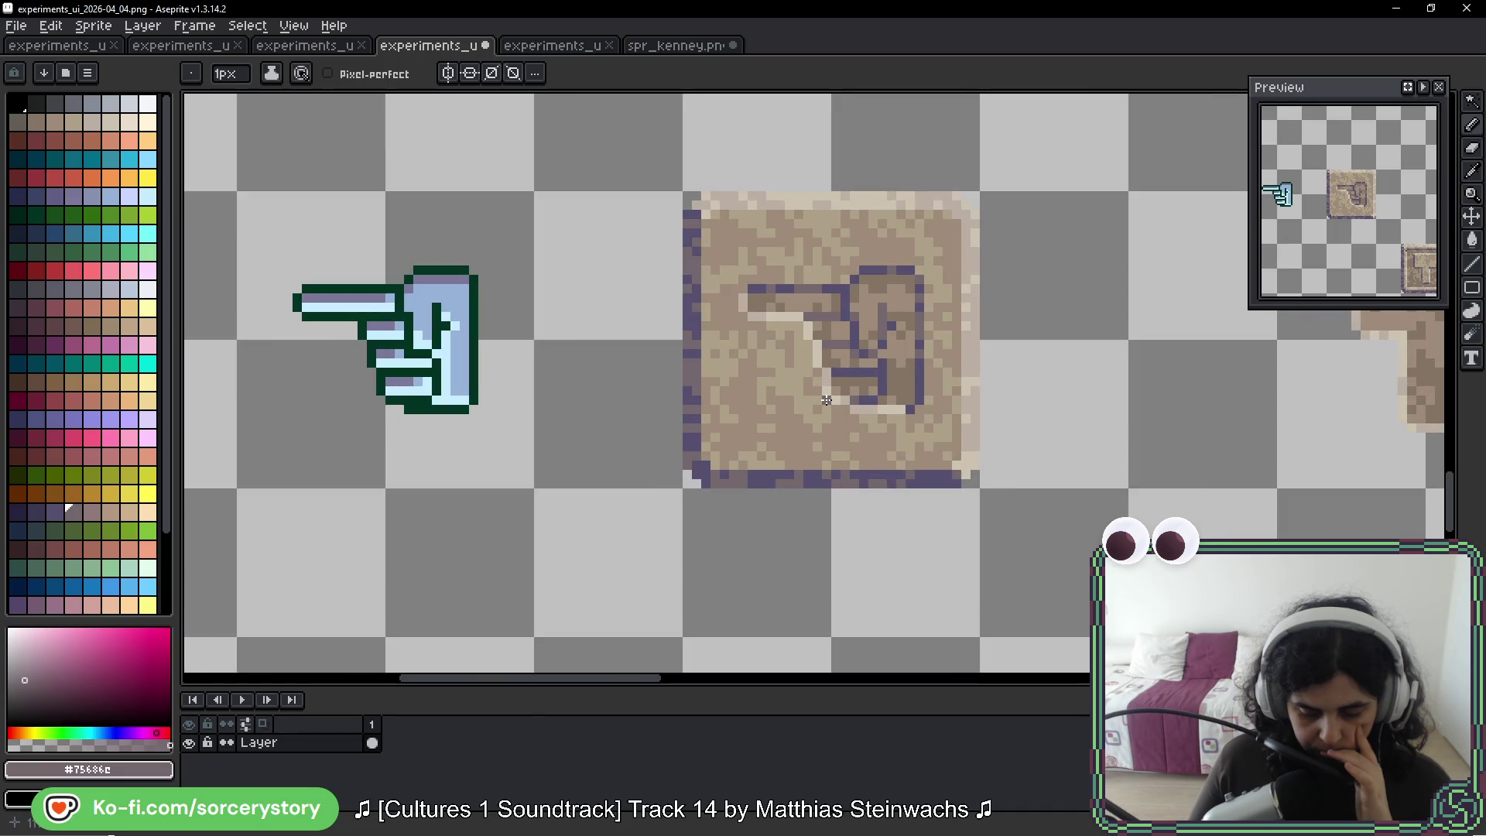
left_click(1471, 101)
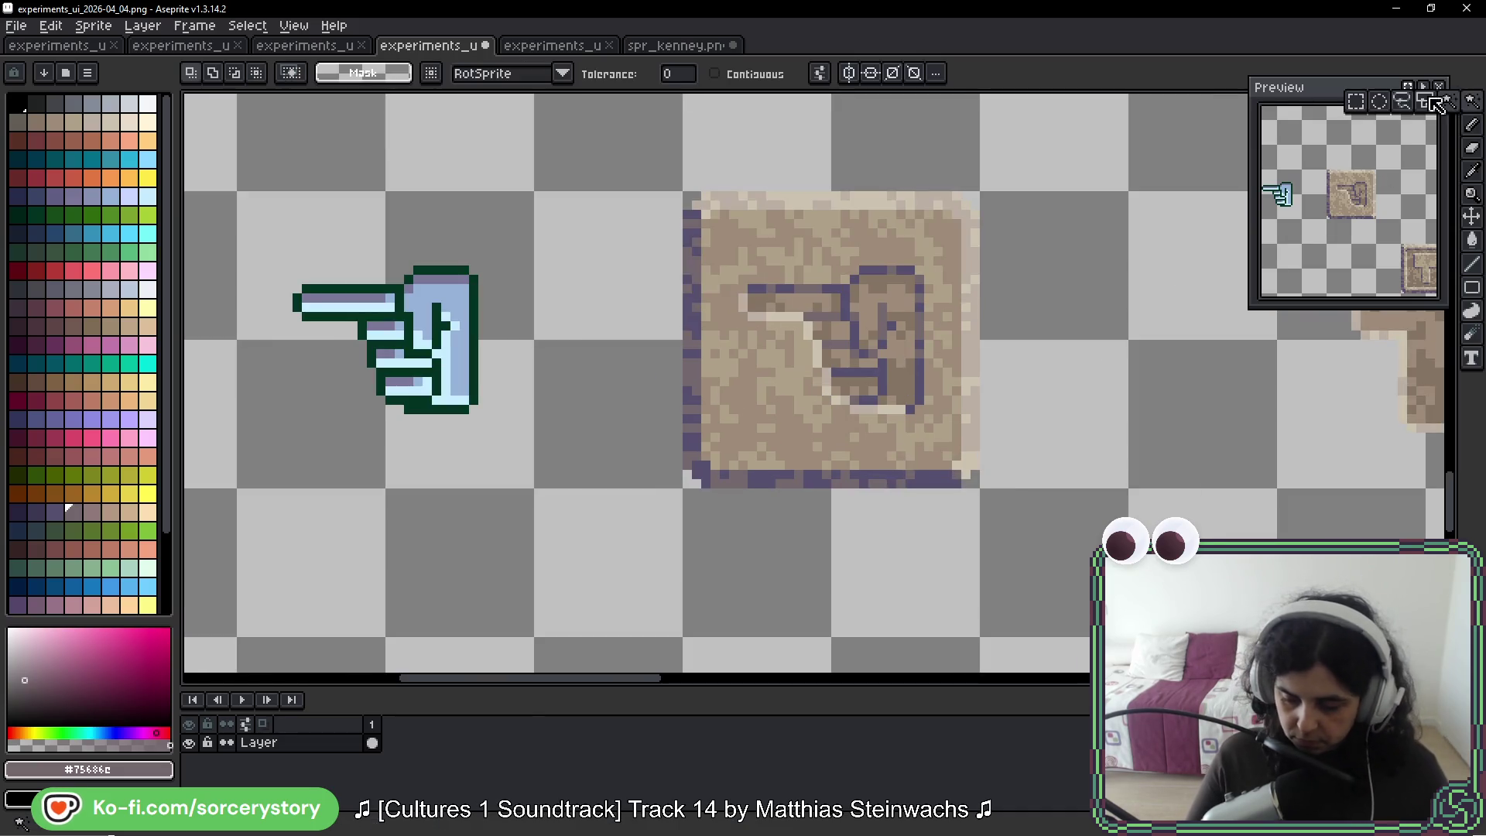
left_click(1364, 105)
left_click_drag(916, 206, 780, 348)
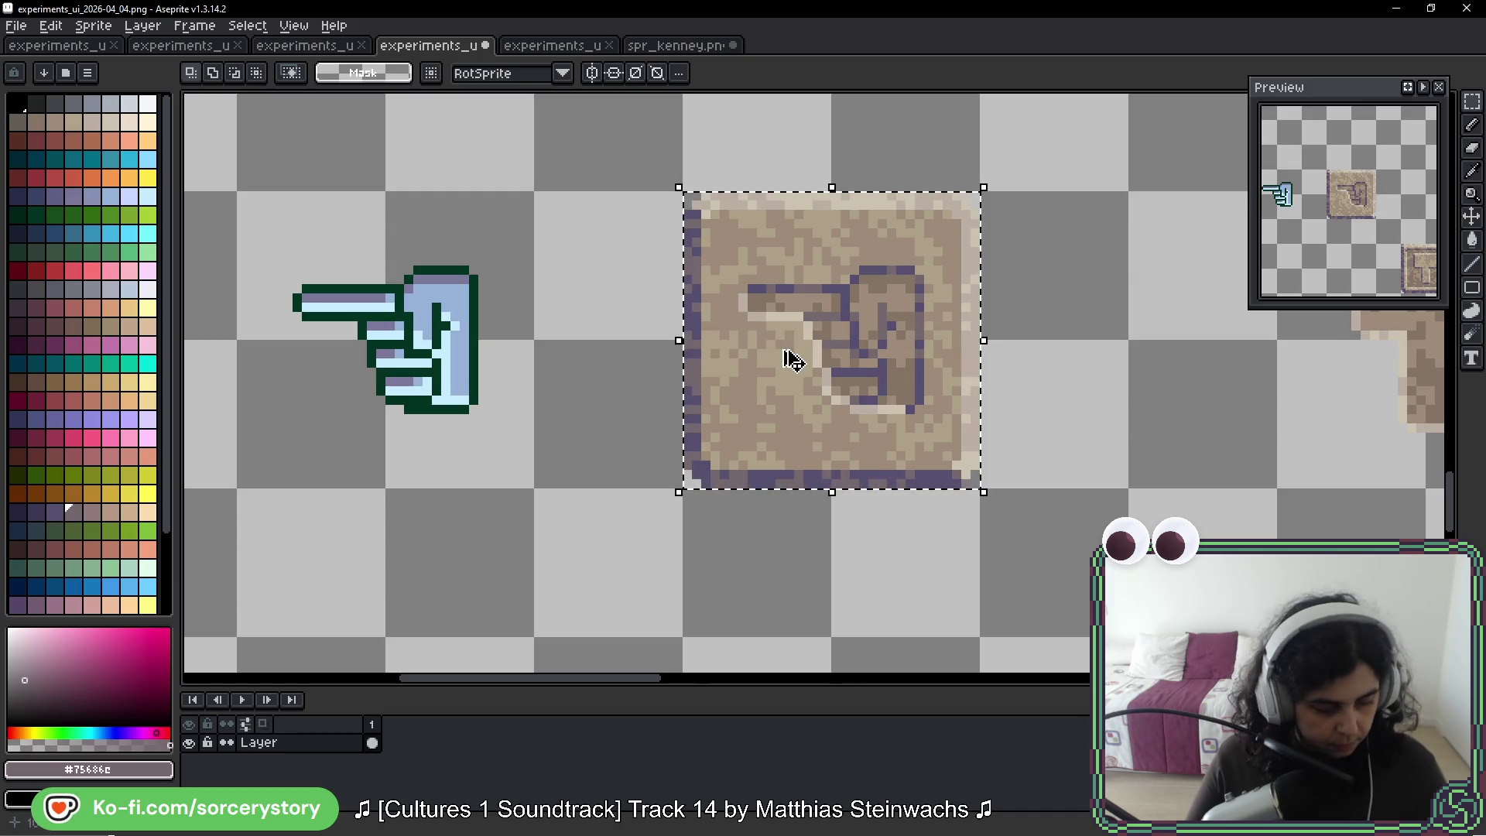
left_click(828, 354)
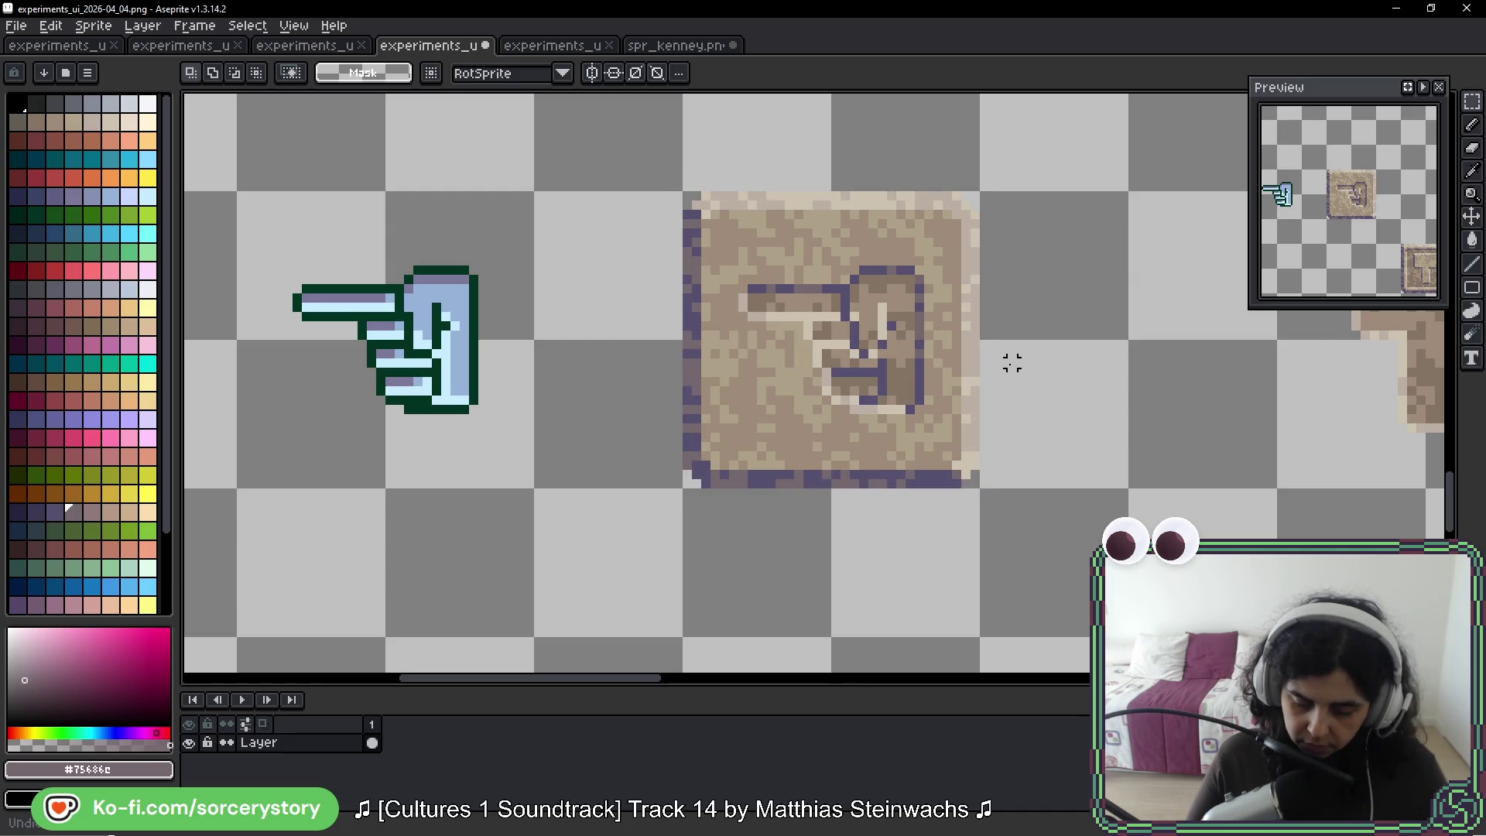
key("ctrl+z")
key("ctrl+z")
key("ctrl+z")
key("ctrl+y")
Ctrl-drag a copy of the hand tile one tile down and alter the copy's hand drawing
mouse_move(967, 388)
left_mouse_down()
mouse_move(849, 387)
mouse_move(855, 619)
left_mouse_up()
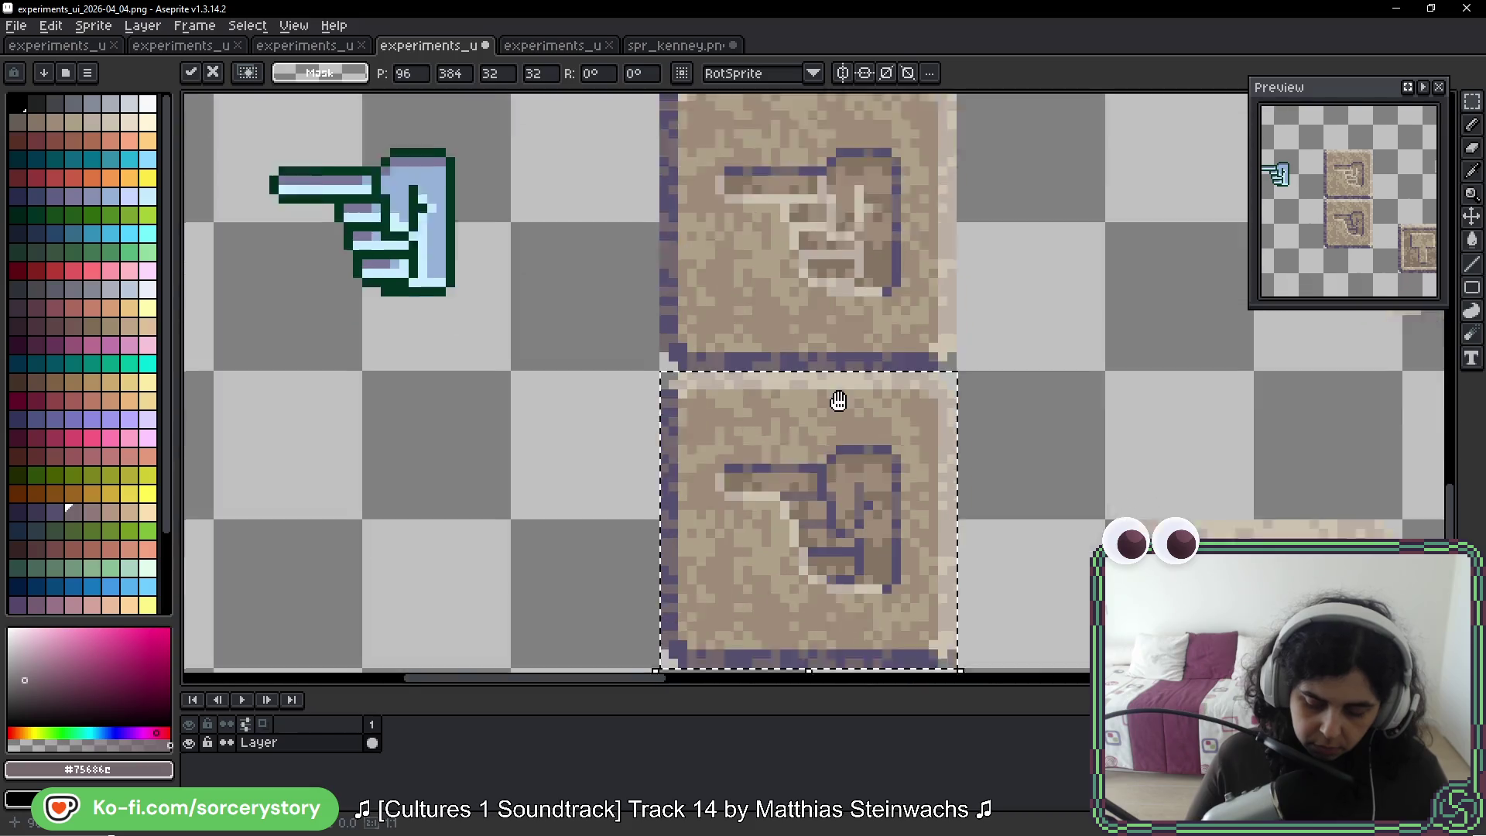
scroll(820, 309, "down", 5)
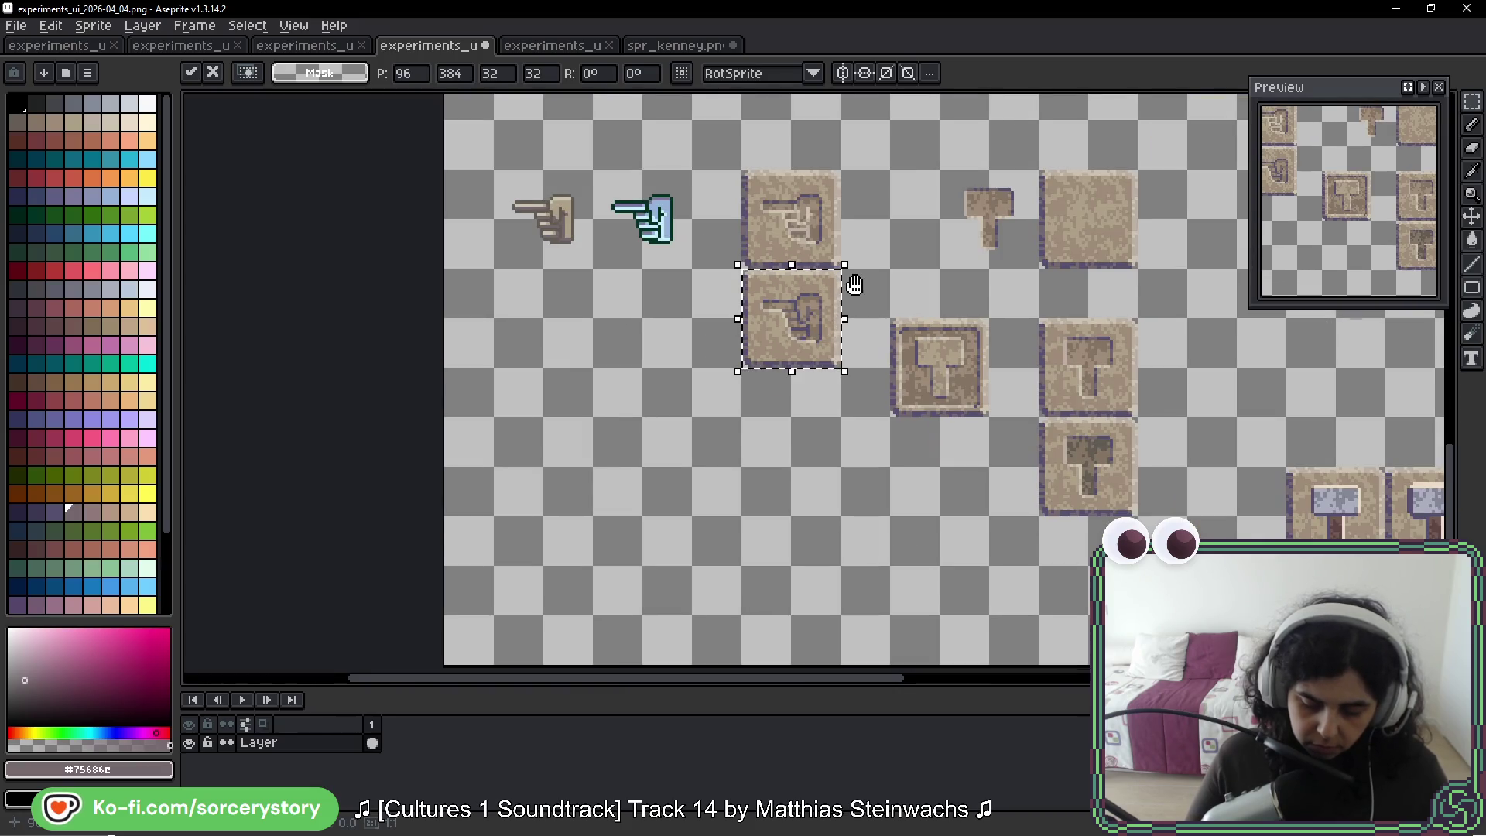
scroll(836, 329, "up", 1)
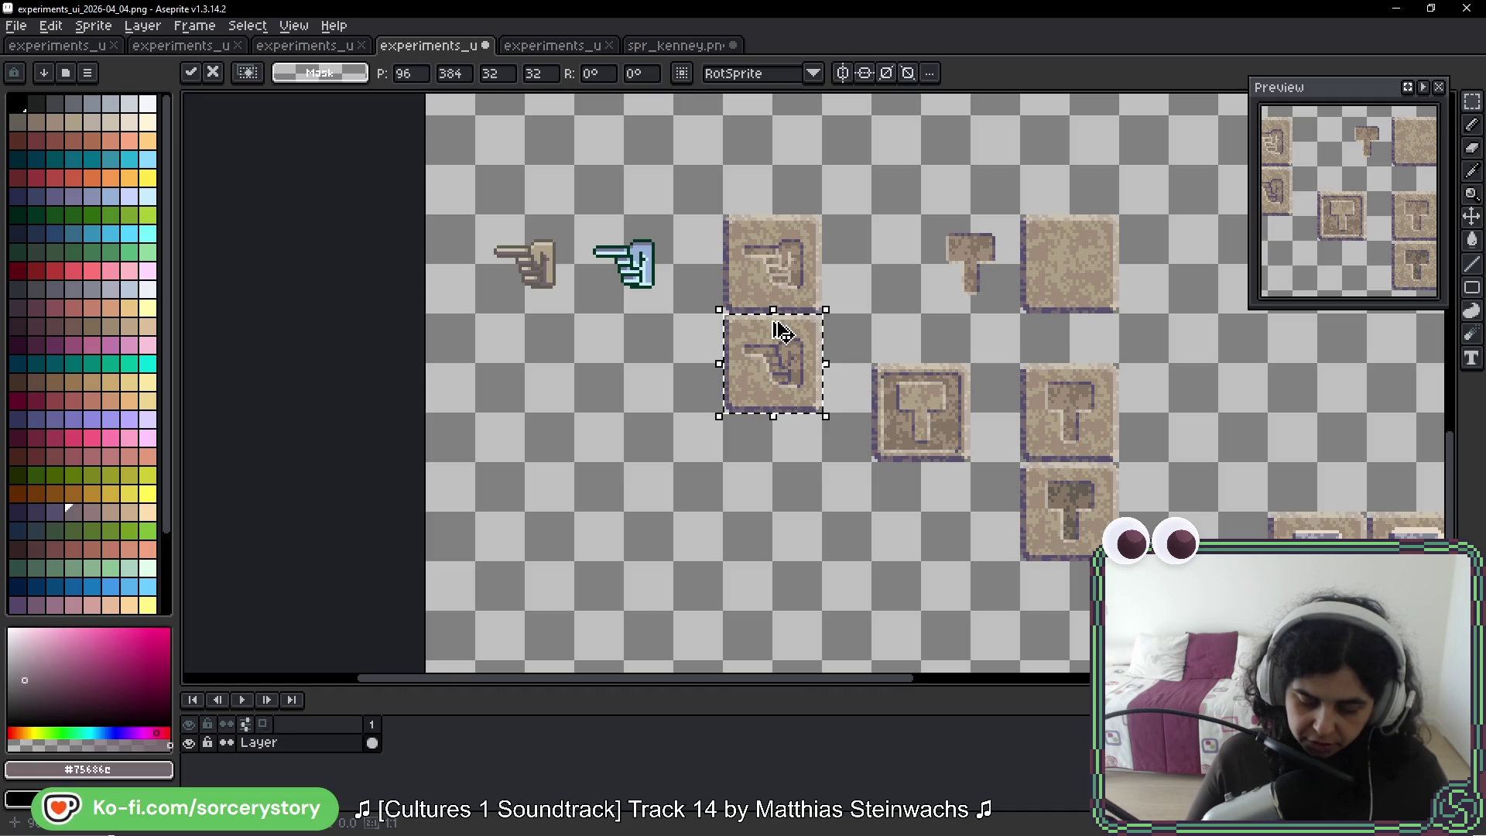
key("ctrl+z")
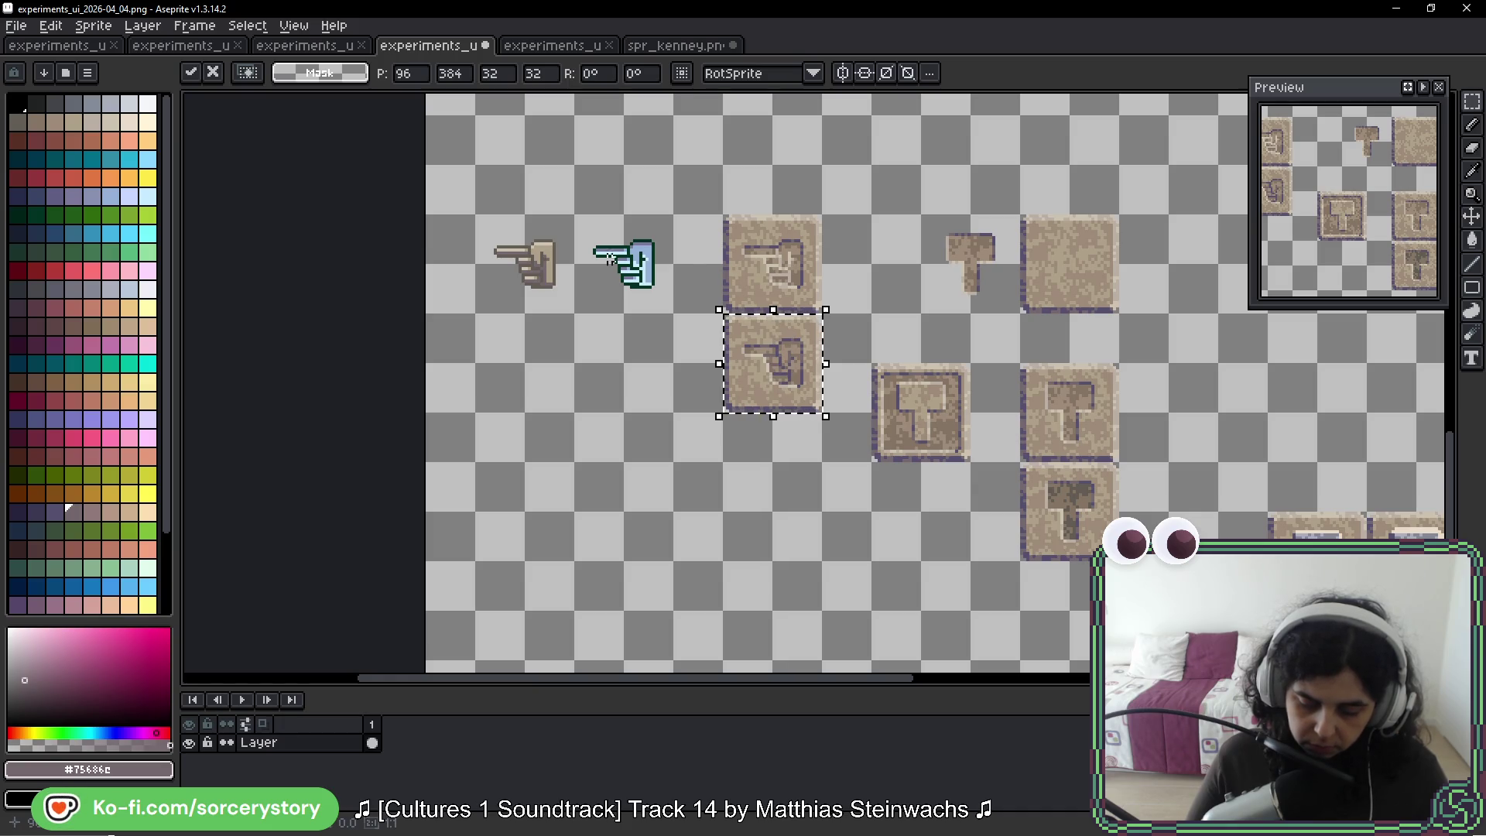
Move the two hand tiles into the T-tile row, placing them side by side
left_click_drag(540, 234, 797, 383)
mouse_move(1237, 384)
left_mouse_down()
mouse_move(426, 358)
mouse_move(1068, 328)
left_mouse_up()
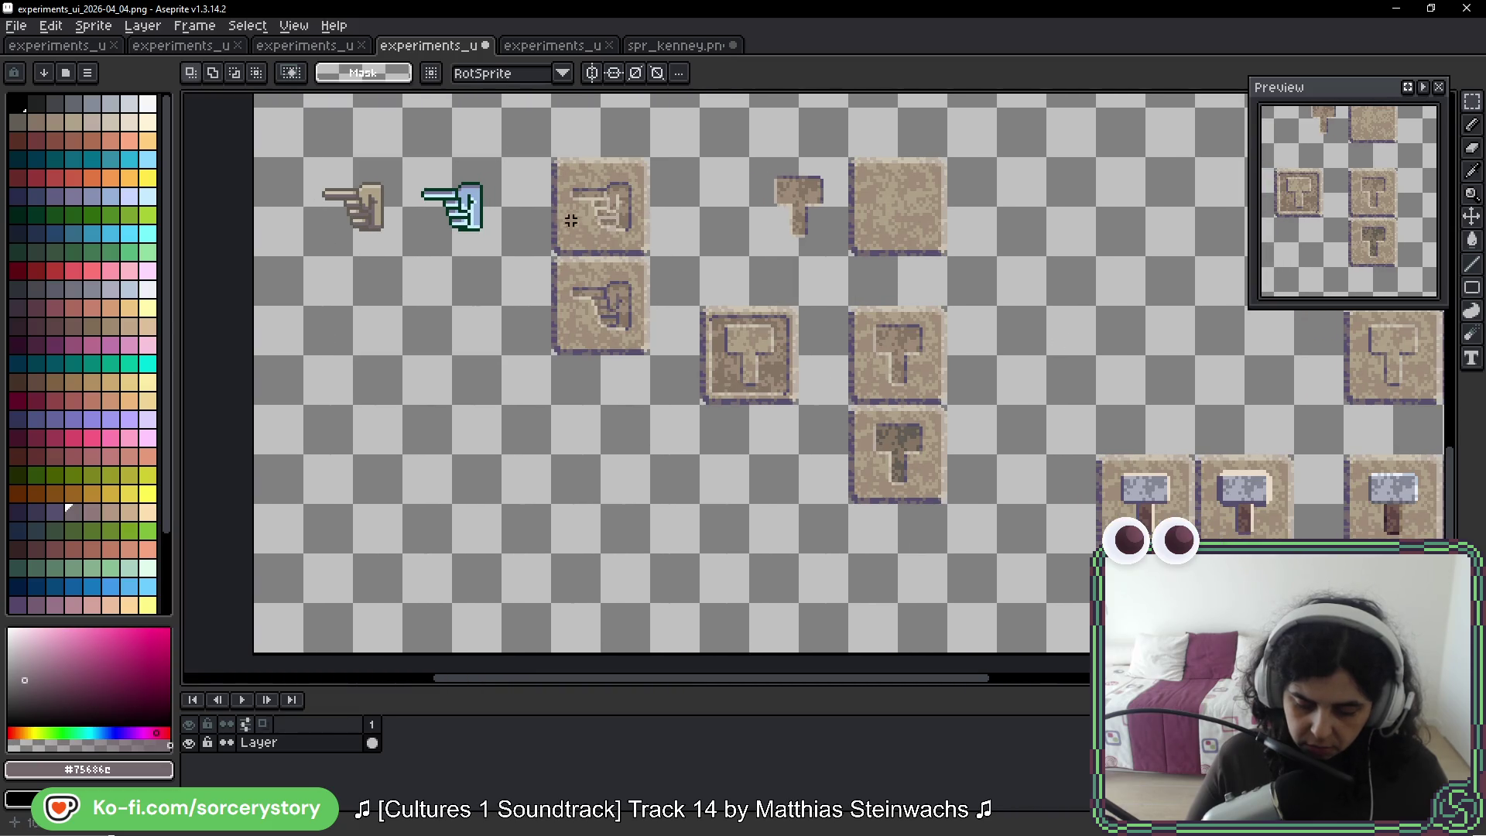
mouse_move(600, 232)
left_mouse_down()
mouse_move(604, 379)
mouse_move(945, 488)
left_mouse_up()
left_click(913, 501)
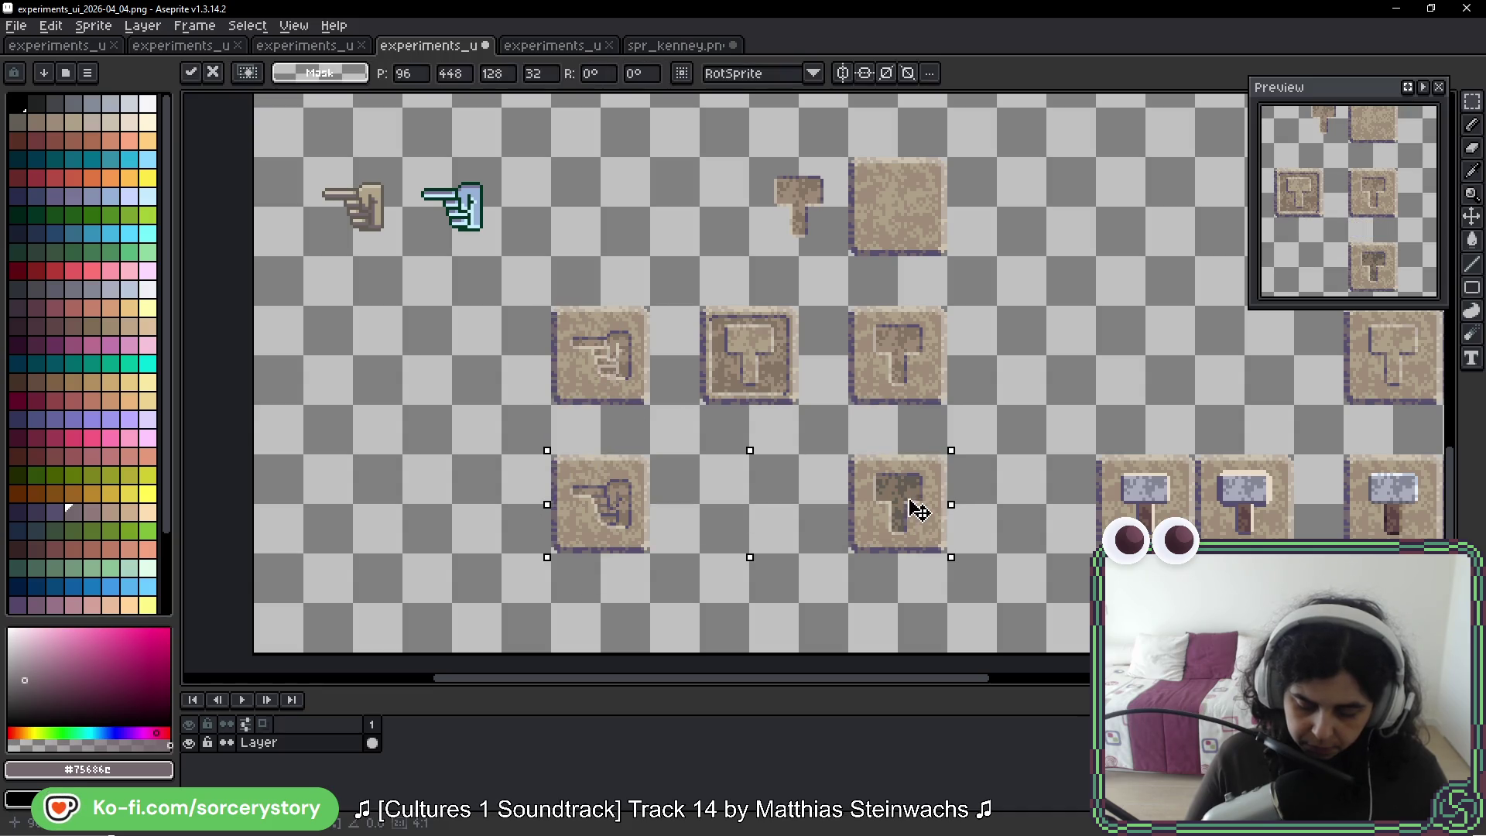
key("Return")
left_click_drag(551, 308, 648, 404)
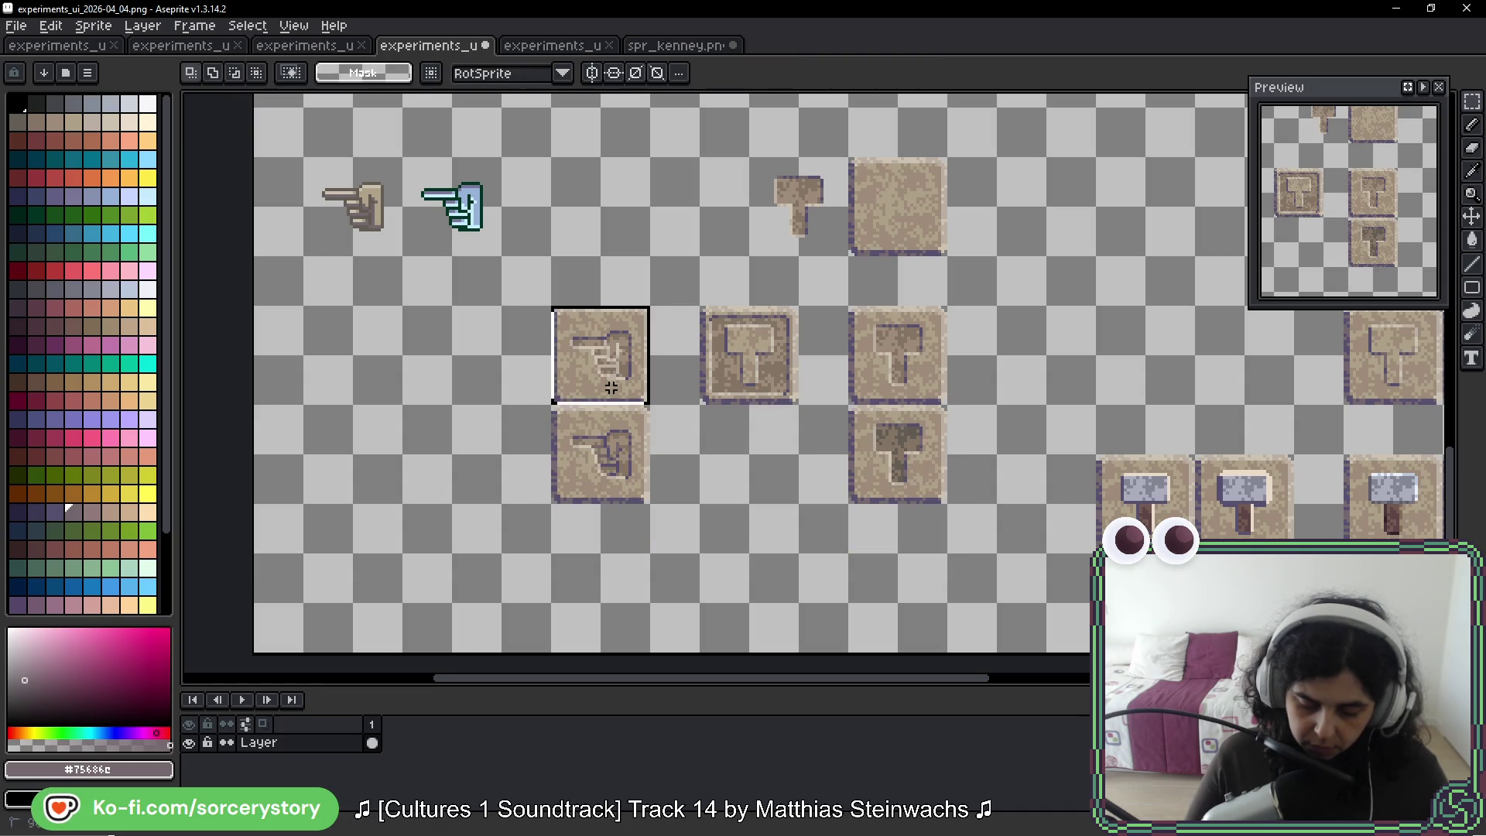
left_click_drag(591, 366, 491, 366)
left_click(570, 431)
mouse_move(570, 431)
left_mouse_down()
mouse_move(624, 474)
mouse_move(613, 375)
left_mouse_up()
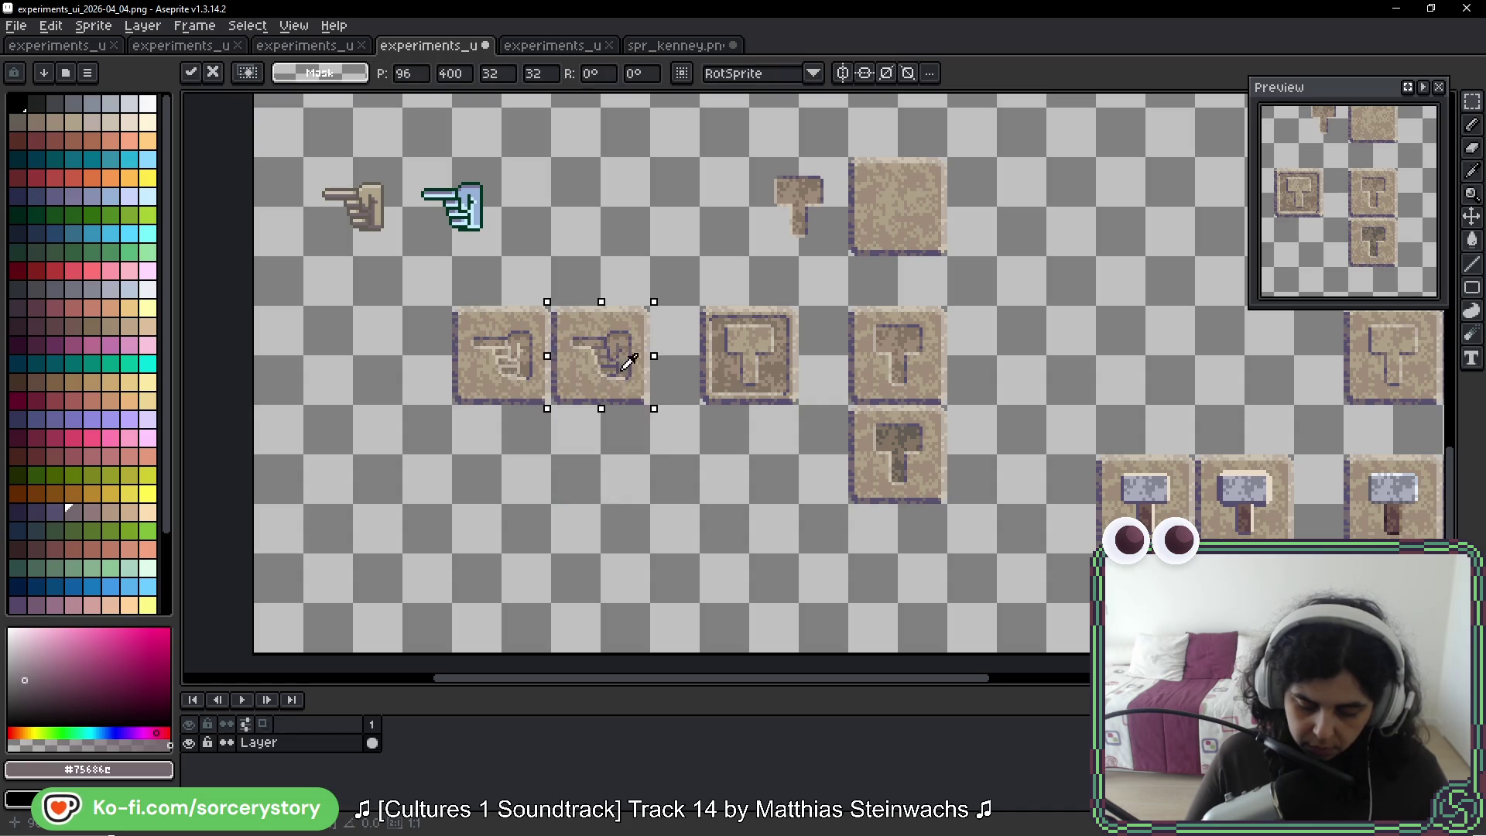
mouse_move(941, 411)
left_mouse_down()
mouse_move(895, 478)
mouse_move(850, 503)
left_mouse_up()
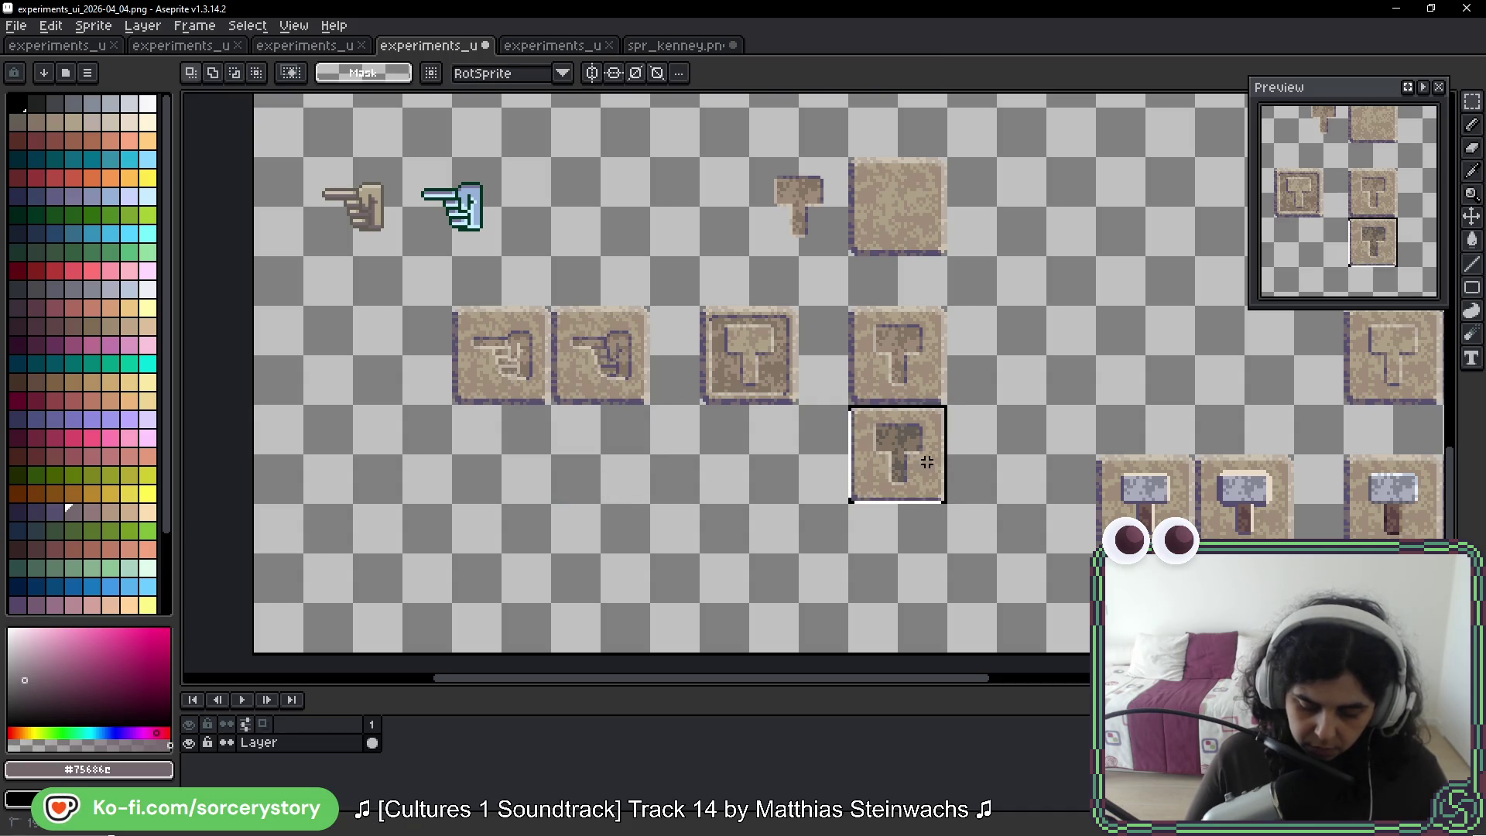
Move the lower T tile further down
left_click(911, 455)
left_click_drag(911, 455, 912, 498)
key("Return")
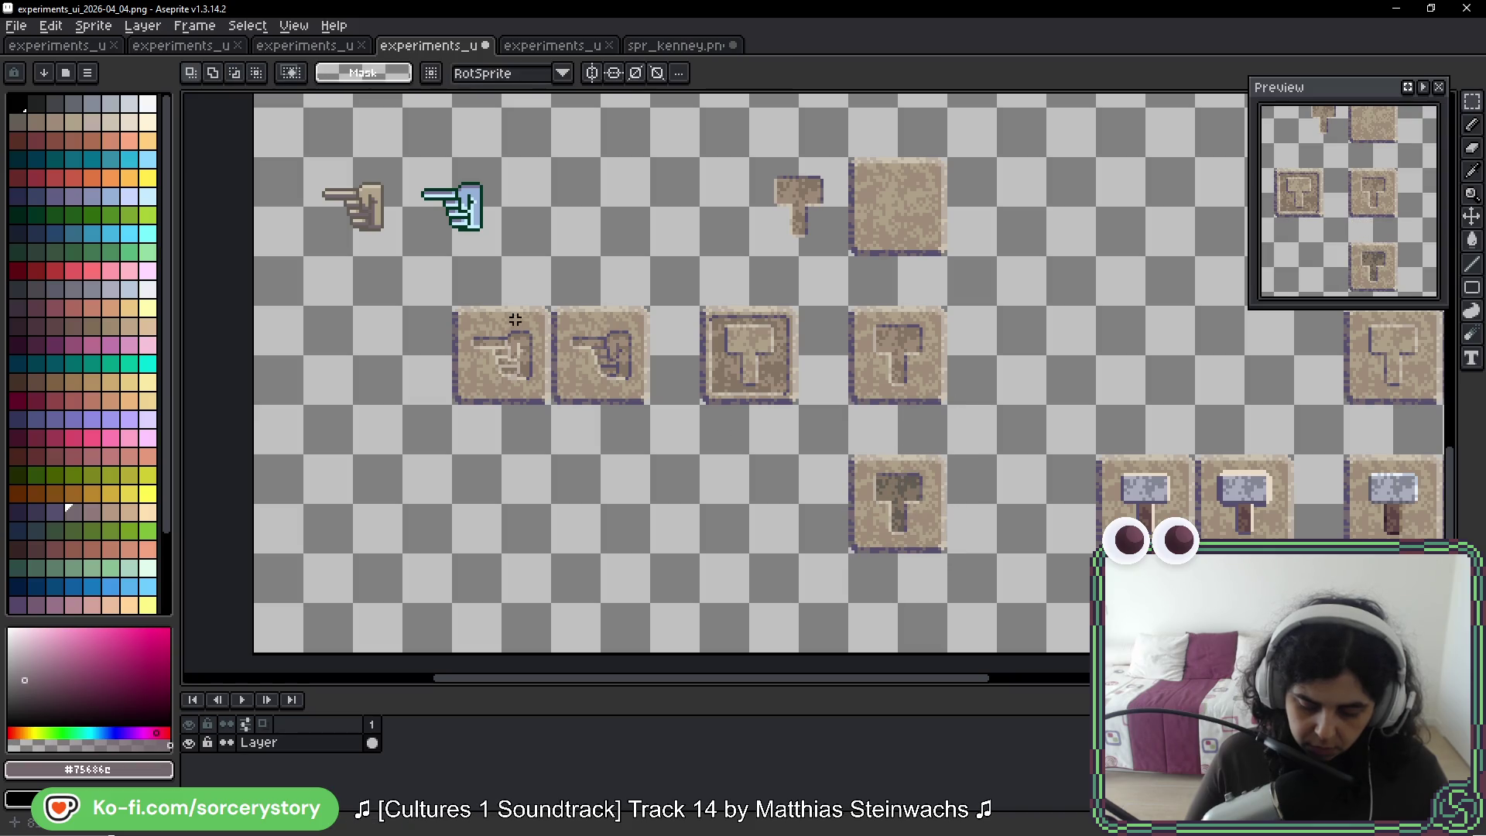
Ctrl-drag a copy of the right hand tile beneath it
left_click_drag(555, 331, 650, 404)
left_click_drag(607, 358, 636, 522)
scroll(637, 523, "up", 2)
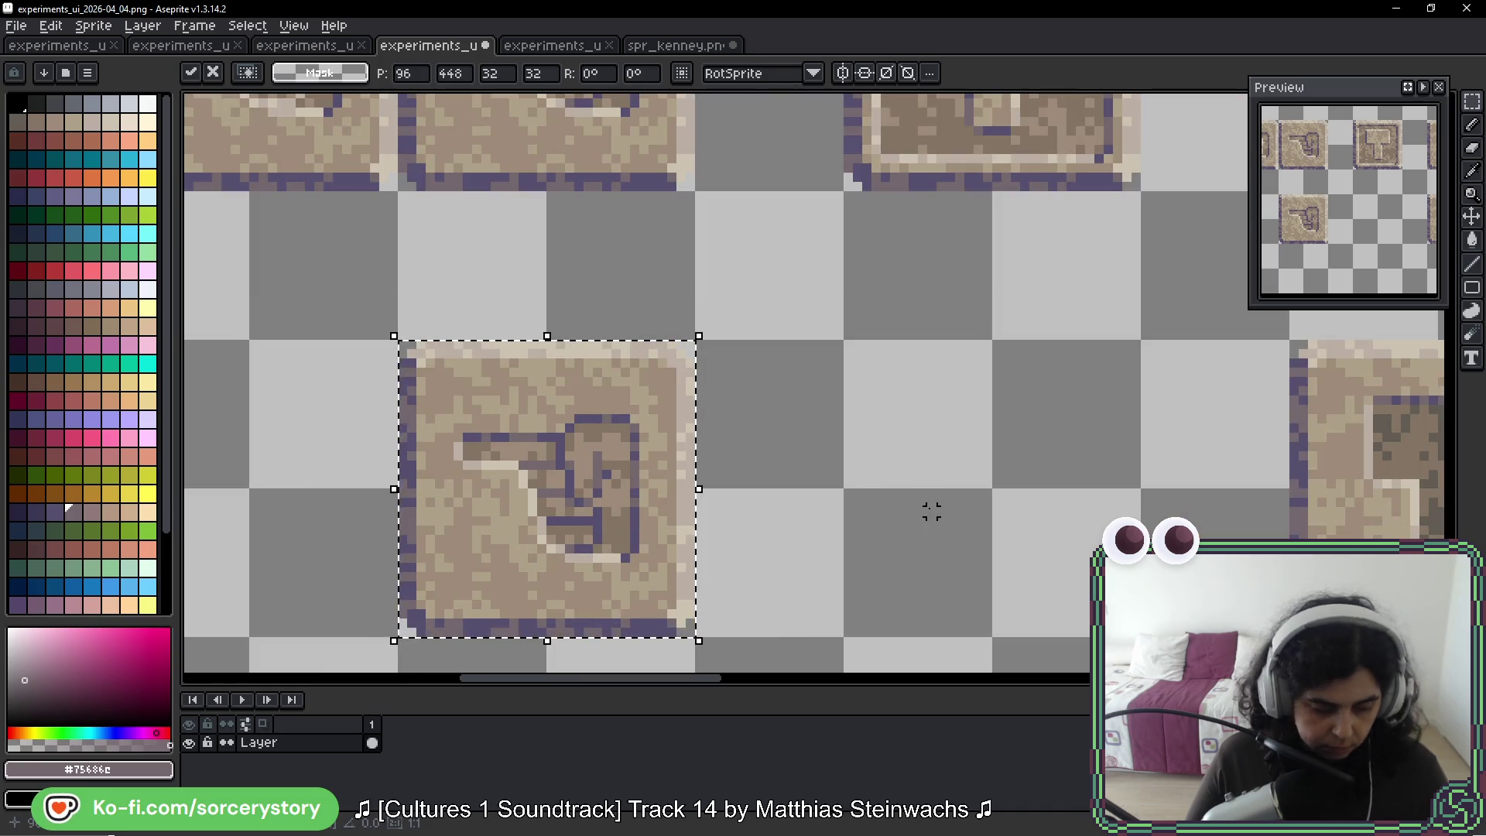
Pick the dark brown from the T tile and flood-fill the hand's interior with it
key("w")
scroll(1012, 540, "right", 5)
scroll(1011, 539, "down", 1)
left_click(1031, 332, "alt")
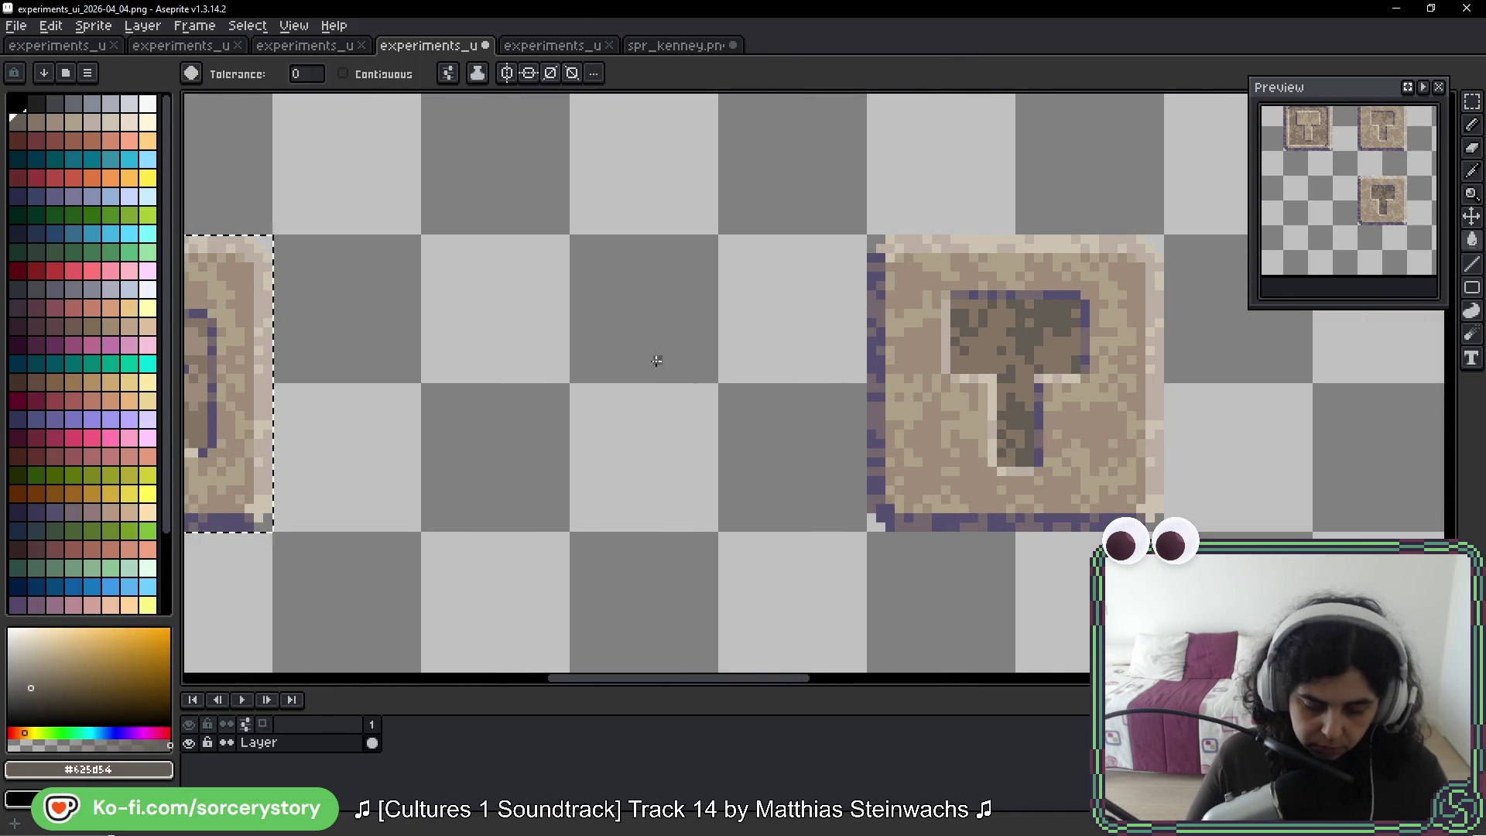
scroll(473, 315, "left", 3)
left_click(458, 331)
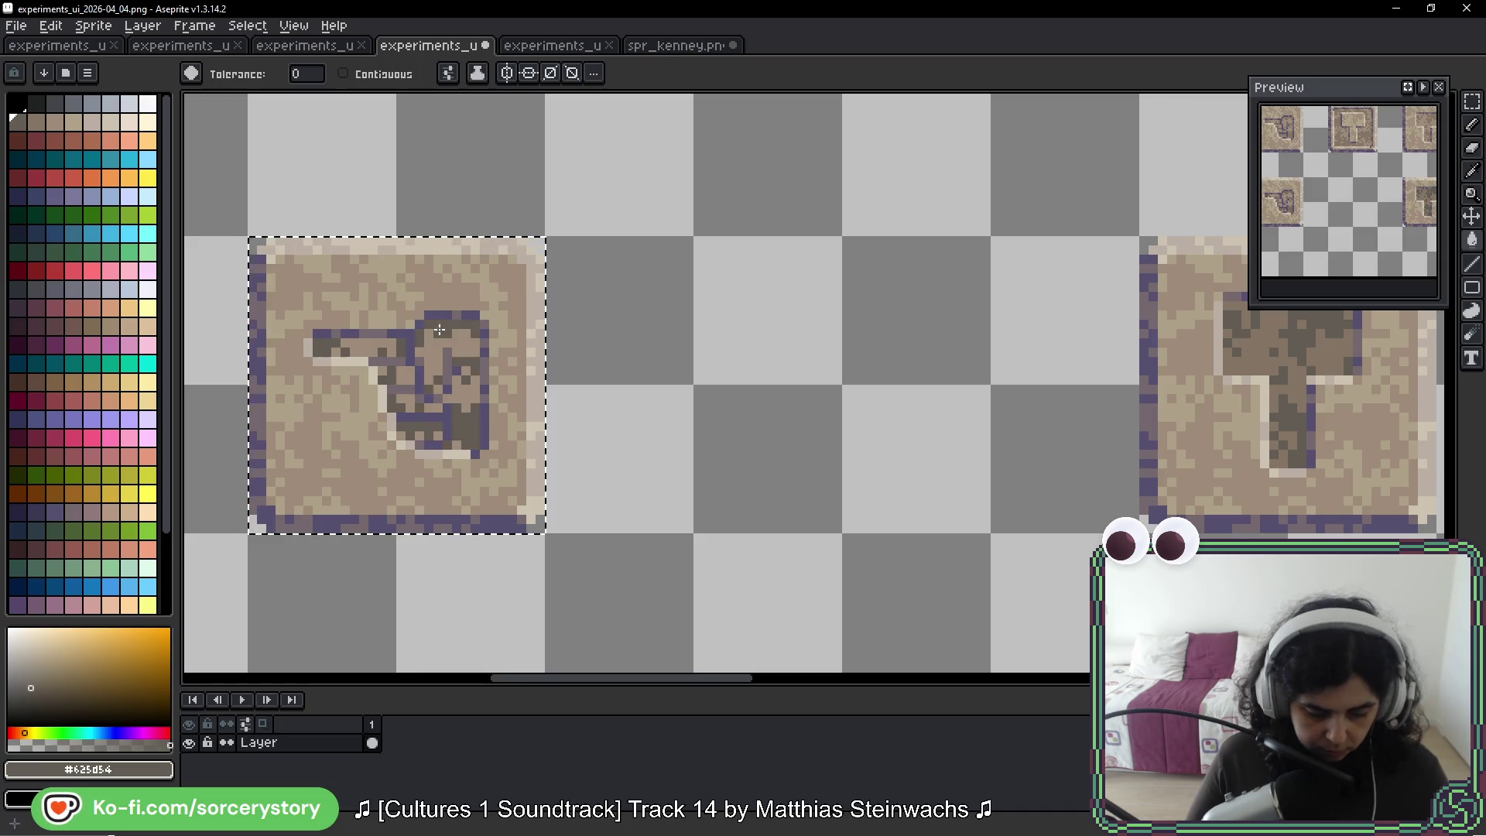
Pick the T tile's mid brown and fill the hand's lighter regions with it
left_click(1233, 358, "alt")
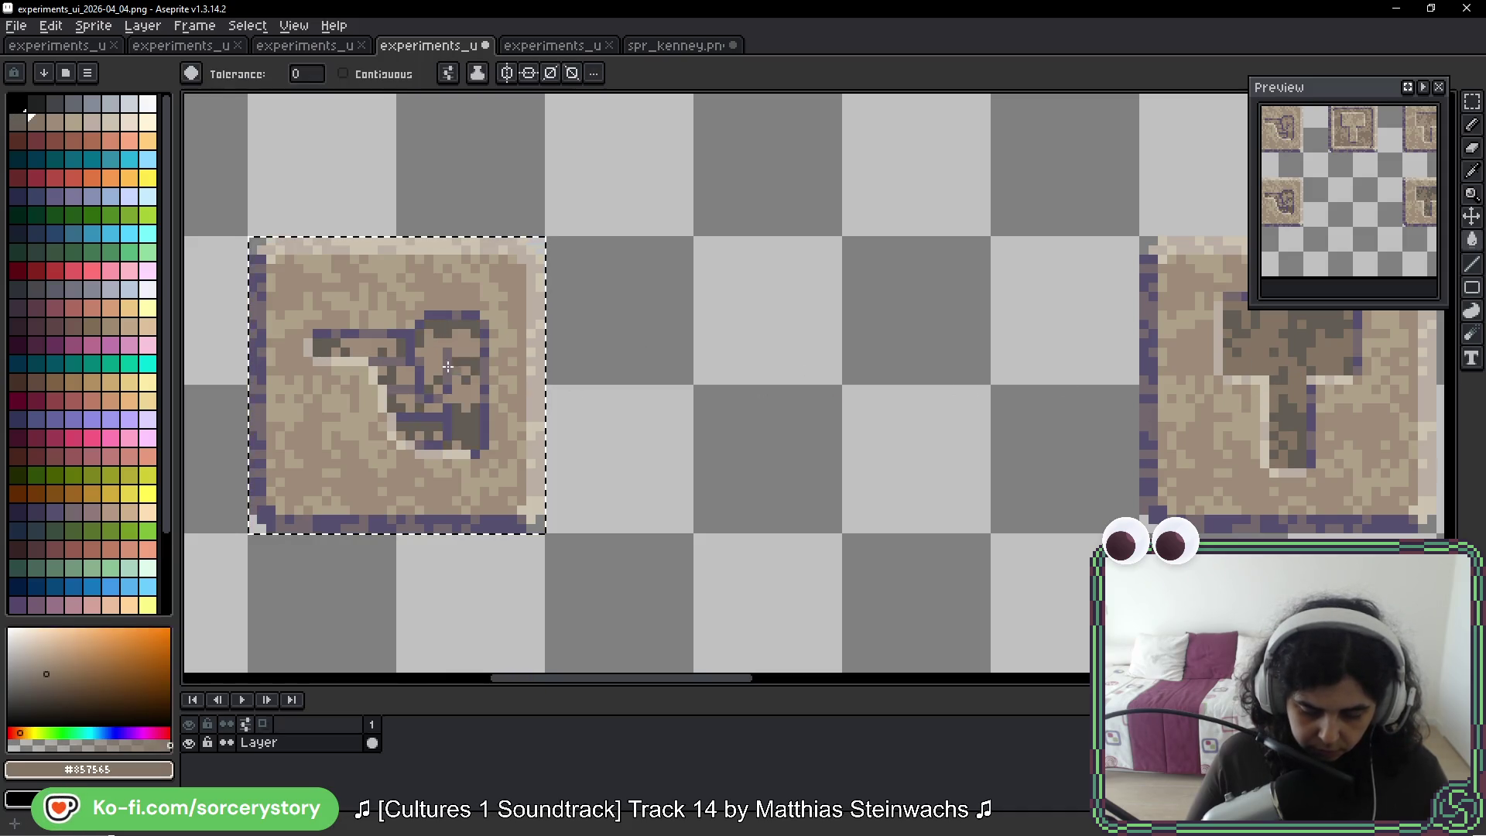
left_click(450, 372)
left_click(482, 398)
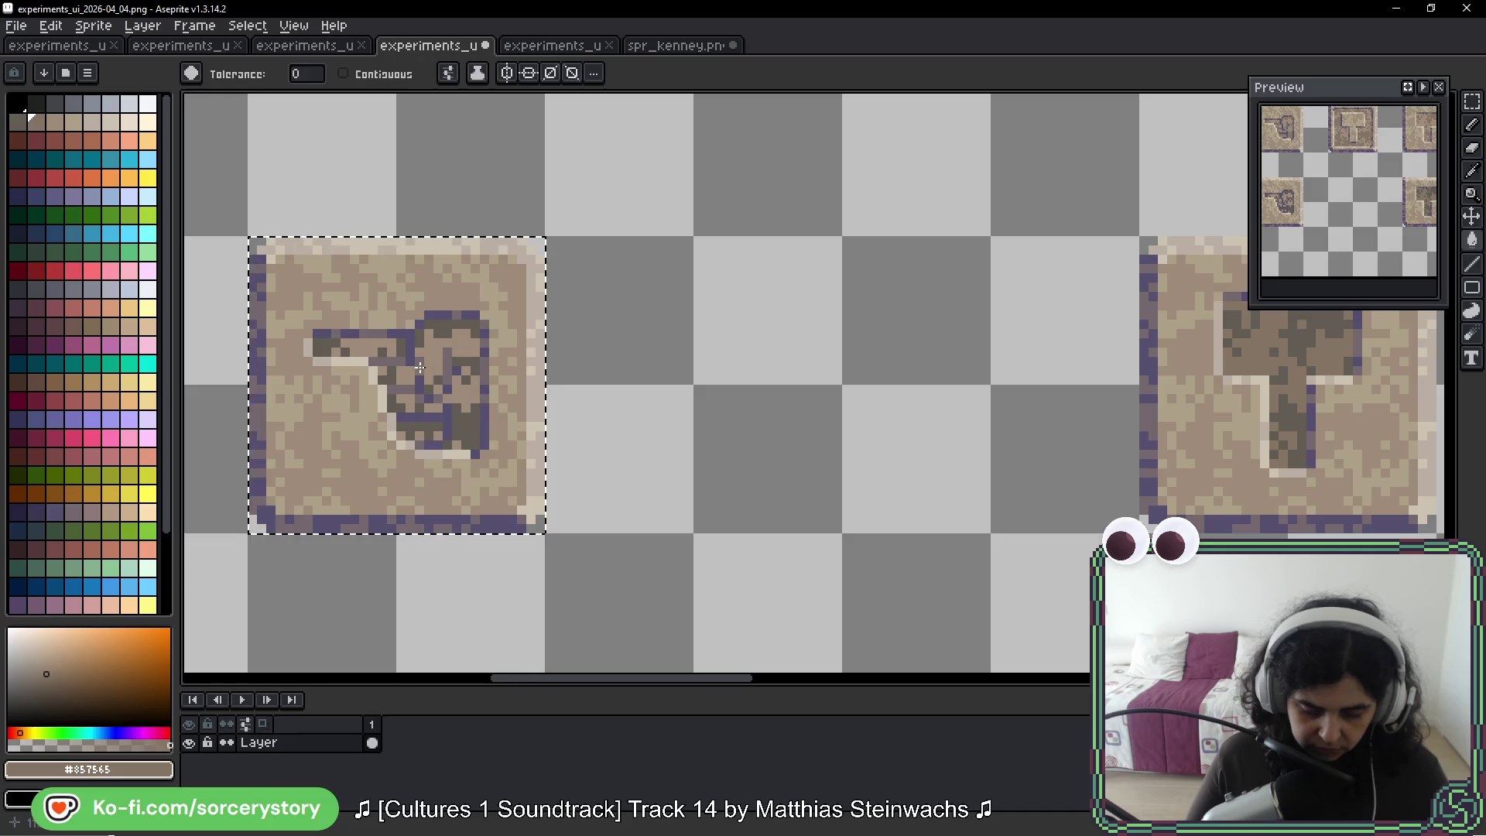
scroll(542, 372, "left", 3)
scroll(591, 343, "up", 4)
scroll(591, 343, "up", 2)
scroll(591, 343, "left", 3)
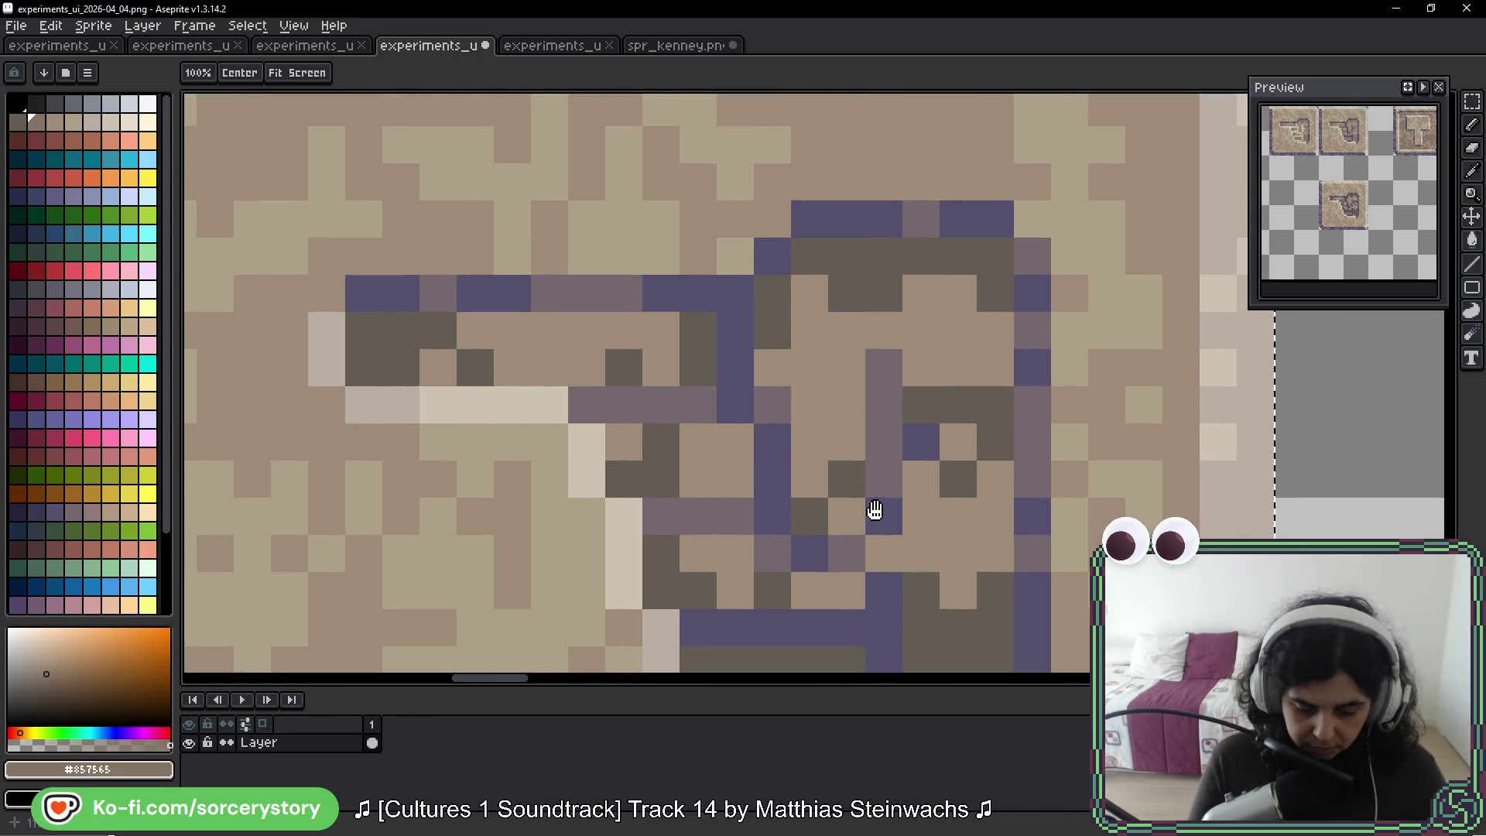
left_click(653, 362)
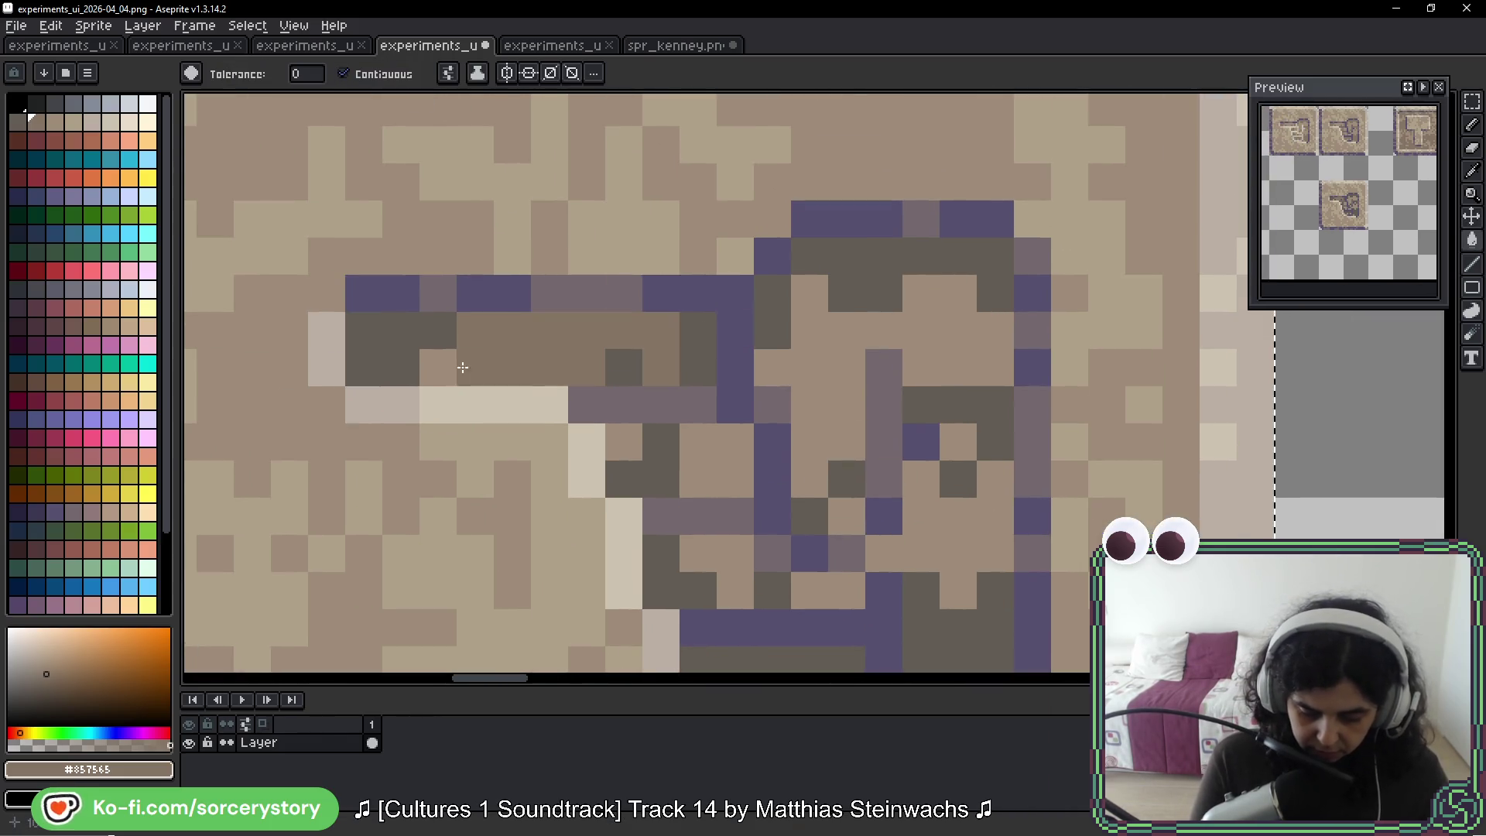
left_click(887, 398)
Darken the remaining light-brown patches of the hand, including the thumb and bottom edge
key("space")
left_click_drag(992, 469, 973, 312)
left_click(974, 312)
left_click(938, 286)
left_click(826, 358)
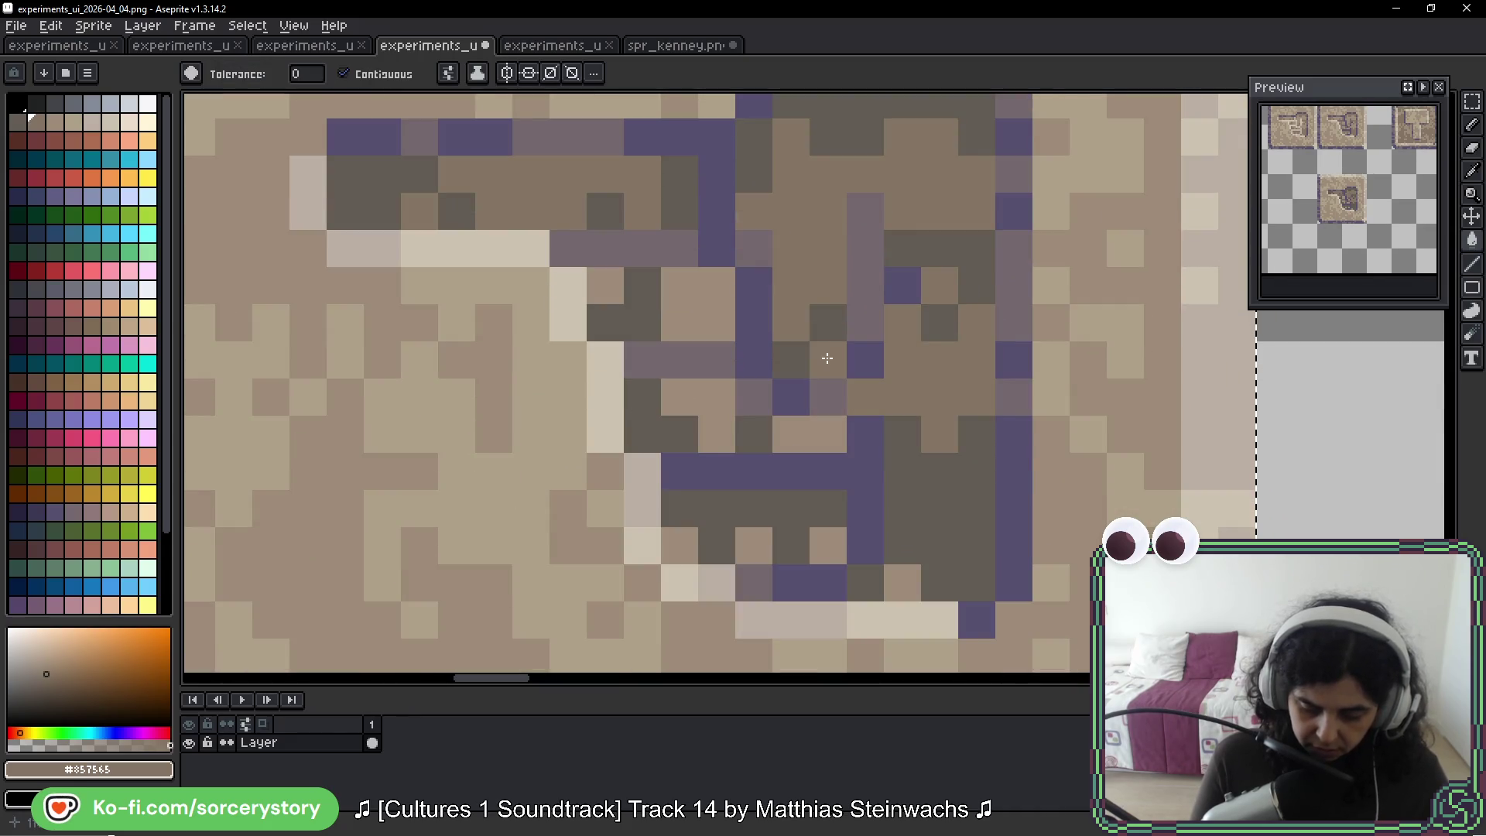
left_click(828, 433)
left_click(792, 433)
left_click(716, 433)
left_click(697, 399)
left_click(709, 323)
left_click(605, 286)
left_click(755, 546)
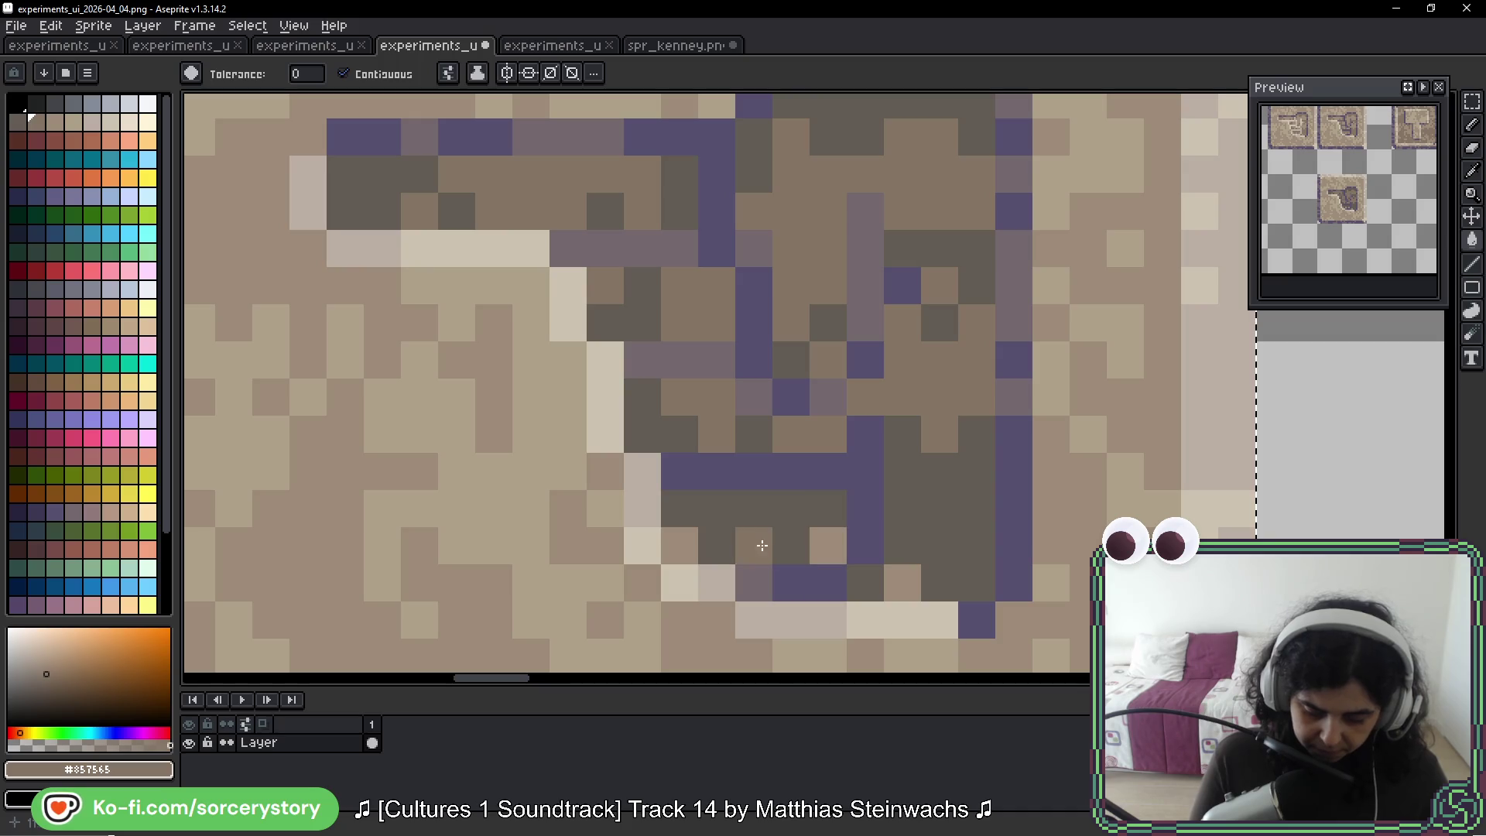
left_click(680, 546)
left_click(826, 545)
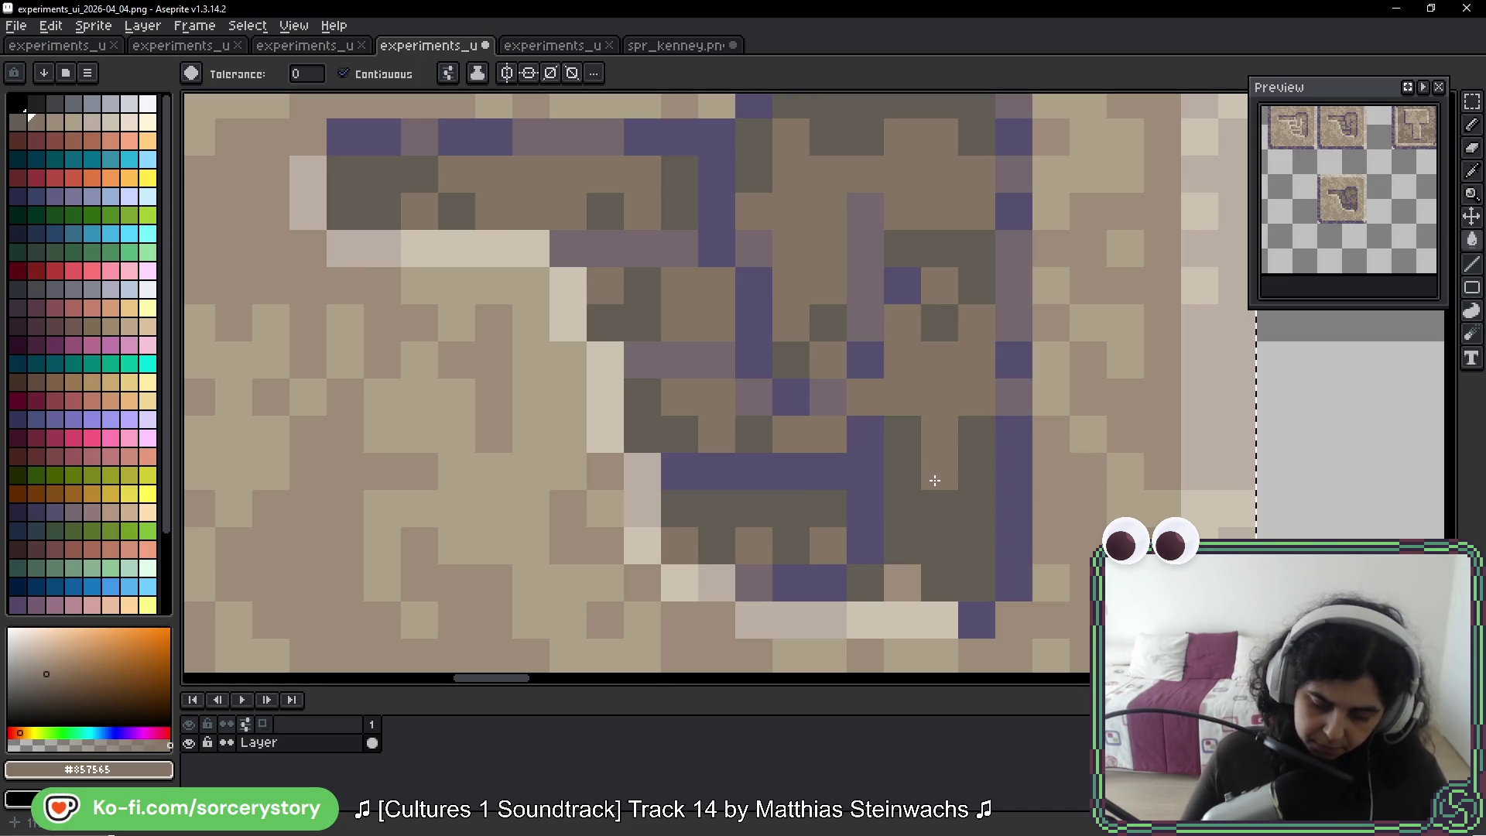
scroll(1042, 571, "down", 3)
scroll(1042, 571, "down", 1)
left_click_drag(1068, 566, 578, 396)
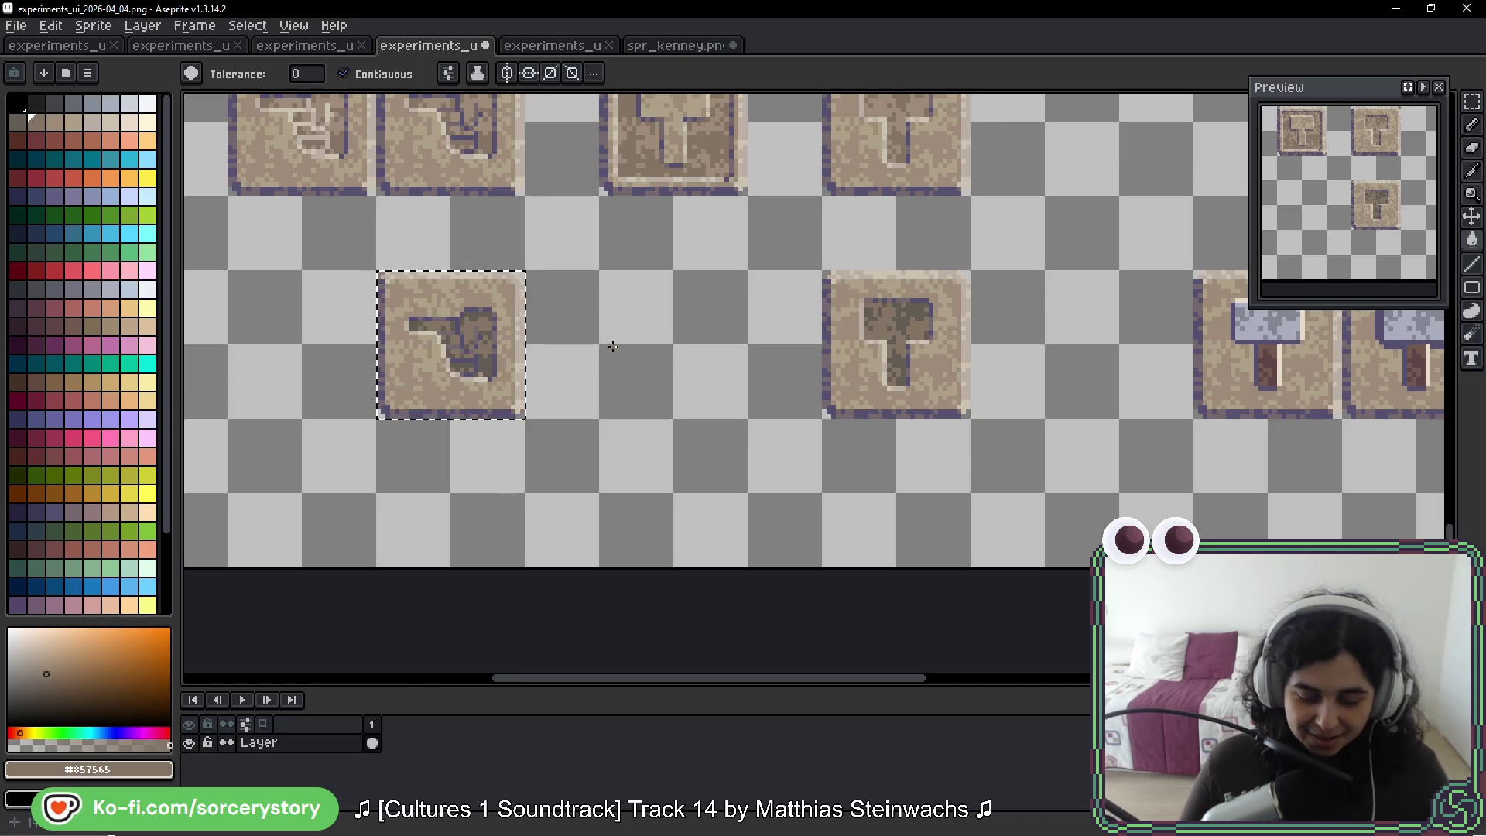
mouse_move(551, 188)
left_mouse_down()
mouse_move(787, 332)
mouse_move(763, 392)
mouse_move(777, 456)
left_mouse_up()
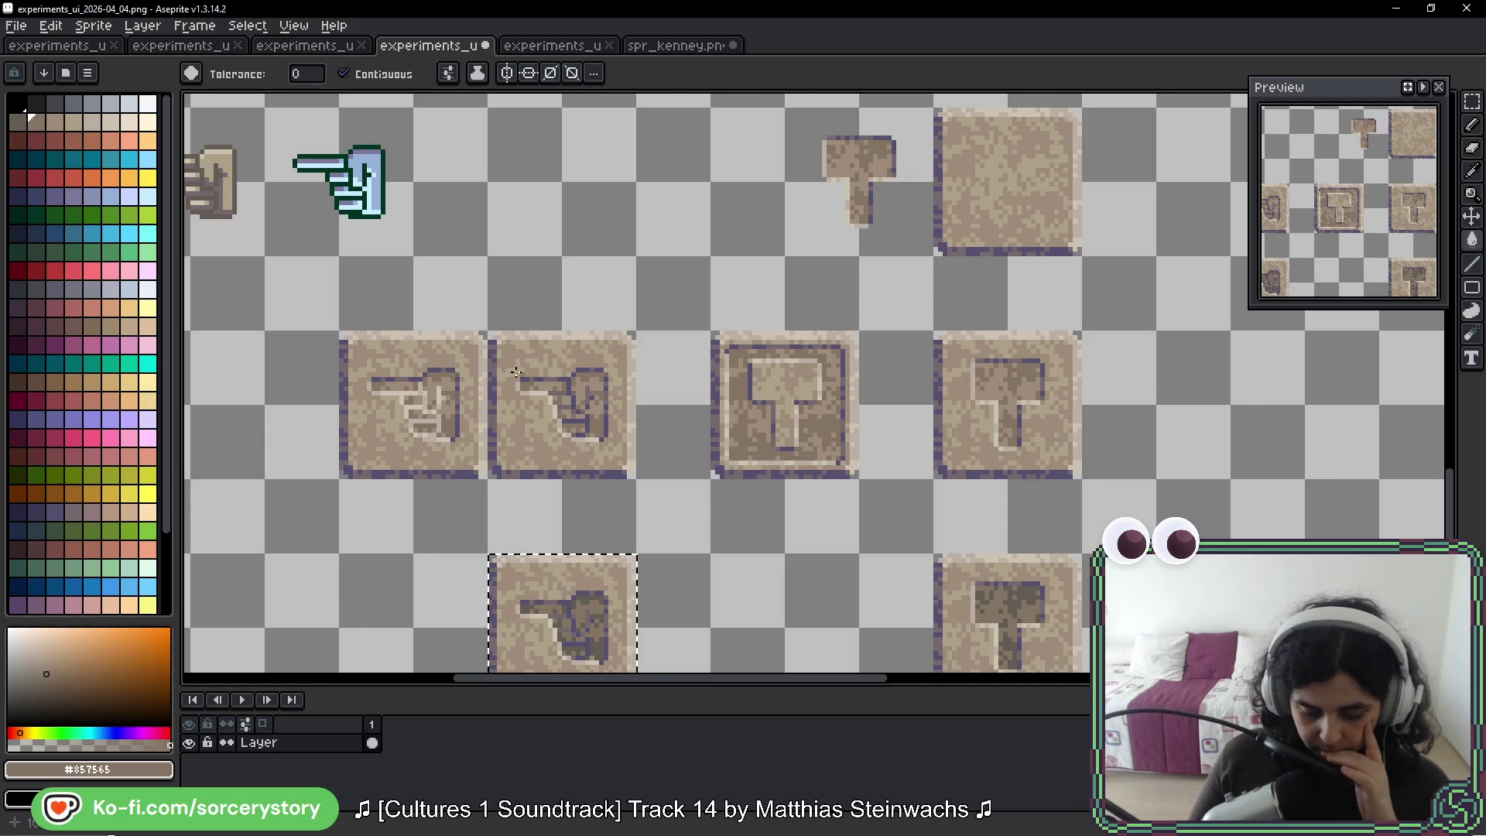
Deselect the recoloured hand tile and bring the top of the sprite sheet into view
scroll(774, 453, "down", 4)
scroll(693, 340, "right", 5)
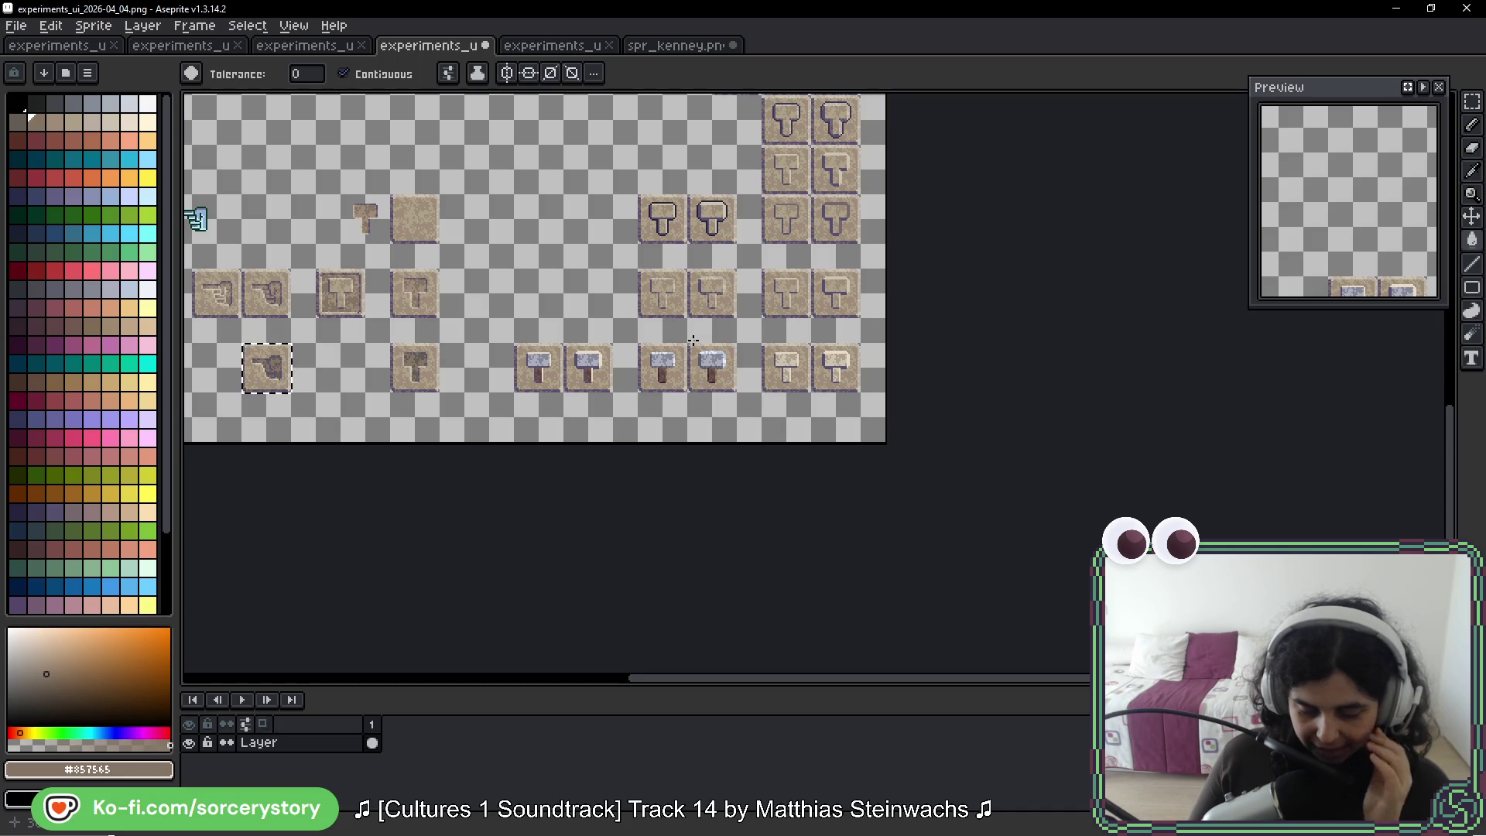
scroll(636, 324, "left", 4)
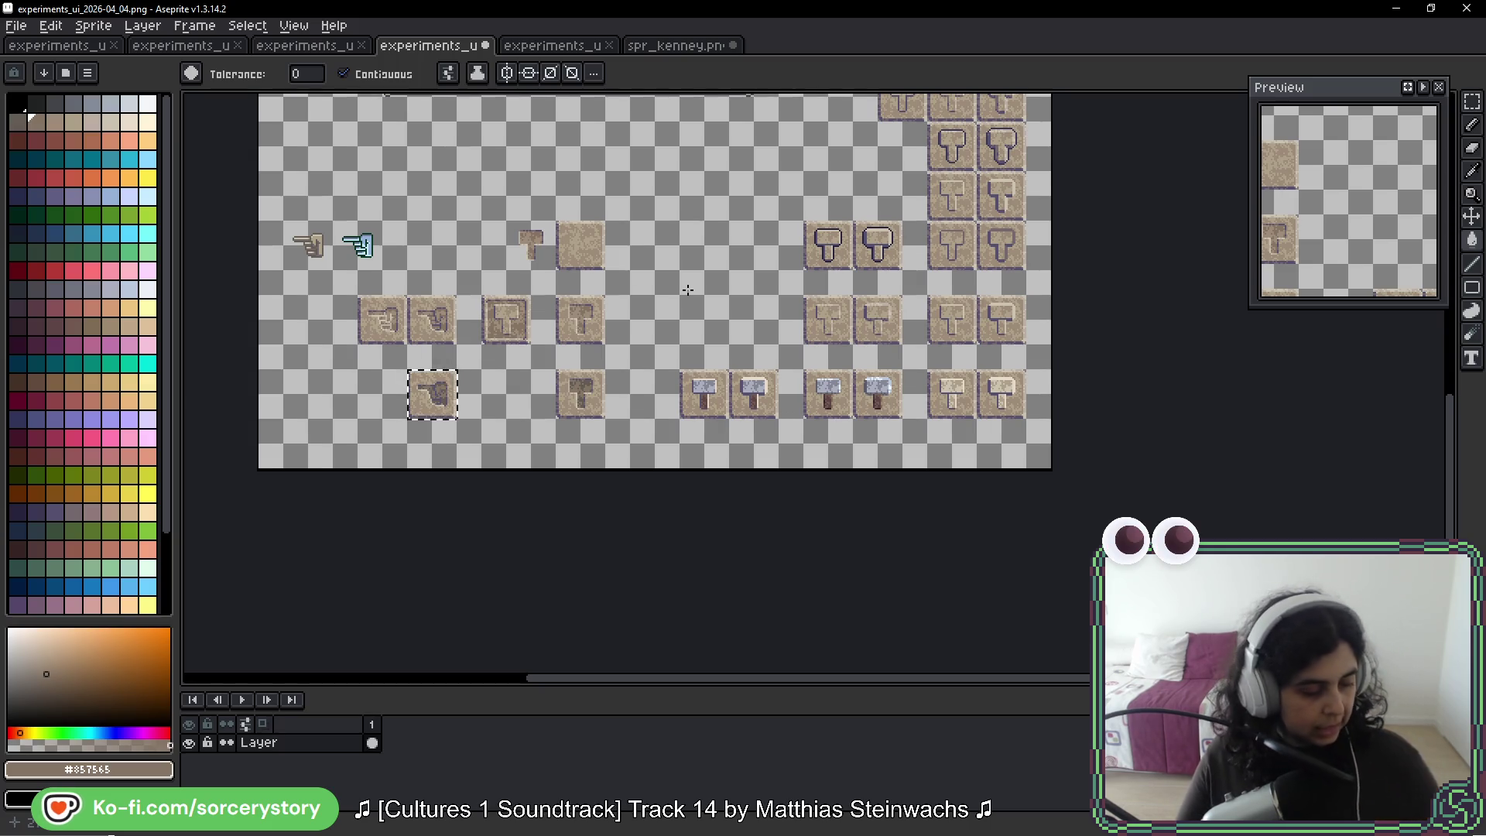
key("v")
key("ctrl+d")
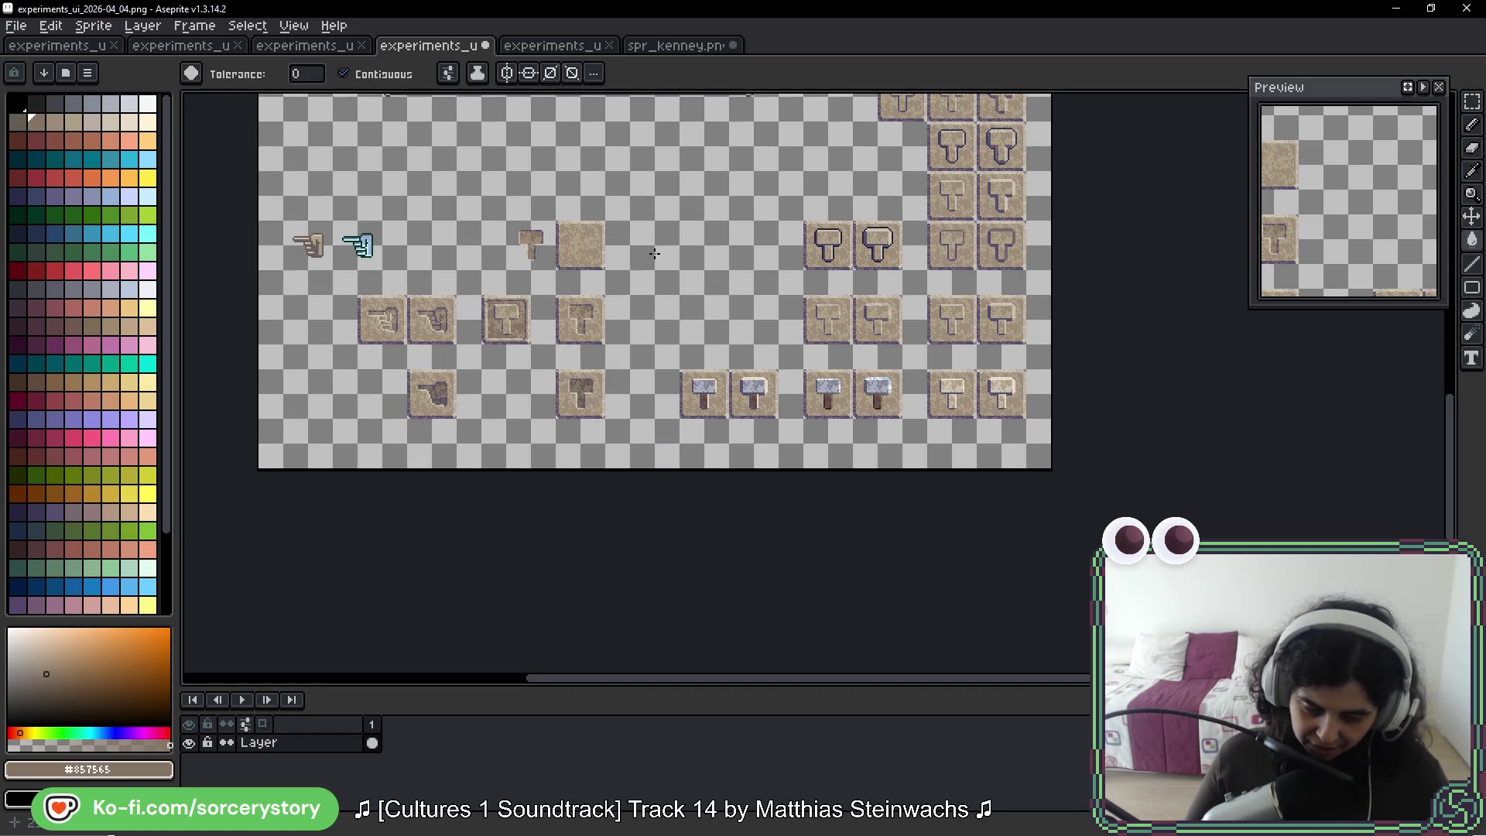
left_click_drag(580, 202, 721, 219)
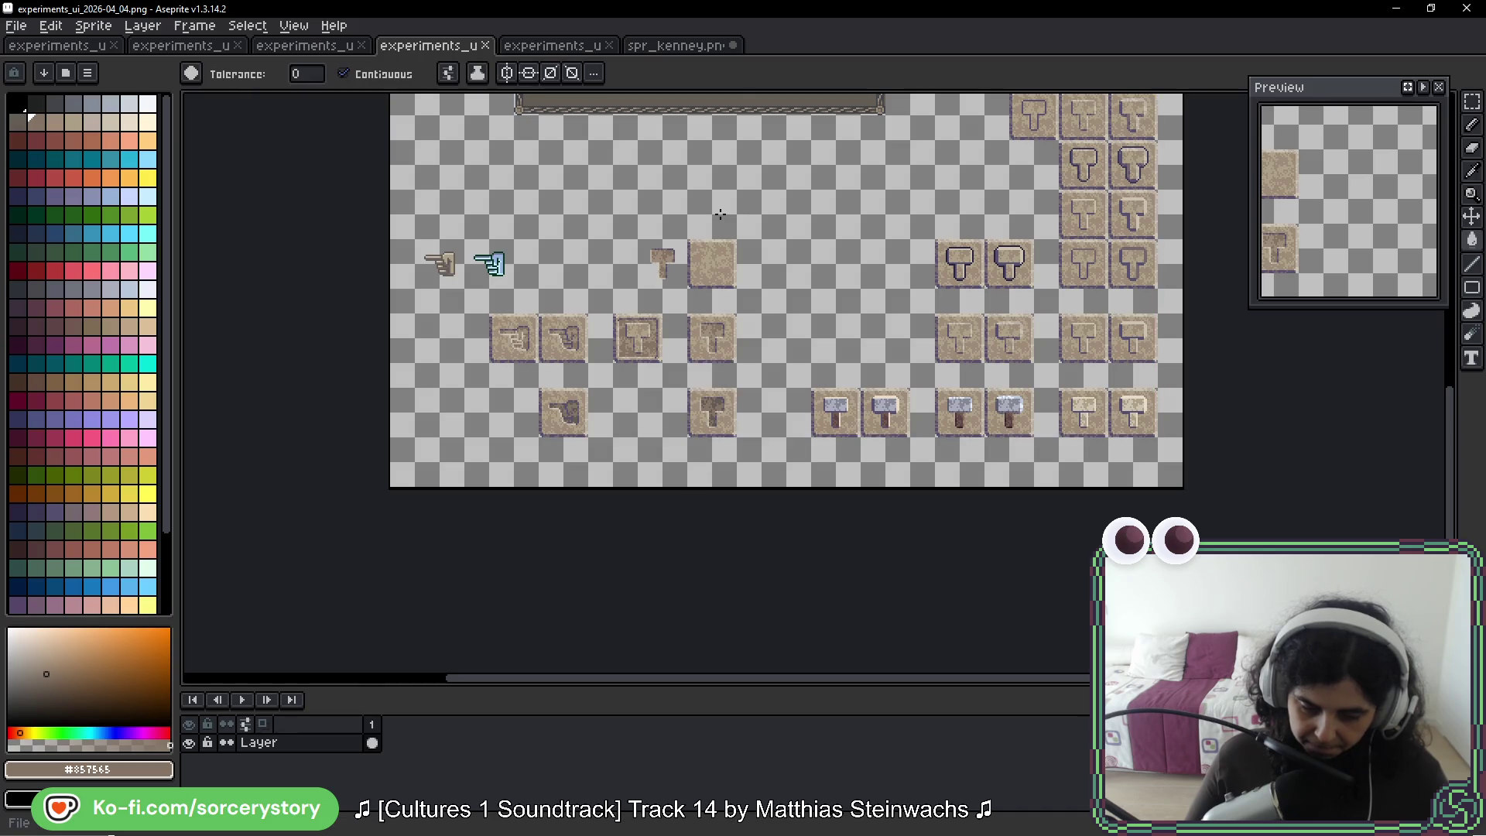
Switch from spr_kenney.png back to the sandy stone button tile sheet
left_click(696, 48)
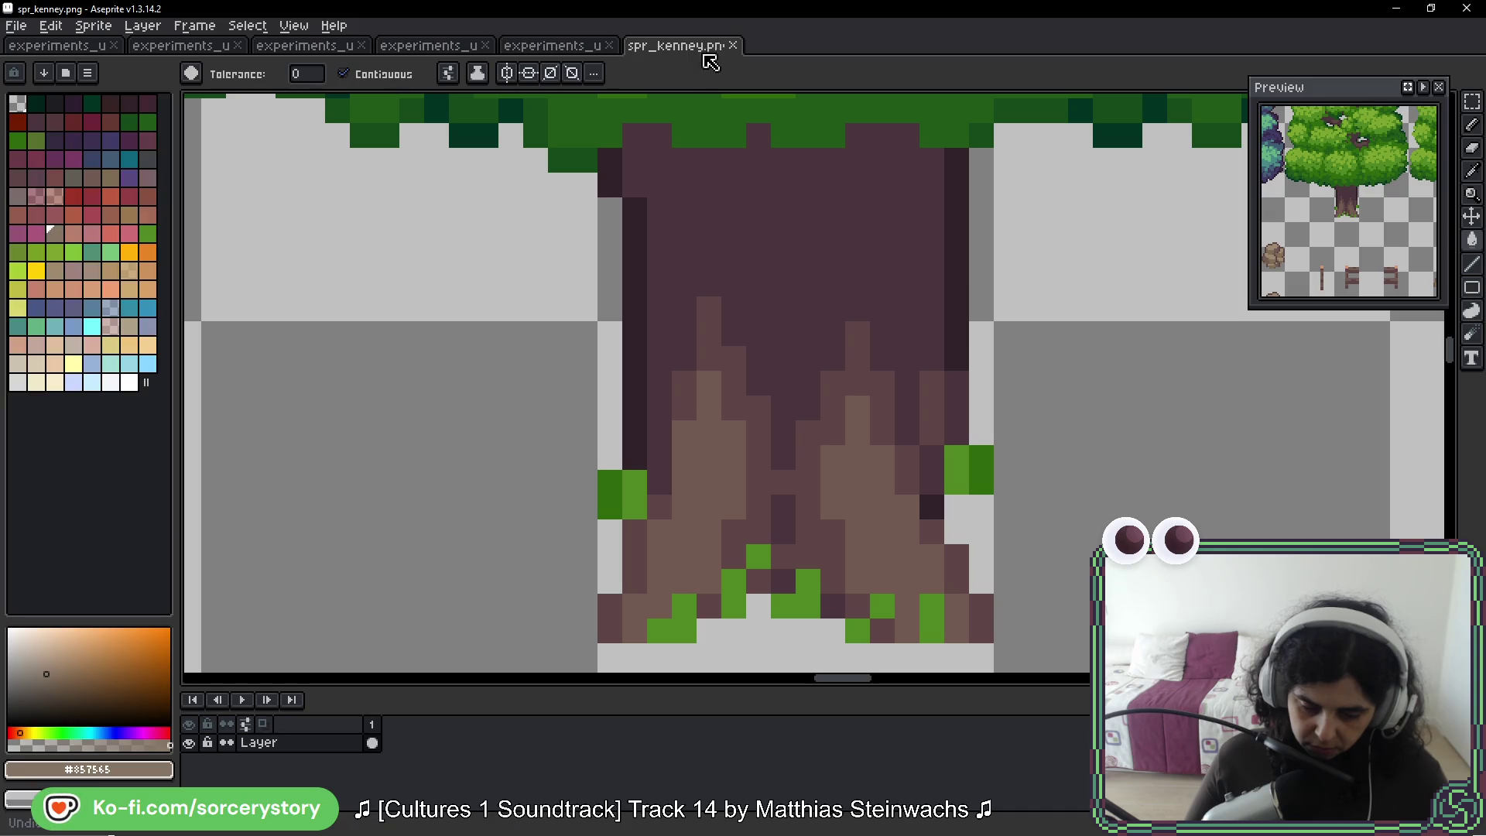
left_click(534, 52)
left_click(422, 52)
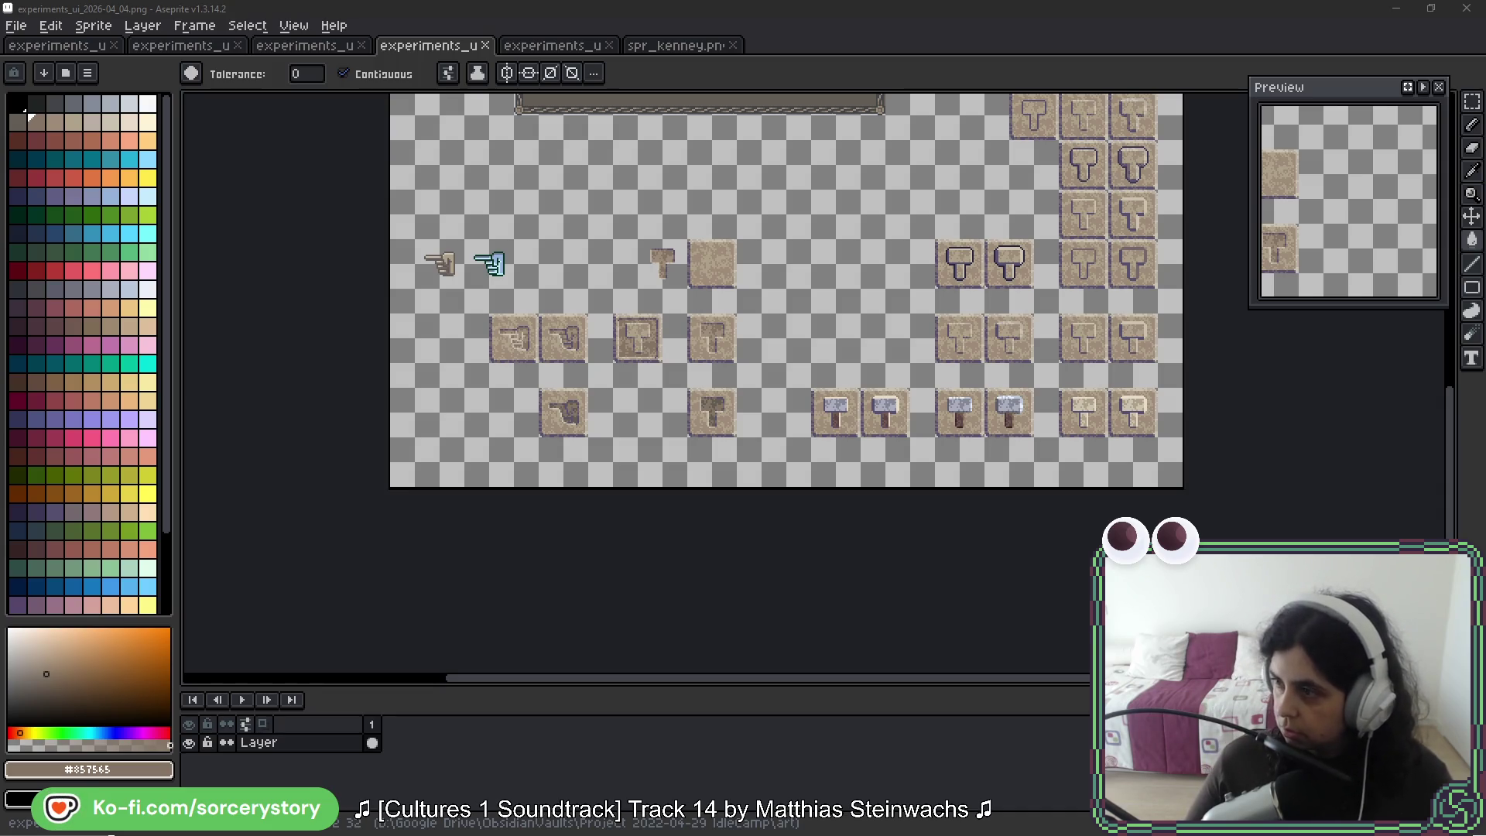
Open the blank experiments_ui_2026-04_06 sprite alongside the button tile sheet
left_click_drag(748, 57, 750, 62)
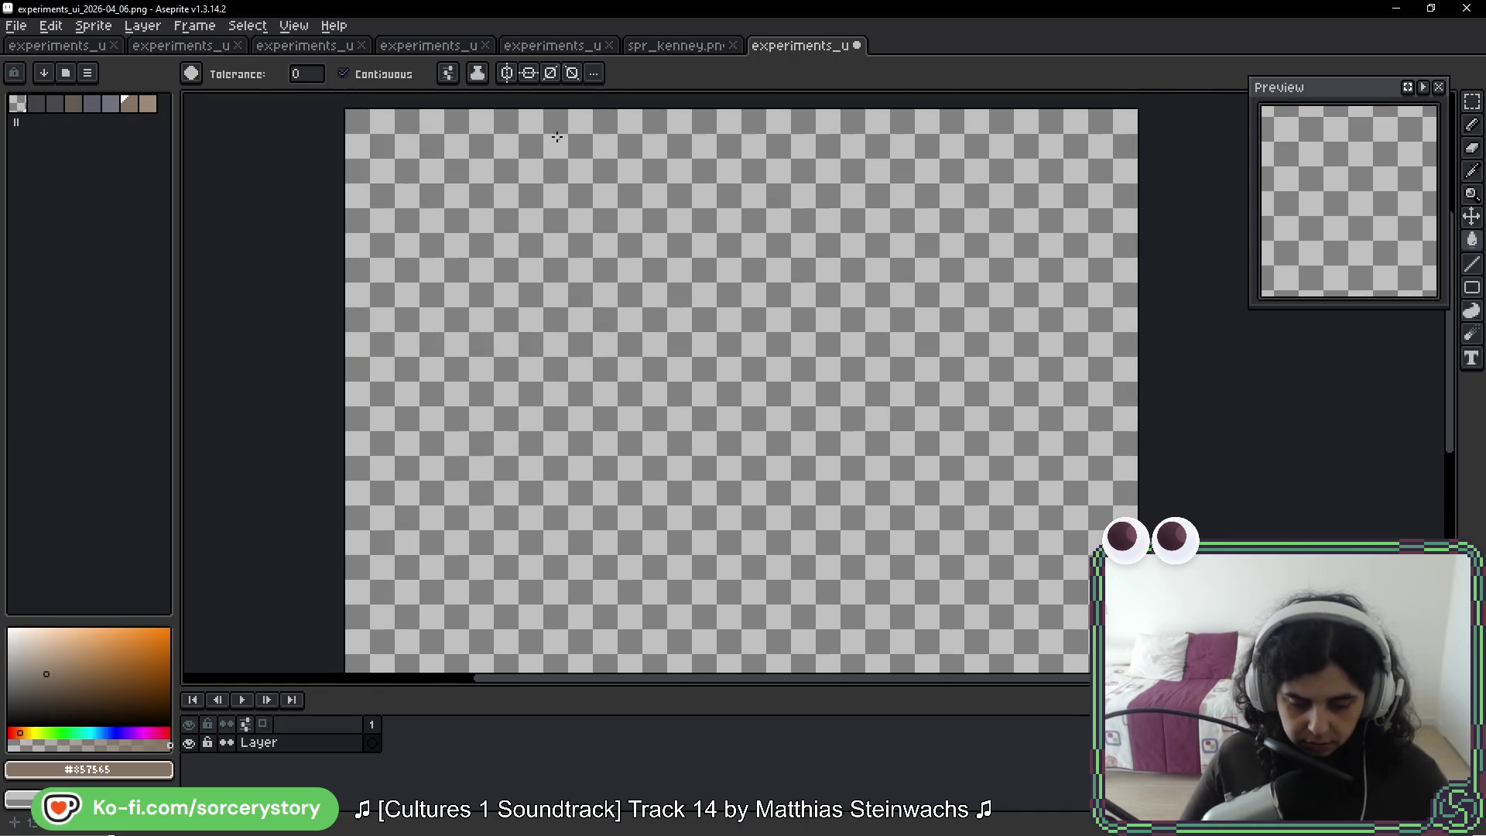
left_click(514, 45)
left_click(441, 48)
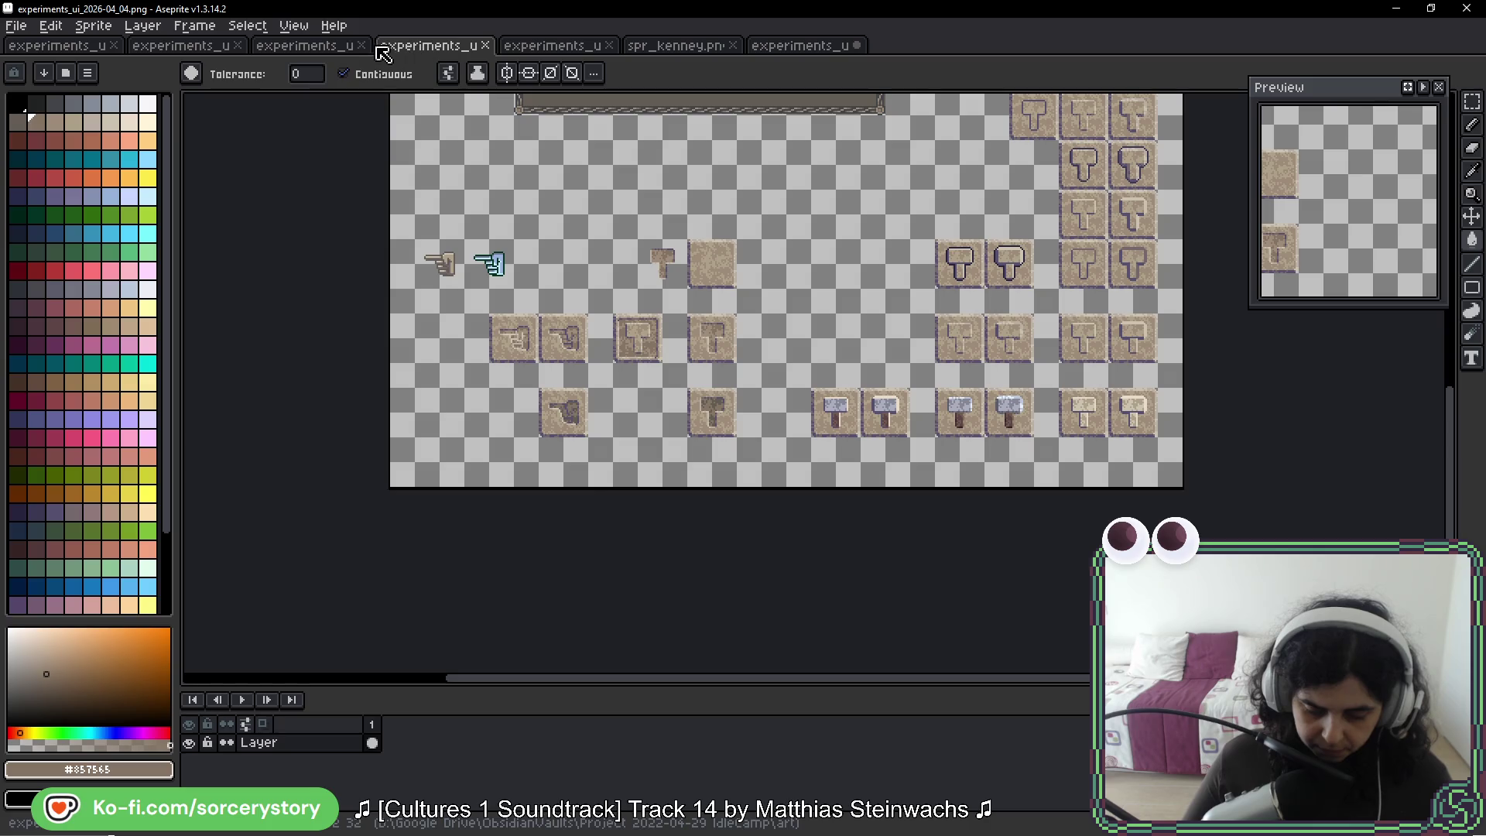
scroll(546, 309, "up", 3)
key("g")
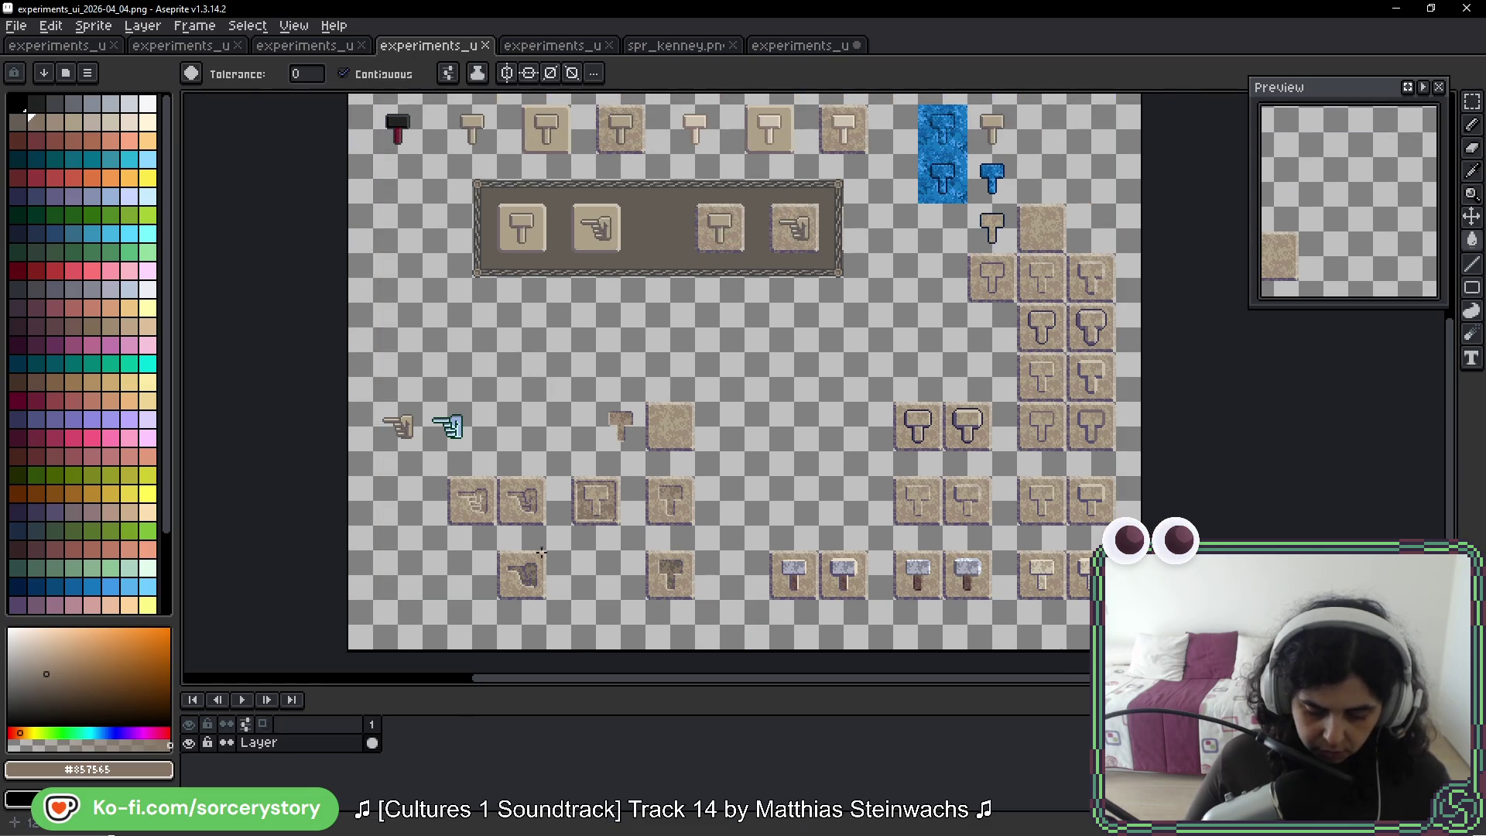
scroll(679, 421, "up", 4)
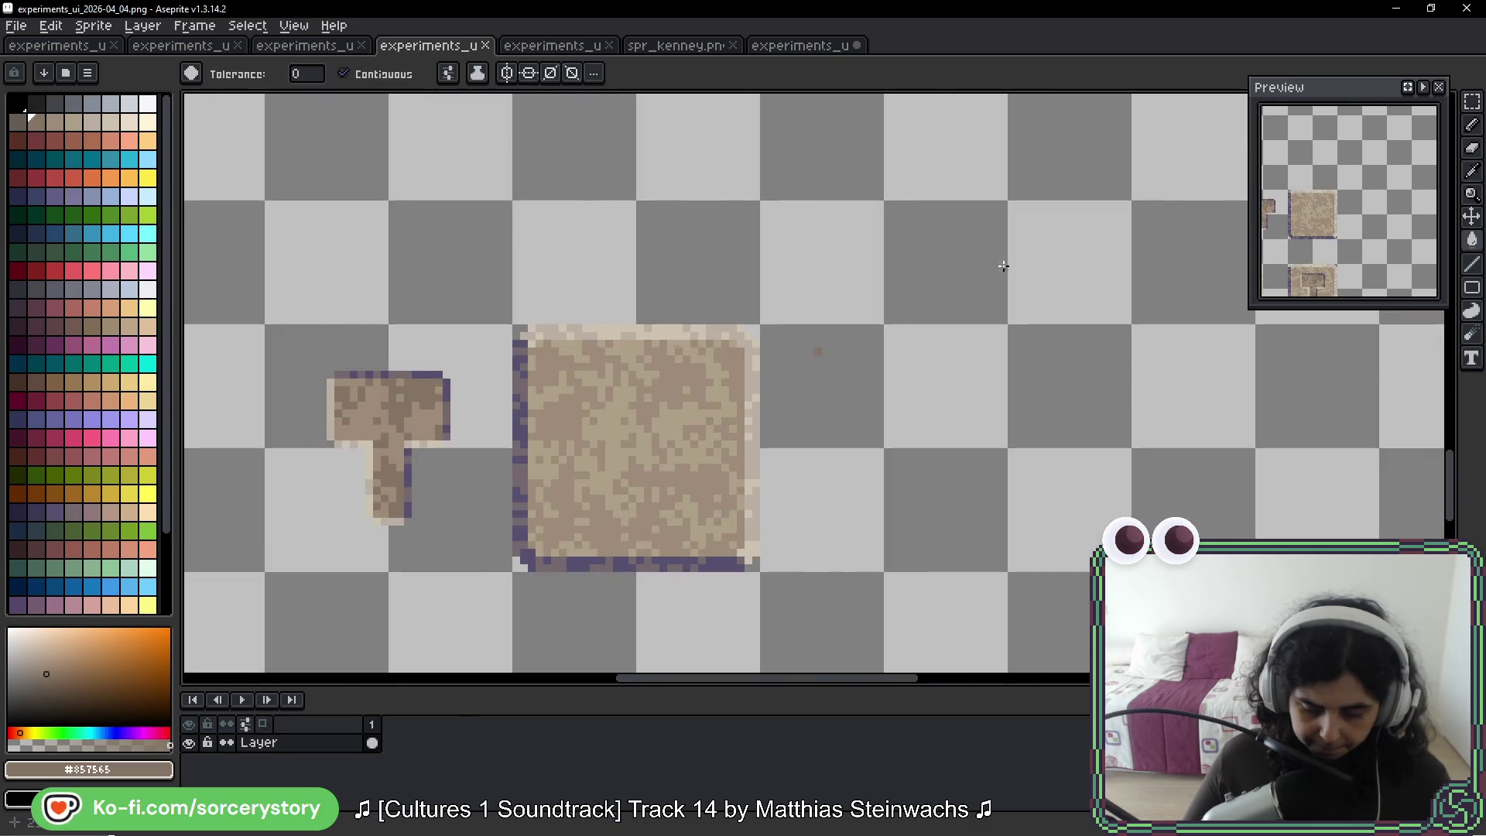
Copy the plain square sandy tile into the new sprite's top-left corner
key("shift+q")
scroll(720, 309, "down", 2)
left_click(706, 318)
left_click(803, 317)
left_click(802, 415)
left_click(706, 415)
left_click(707, 317)
left_click(801, 46)
key("ctrl+v")
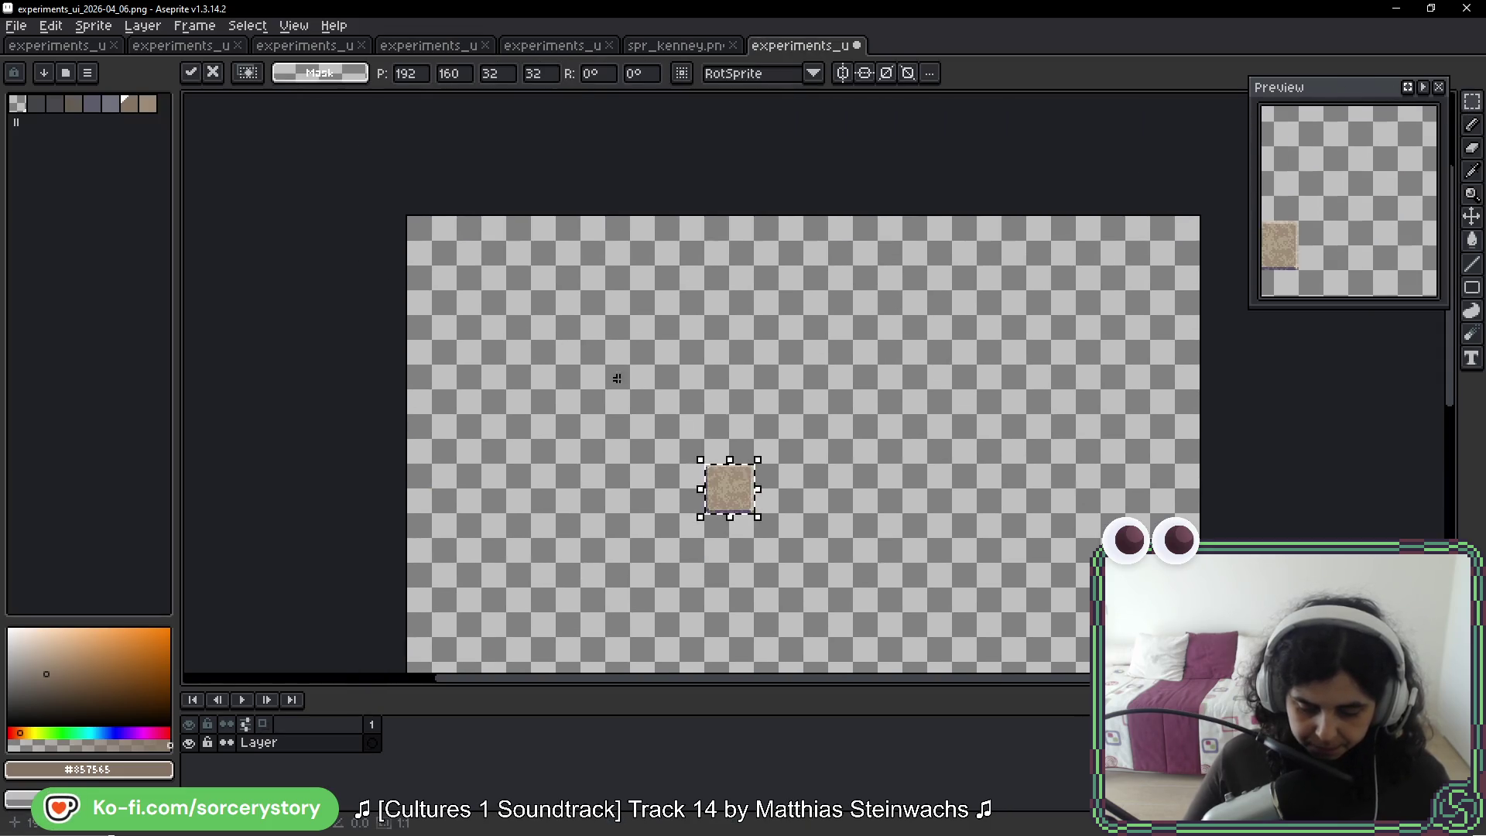
left_click_drag(747, 491, 472, 268)
key("Return")
Copy the loose hand and hammer icons into the new sprite below the plain tile
left_click(570, 46)
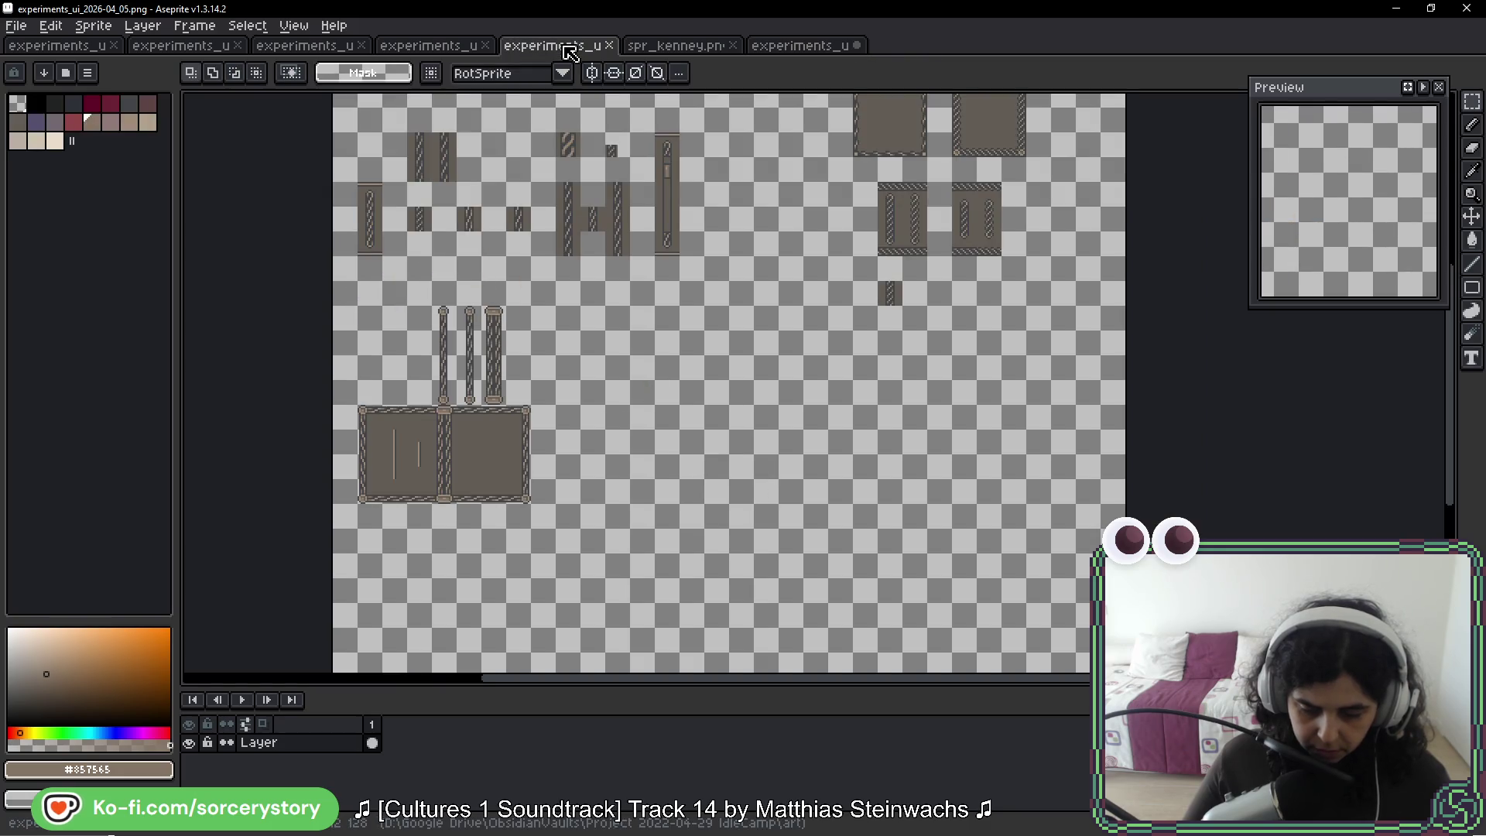
left_click(427, 45)
scroll(778, 507, "up", 2)
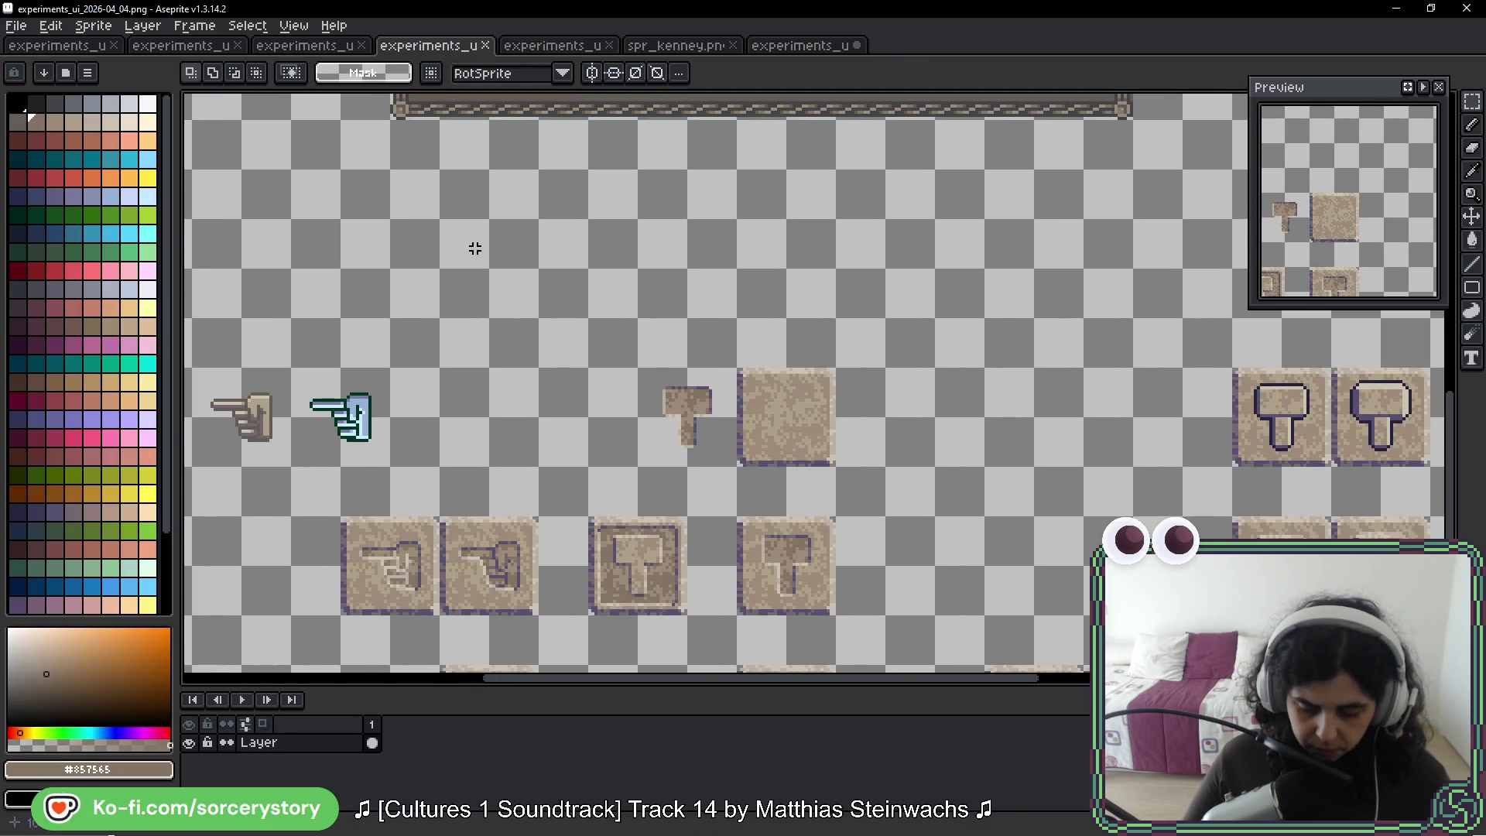
scroll(777, 507, "up", 5)
mouse_move(447, 232)
left_mouse_down()
mouse_move(503, 431)
mouse_move(472, 387)
left_mouse_up()
left_click(778, 48)
key("ctrl+v")
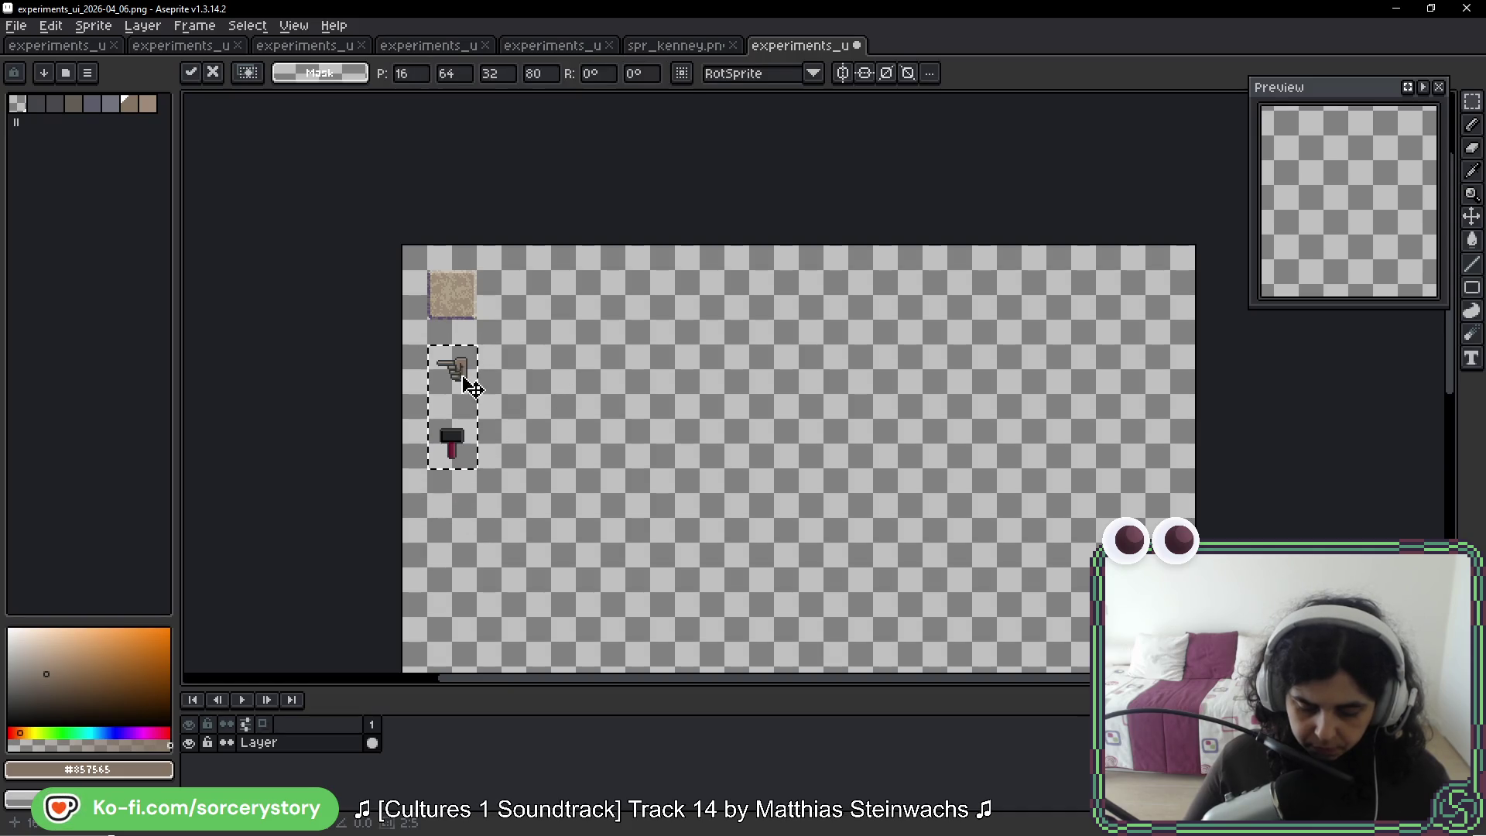
left_click(497, 372)
left_click(547, 46)
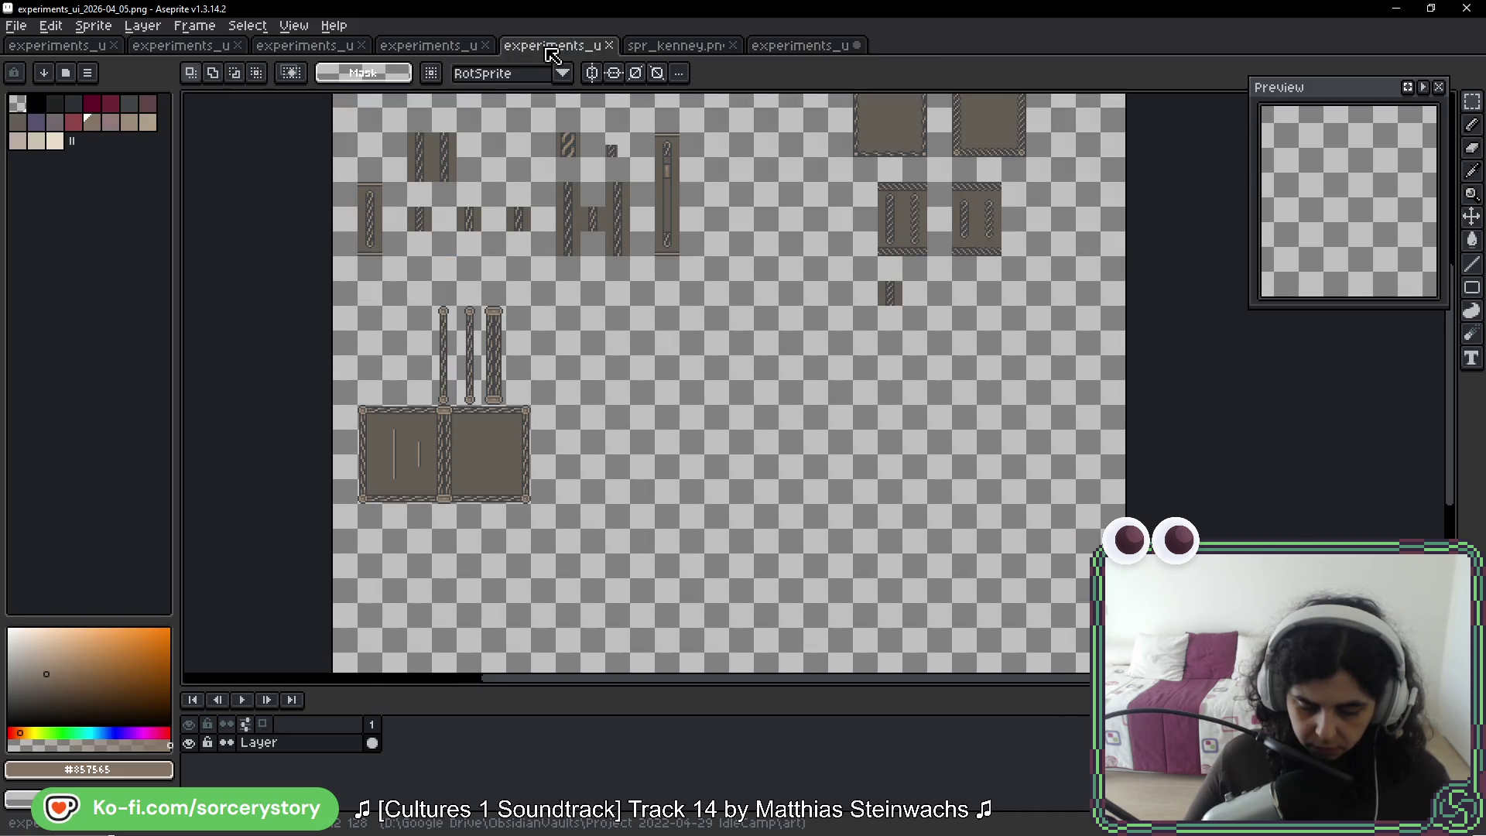
left_click(445, 45)
scroll(465, 160, "down", 3)
scroll(490, 239, "up", 5)
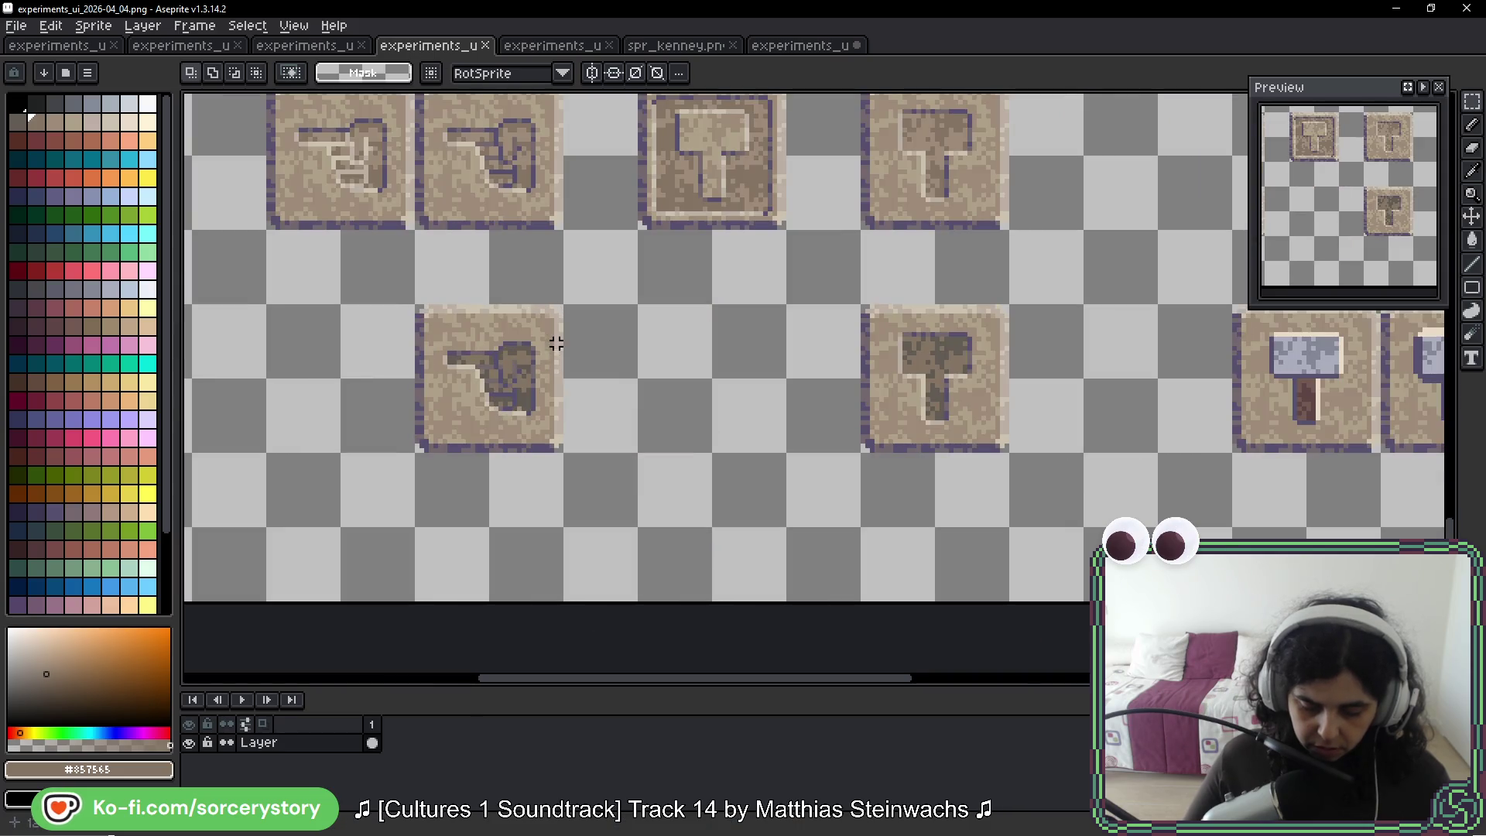
Paste the two pointing-hand tiles into the new sprite beside the icons and align them
mouse_move(561, 322)
left_mouse_down()
mouse_move(626, 381)
mouse_move(653, 441)
mouse_move(576, 354)
left_mouse_up()
mouse_move(558, 238)
left_mouse_down()
mouse_move(585, 240)
mouse_move(607, 489)
mouse_move(635, 520)
left_mouse_up()
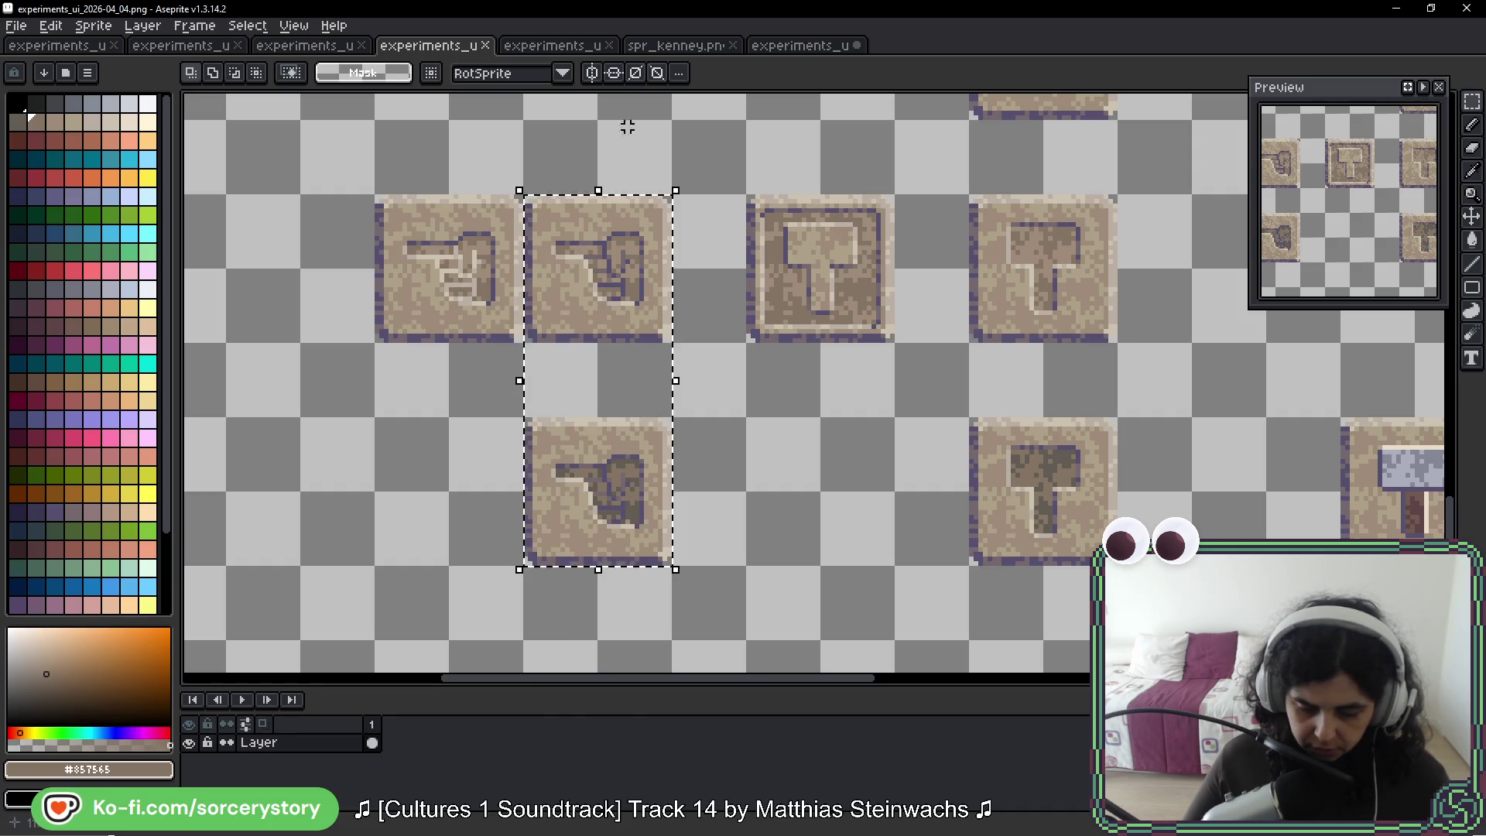
left_click(803, 46)
key("ctrl+v")
left_click_drag(580, 367, 530, 377)
left_click(593, 368)
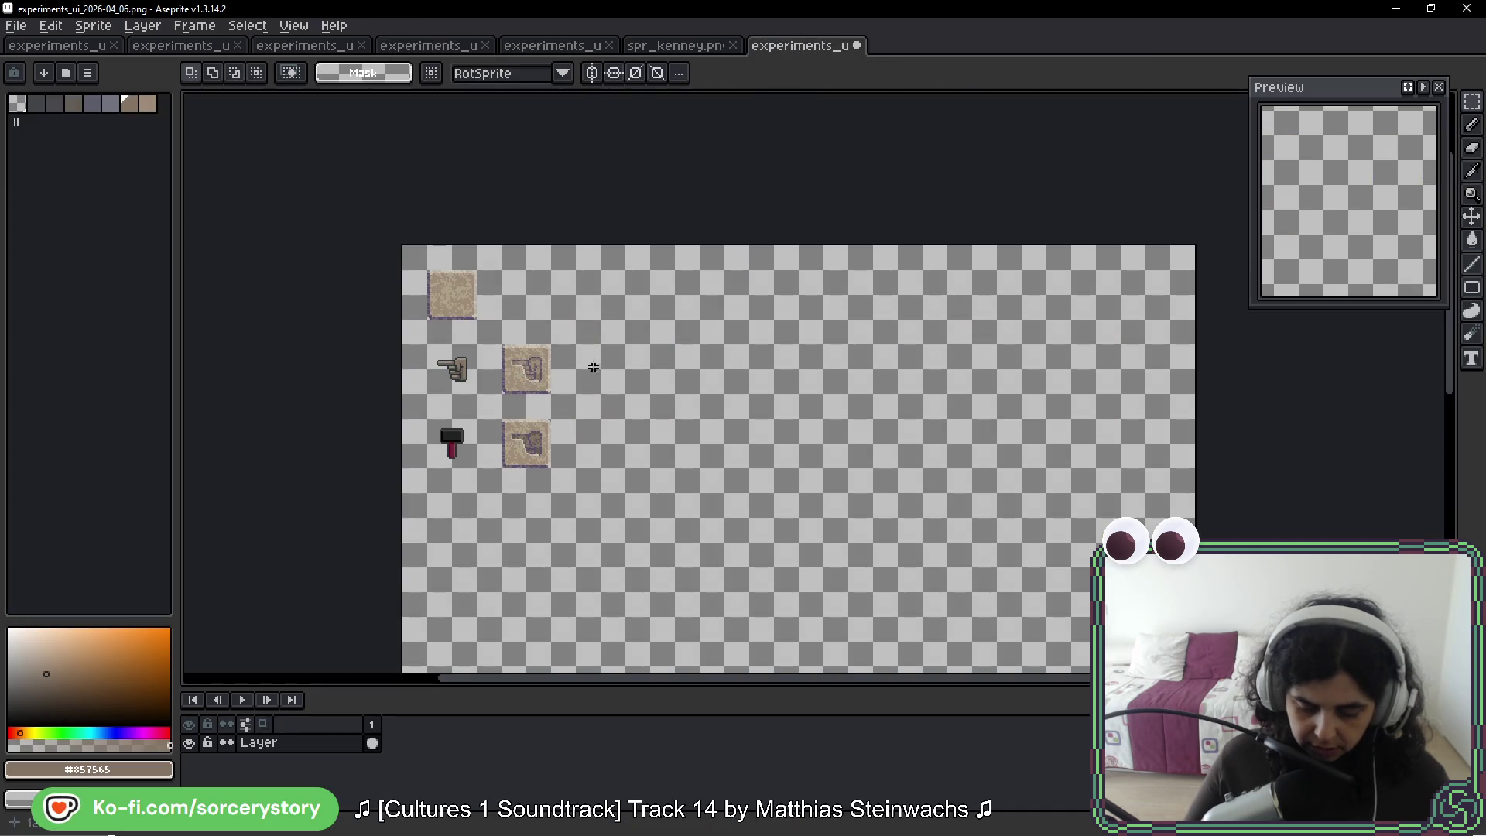
scroll(617, 346, "up", 3)
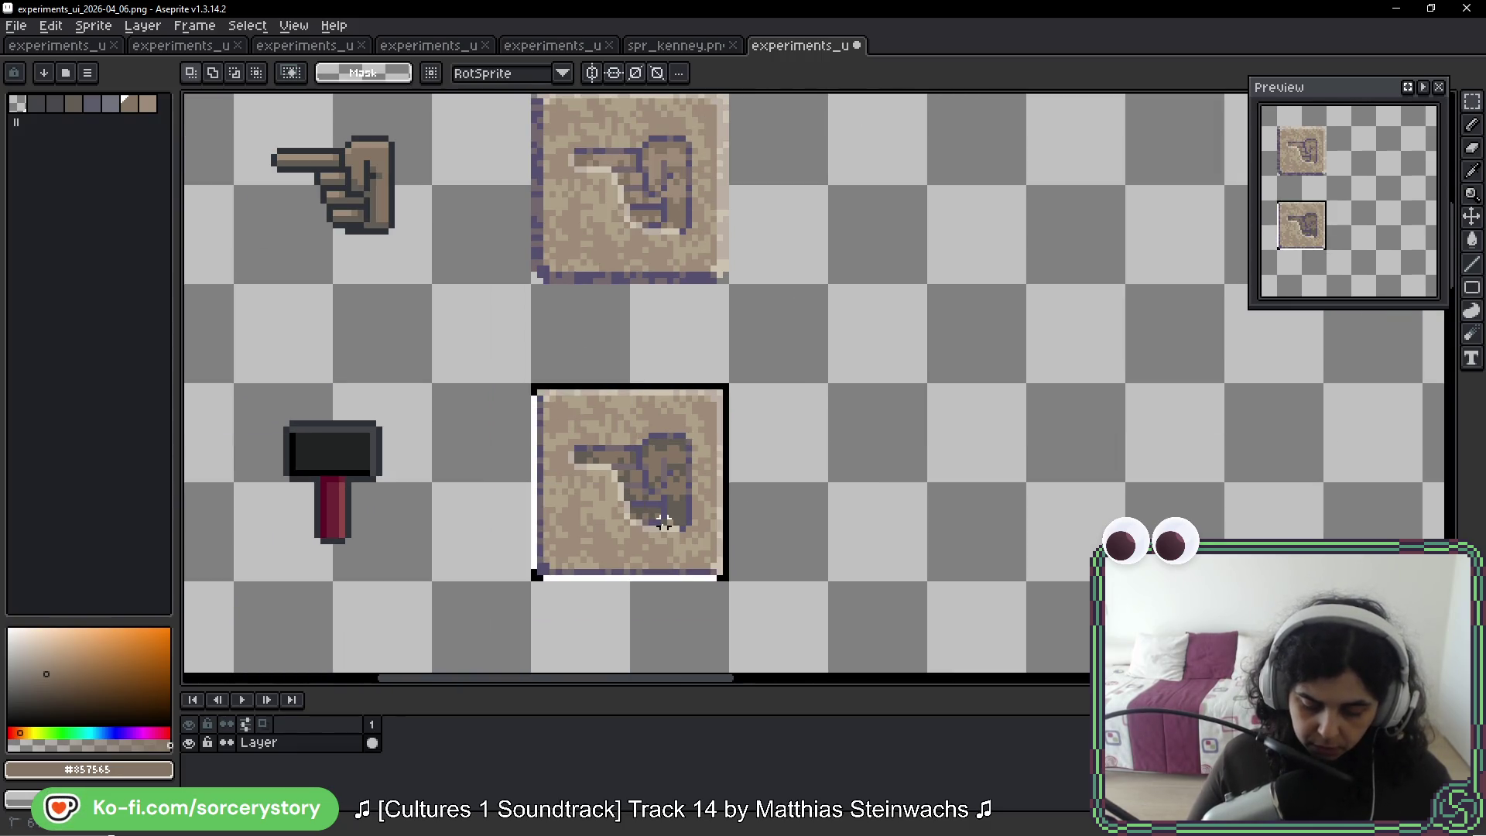
mouse_move(570, 417)
left_mouse_down()
mouse_move(828, 281)
mouse_move(624, 498)
left_mouse_up()
key("Return")
Select the plain sandy tile at the top-left for copying beside them
scroll(475, 398, "up", 5)
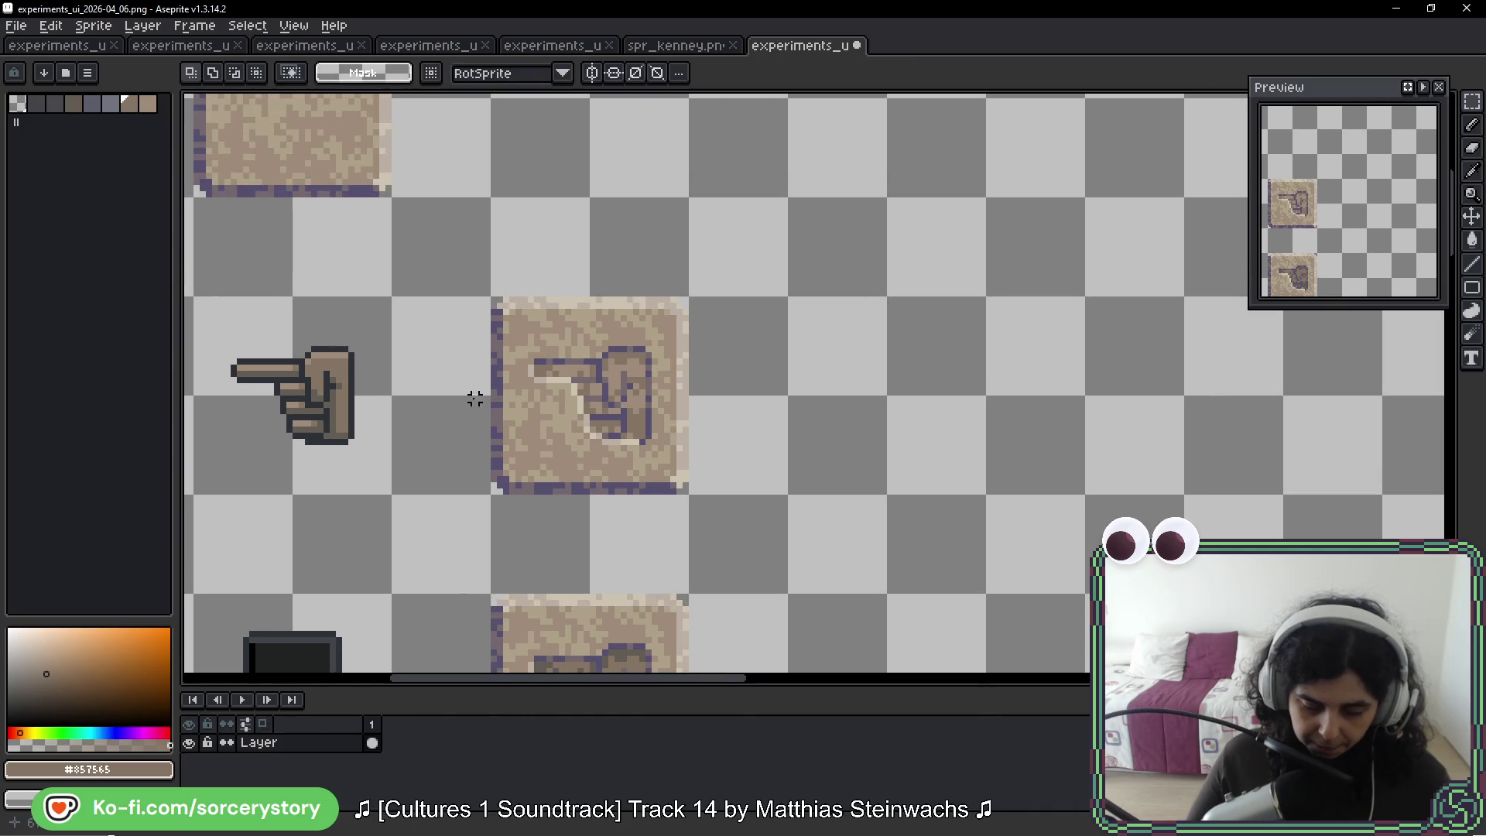
left_click_drag(315, 142, 411, 284)
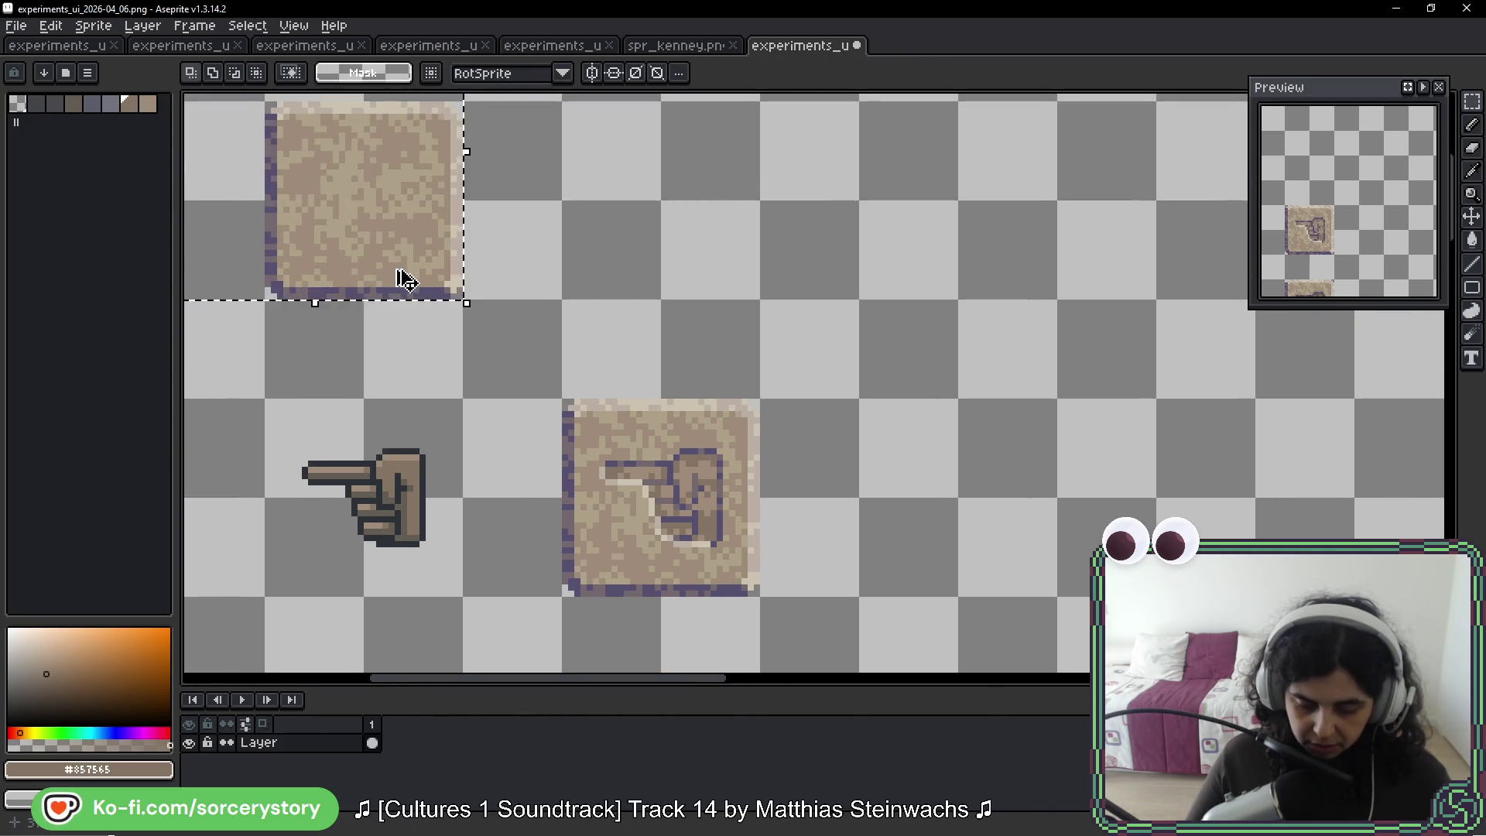
mouse_move(295, 123)
left_mouse_down()
mouse_move(398, 250)
mouse_move(1176, 642)
mouse_move(1277, 561)
mouse_move(977, 445)
left_mouse_up()
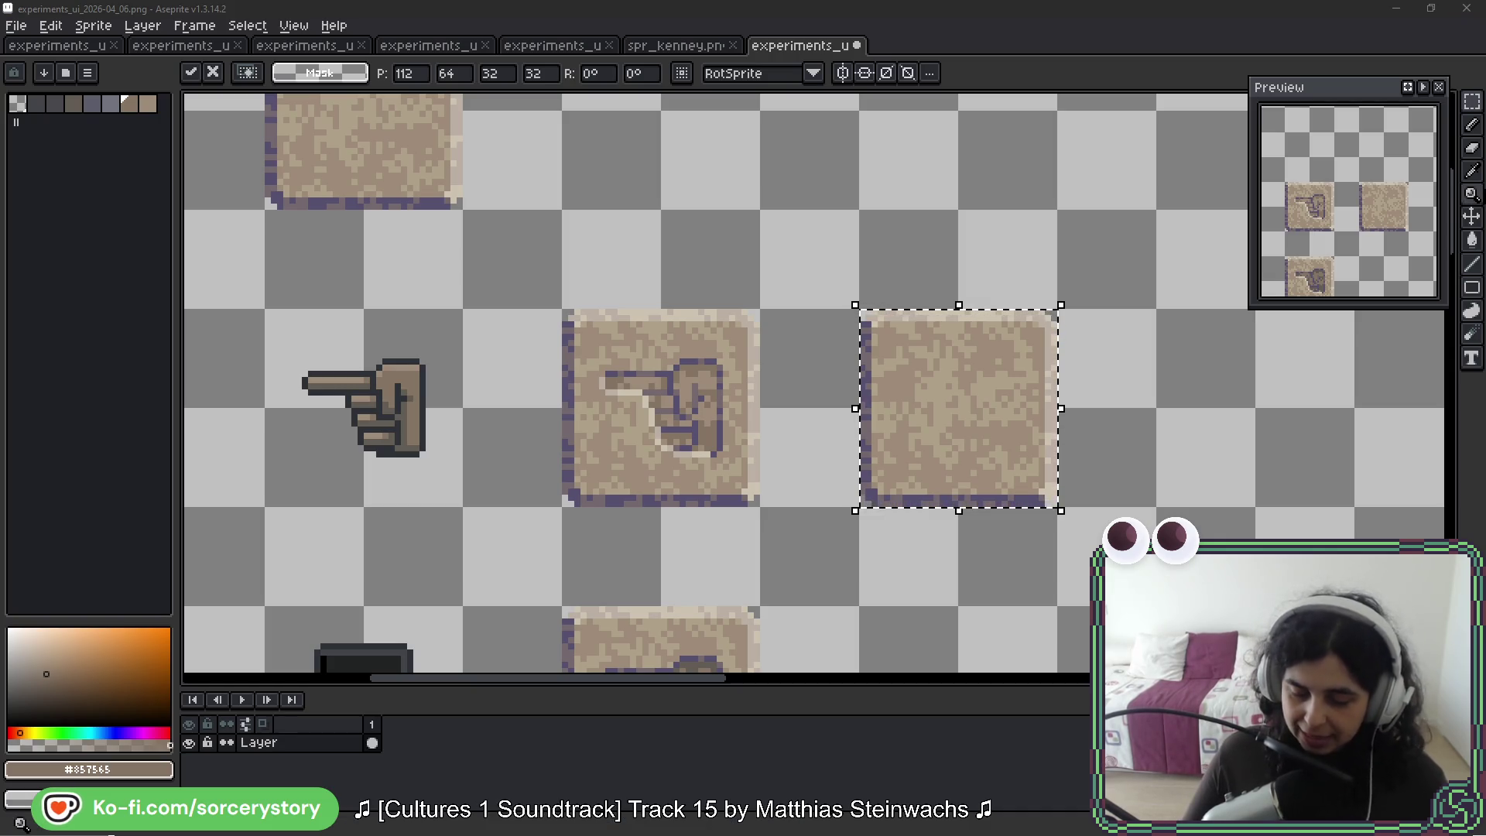
Replace the new sprite's palette with the duel preset palette
scroll(934, 302, "up", 3)
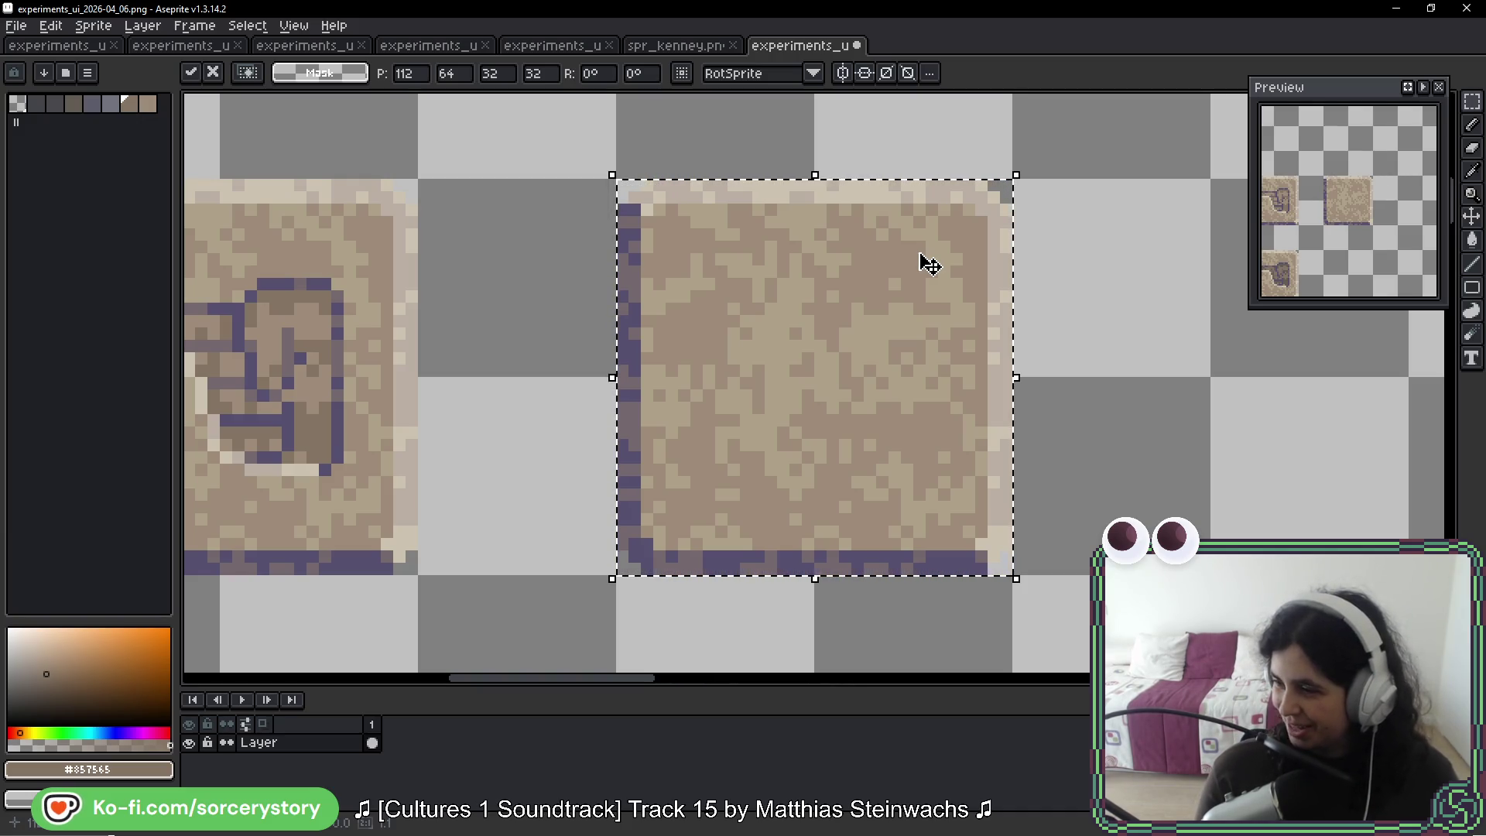
key("space")
left_click_drag(1140, 432, 1091, 405)
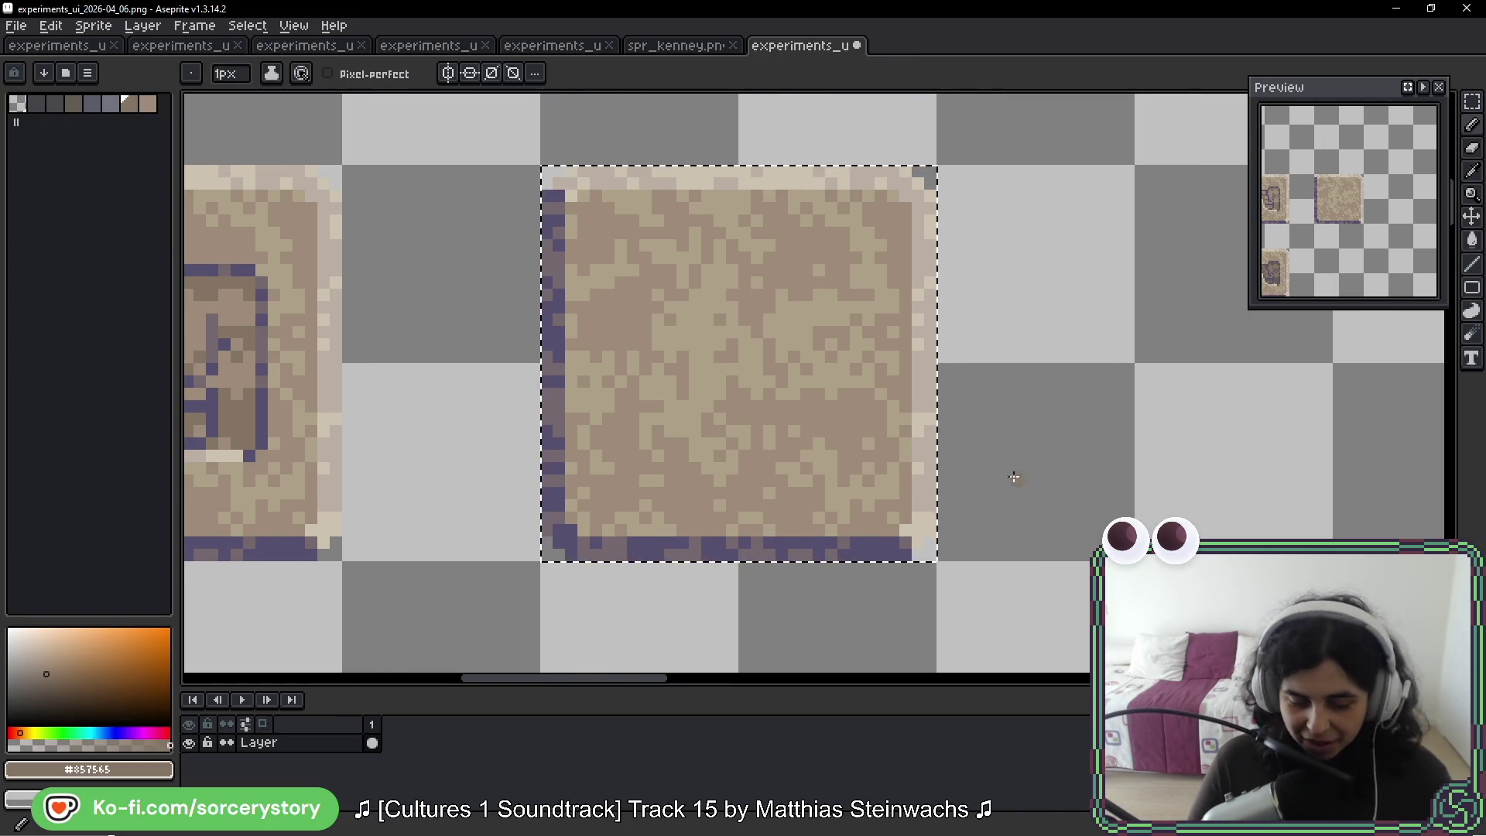
left_click(44, 72)
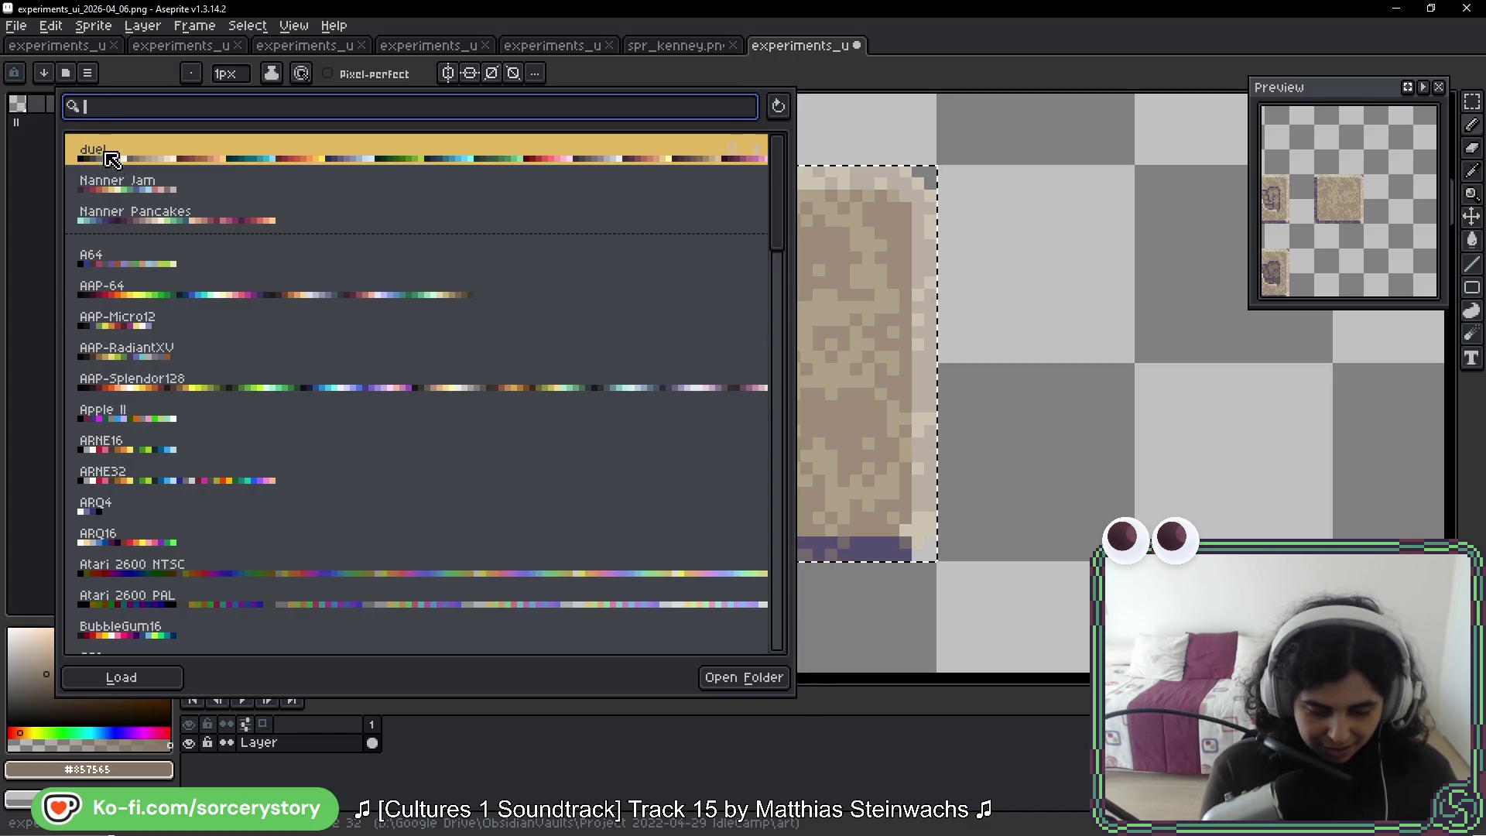
key("Return")
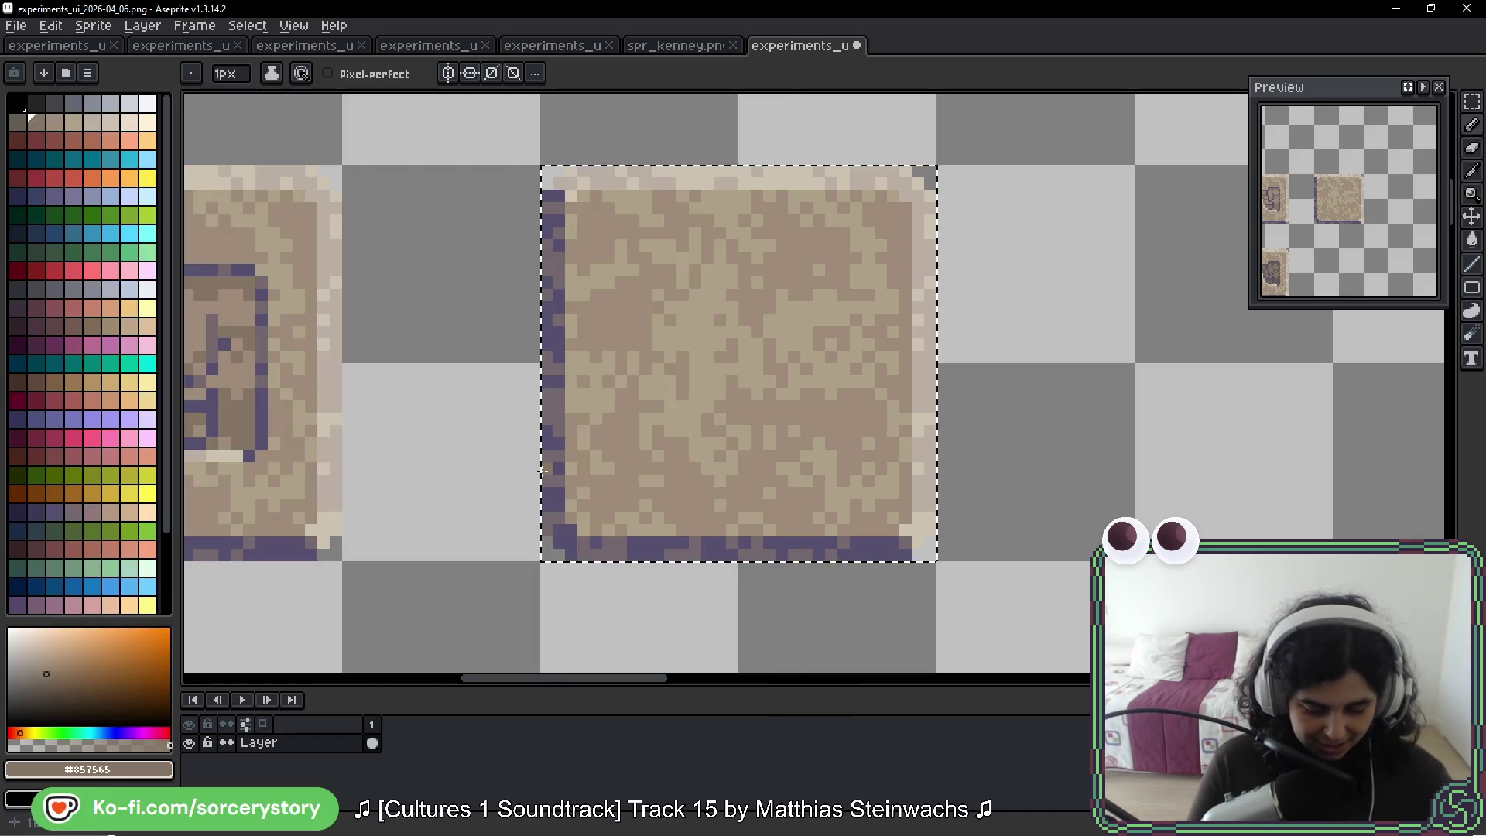
Switch to the spr_kenney.png tree sprite and pick the trunk's dark brown with the pencil
mouse_move(929, 367)
left_mouse_down()
mouse_move(885, 395)
mouse_move(889, 361)
left_mouse_up()
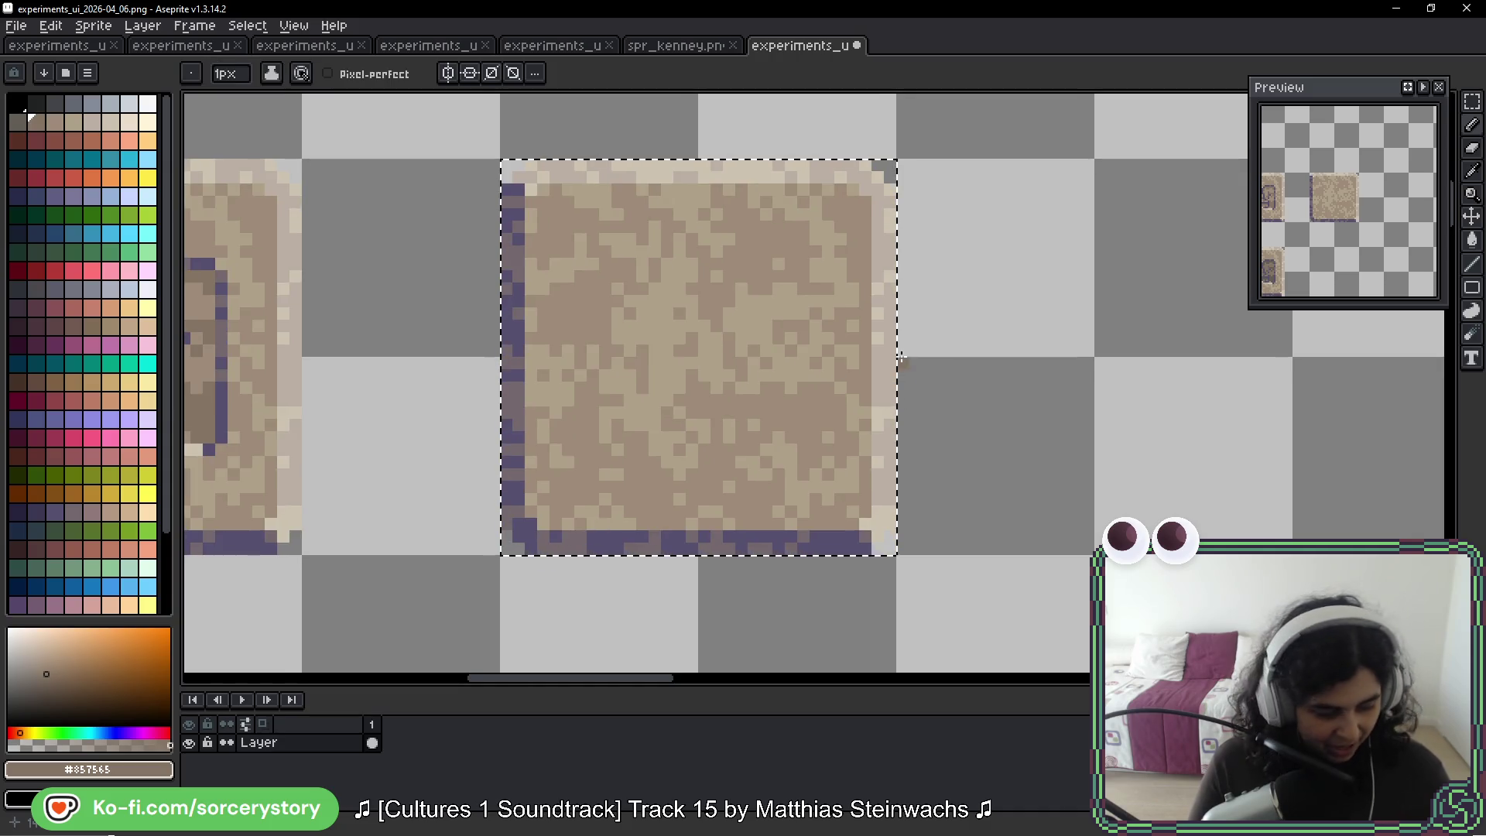
mouse_move(810, 425)
left_mouse_down()
mouse_move(900, 495)
mouse_move(960, 588)
left_mouse_up()
key("b")
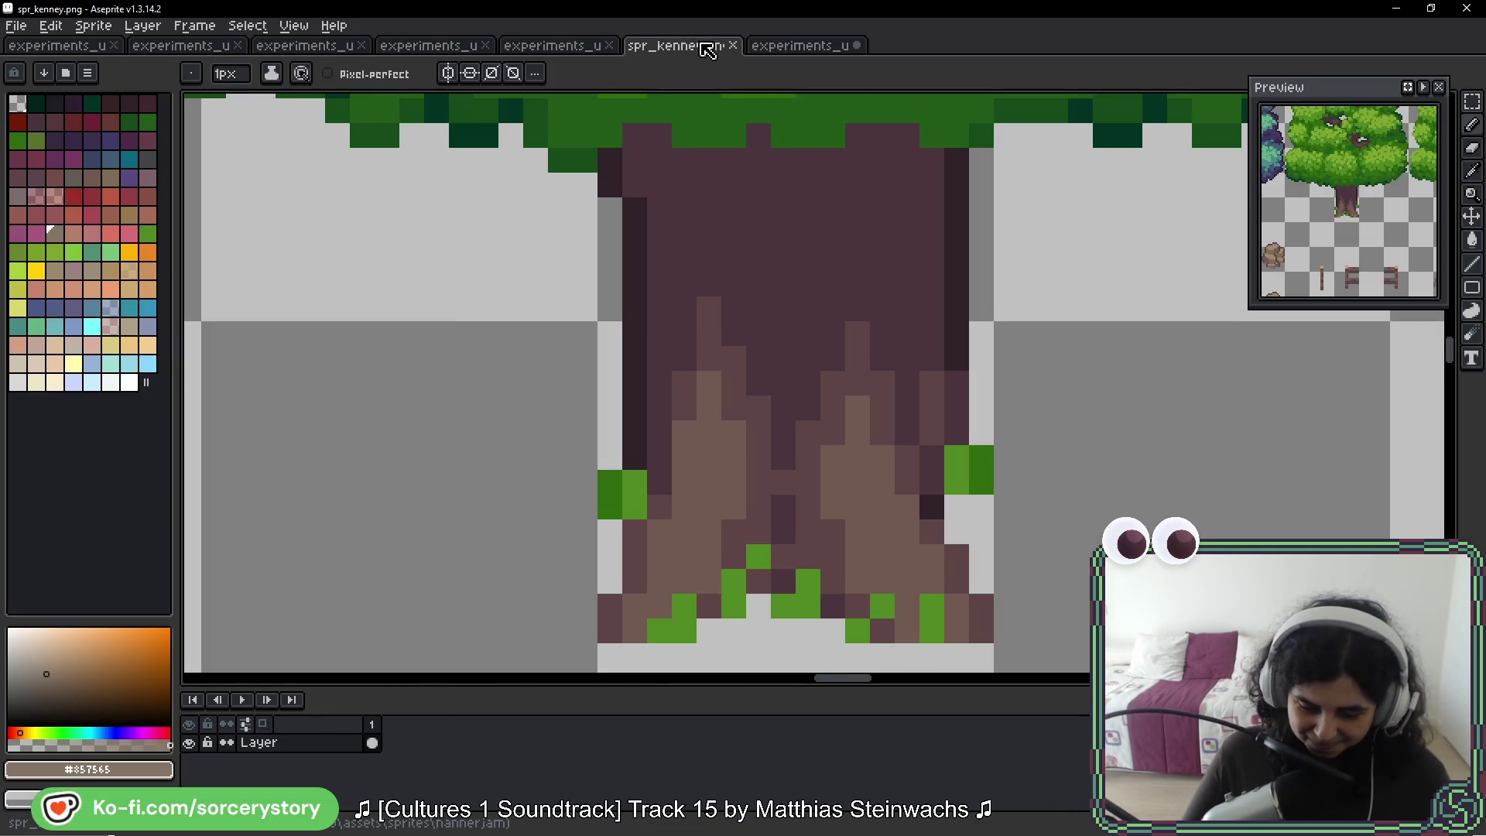
key("ctrl+shift+Tab")
left_click(791, 219, "alt")
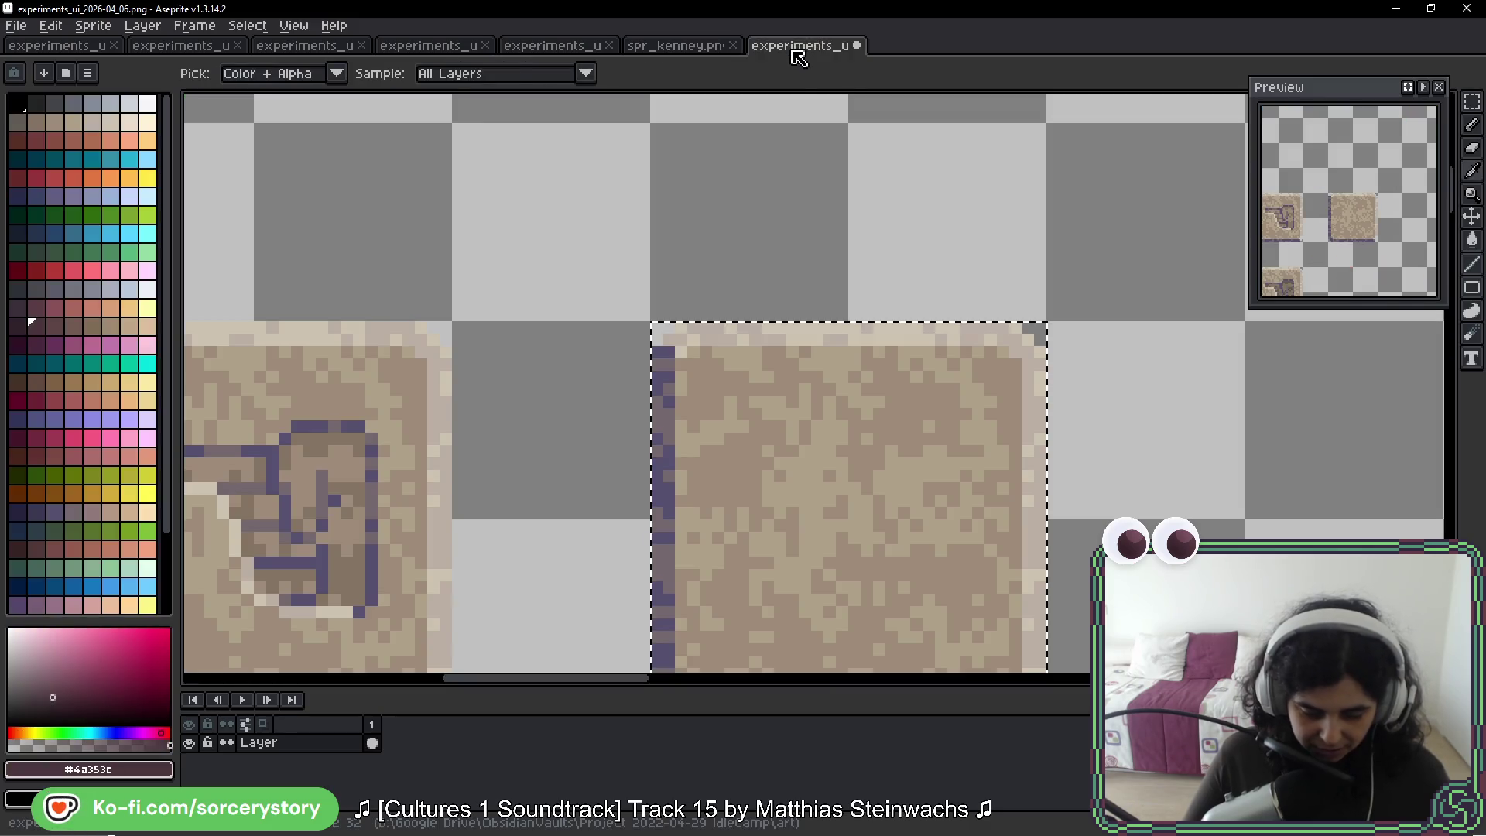
Return to the new sprite, clear the selection, and enlarge the pencil to 4px
left_click(794, 47)
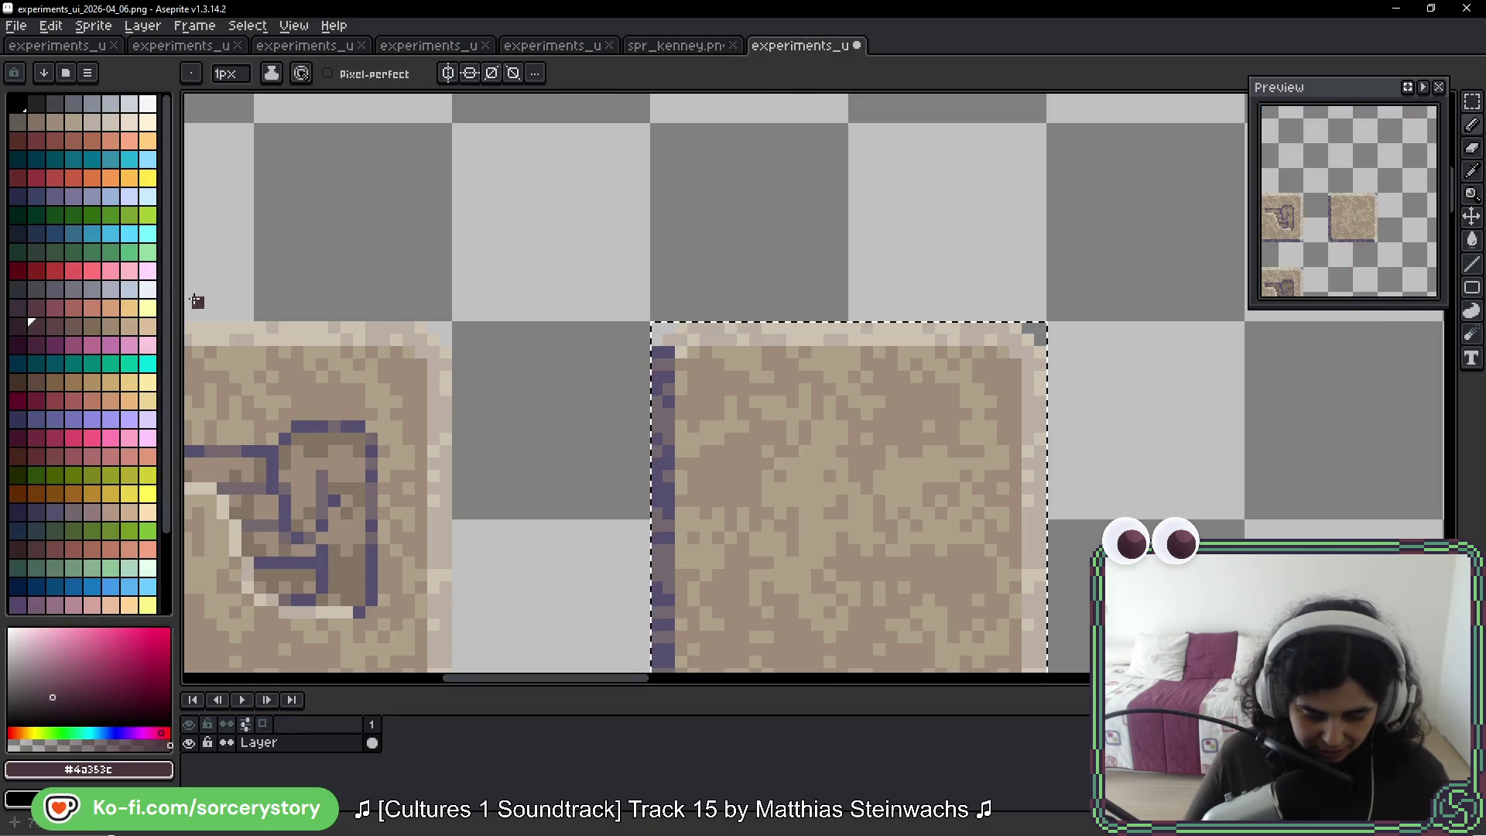
left_click(147, 325)
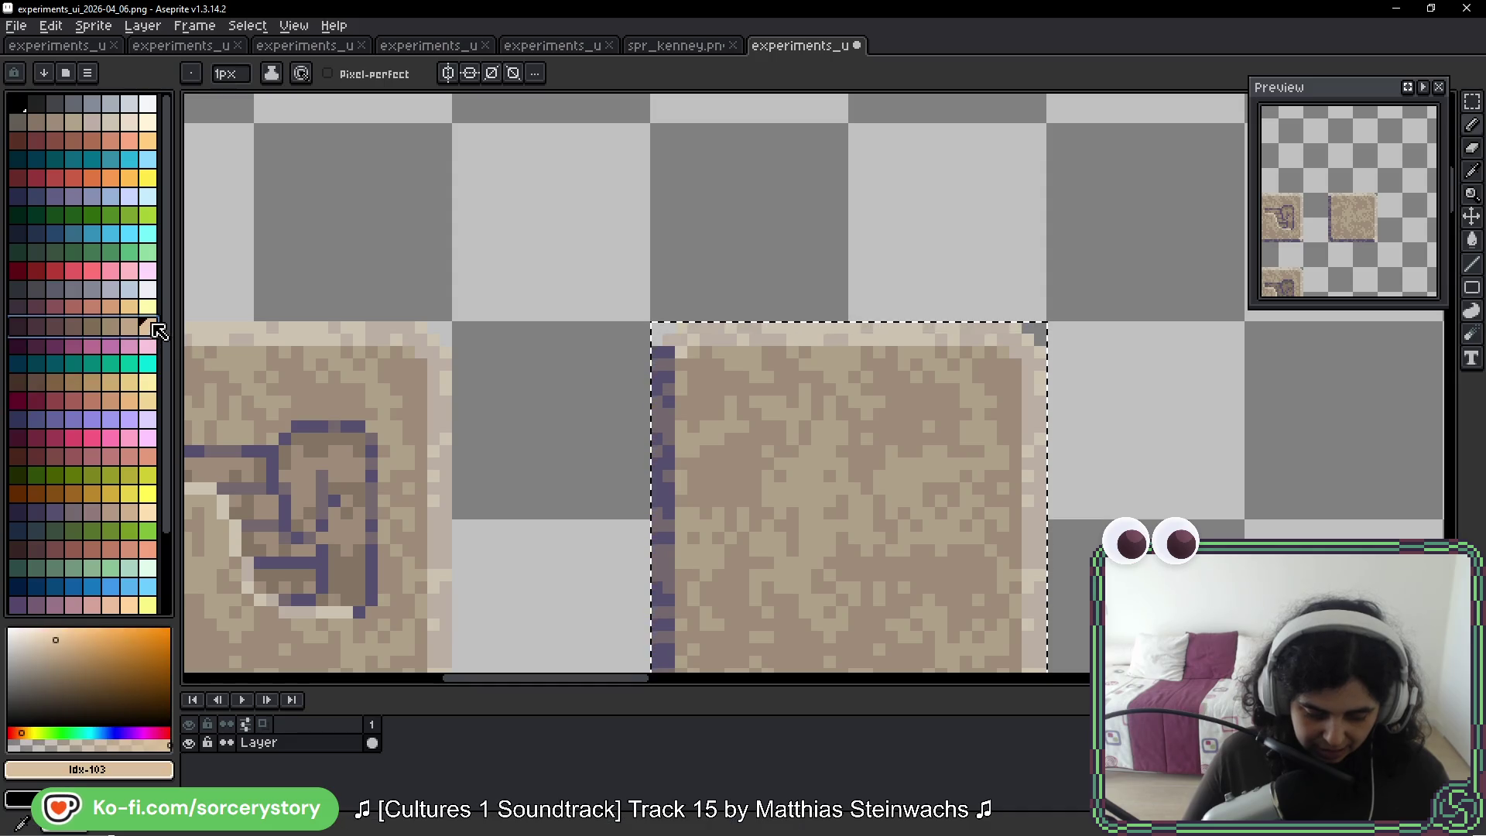
left_click_drag(603, 181, 710, 285)
left_click_drag(926, 205, 861, 323)
key("ctrl+d")
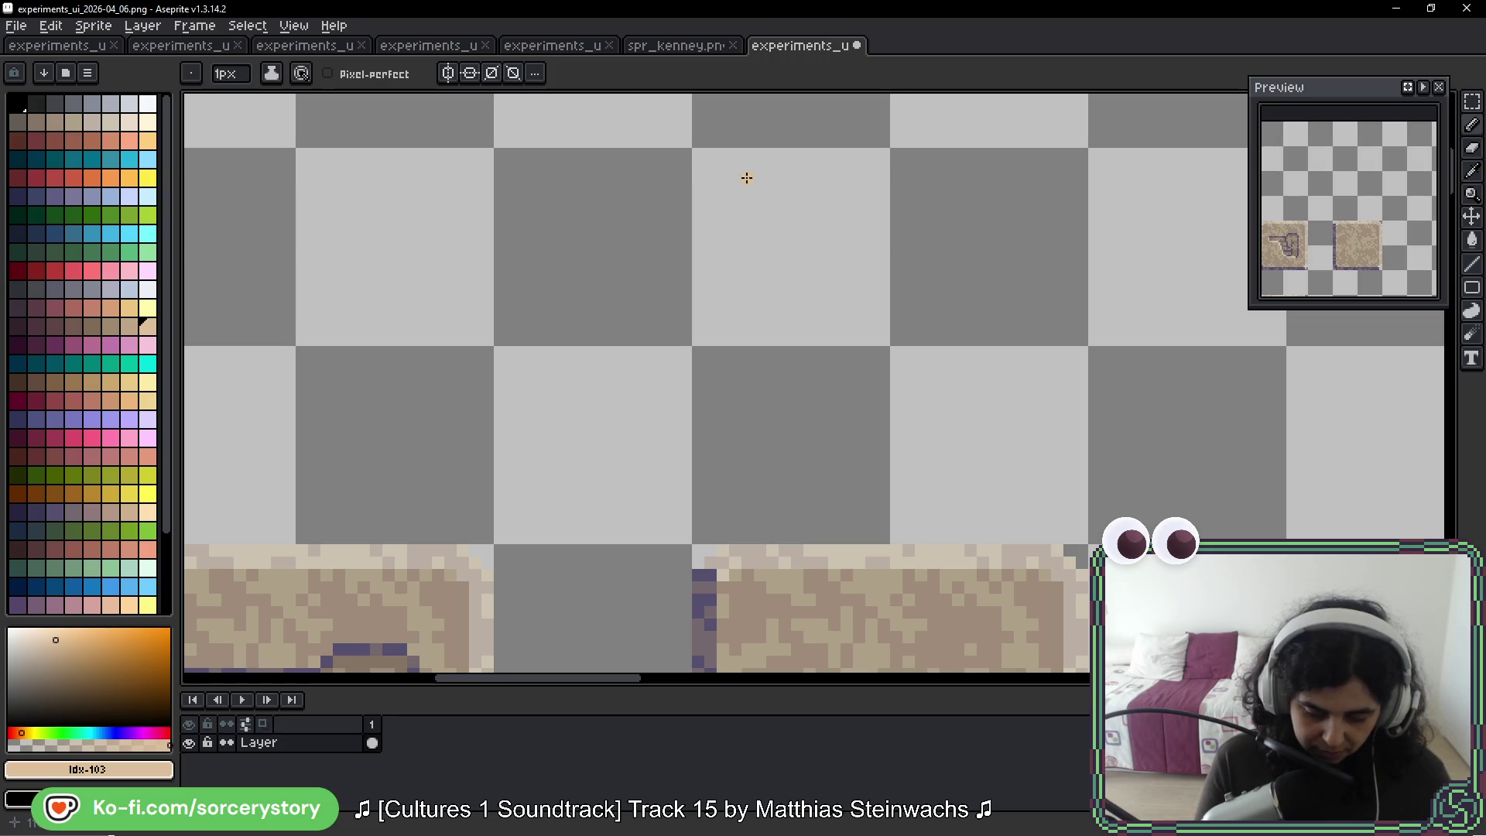
left_click(129, 326)
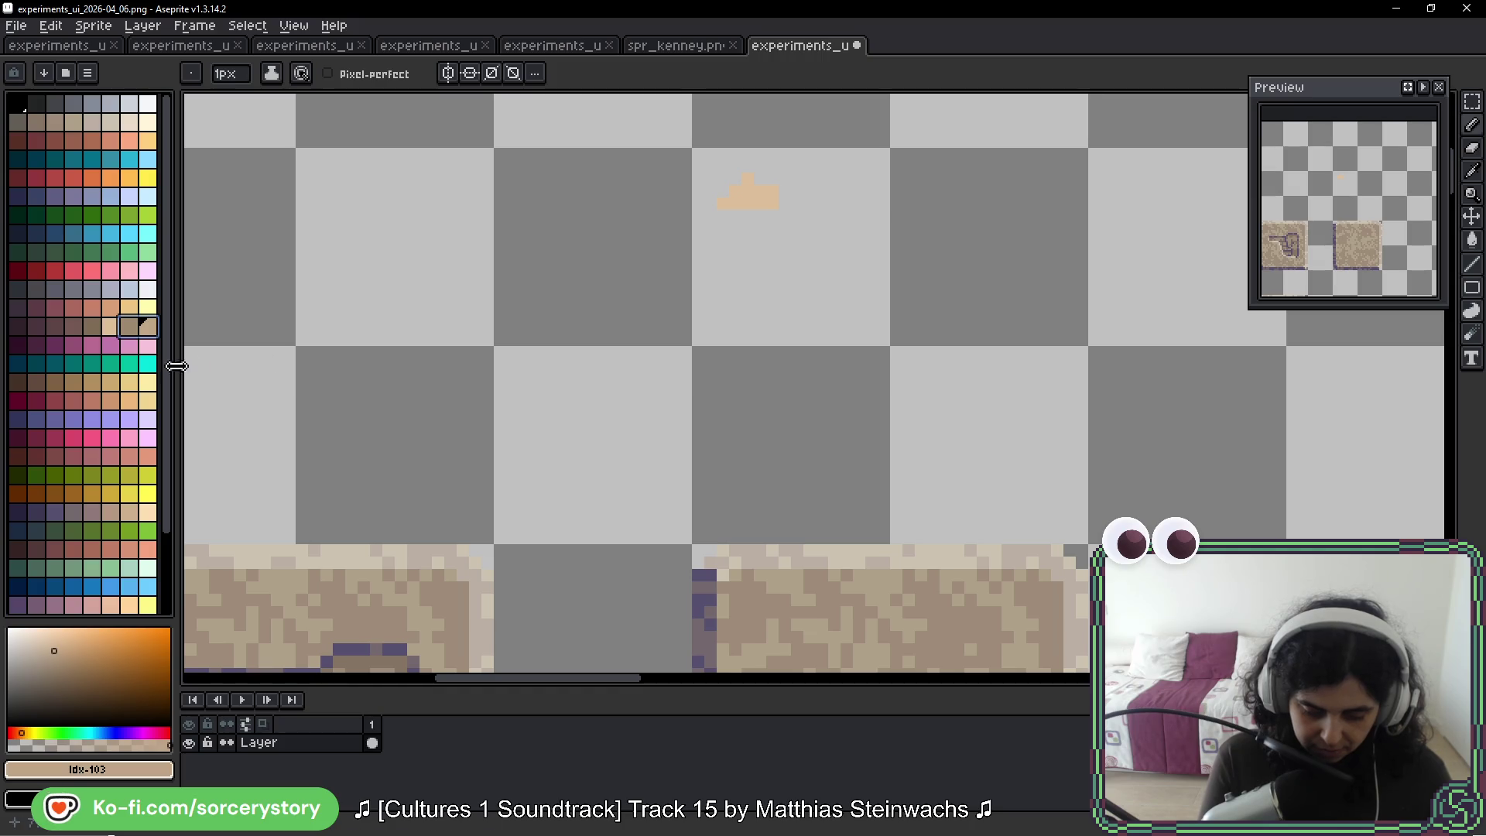
left_click(130, 327)
left_click_drag(759, 204, 767, 216)
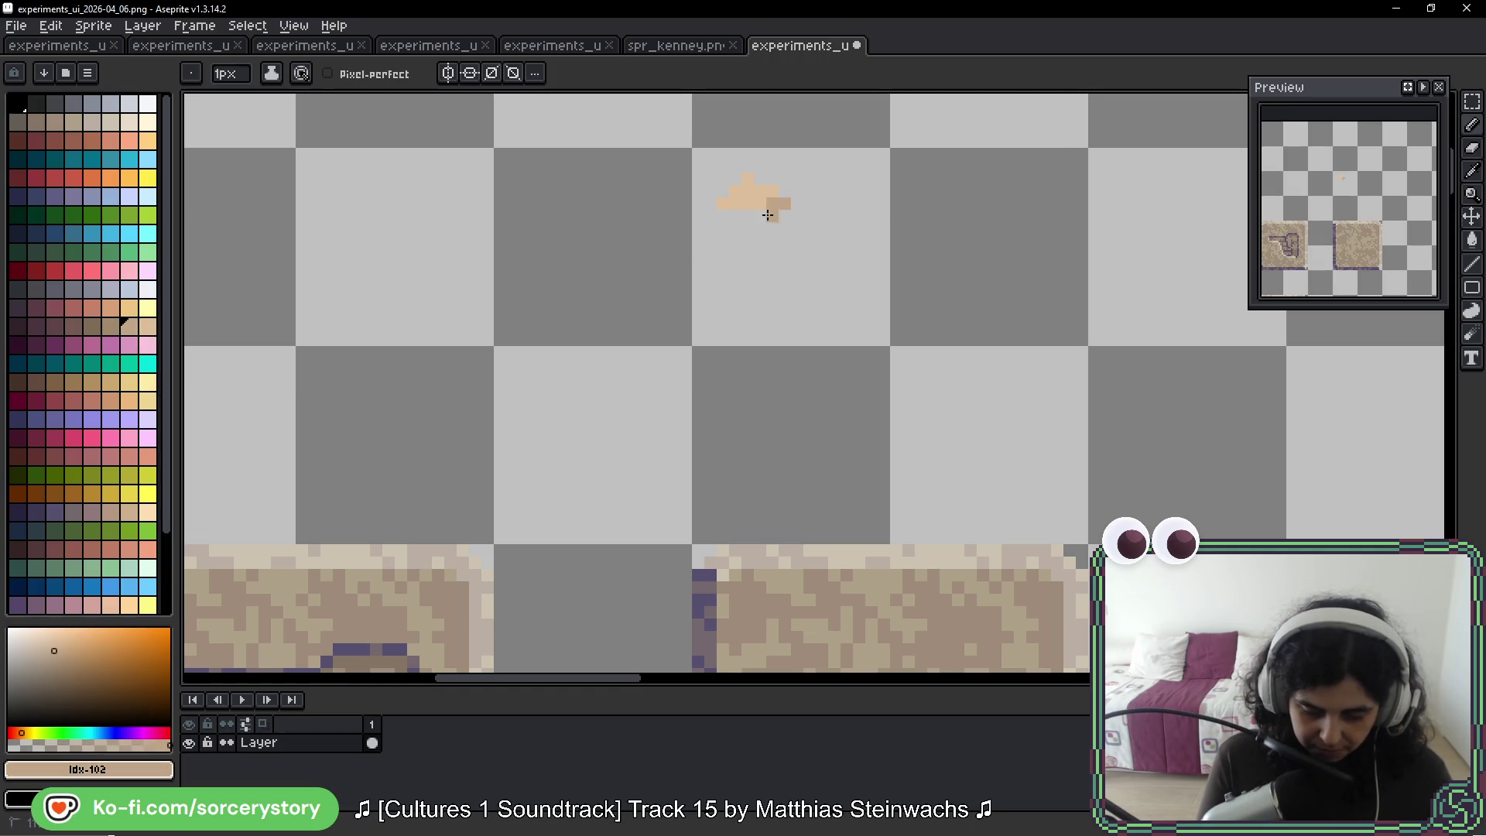
left_click(111, 326)
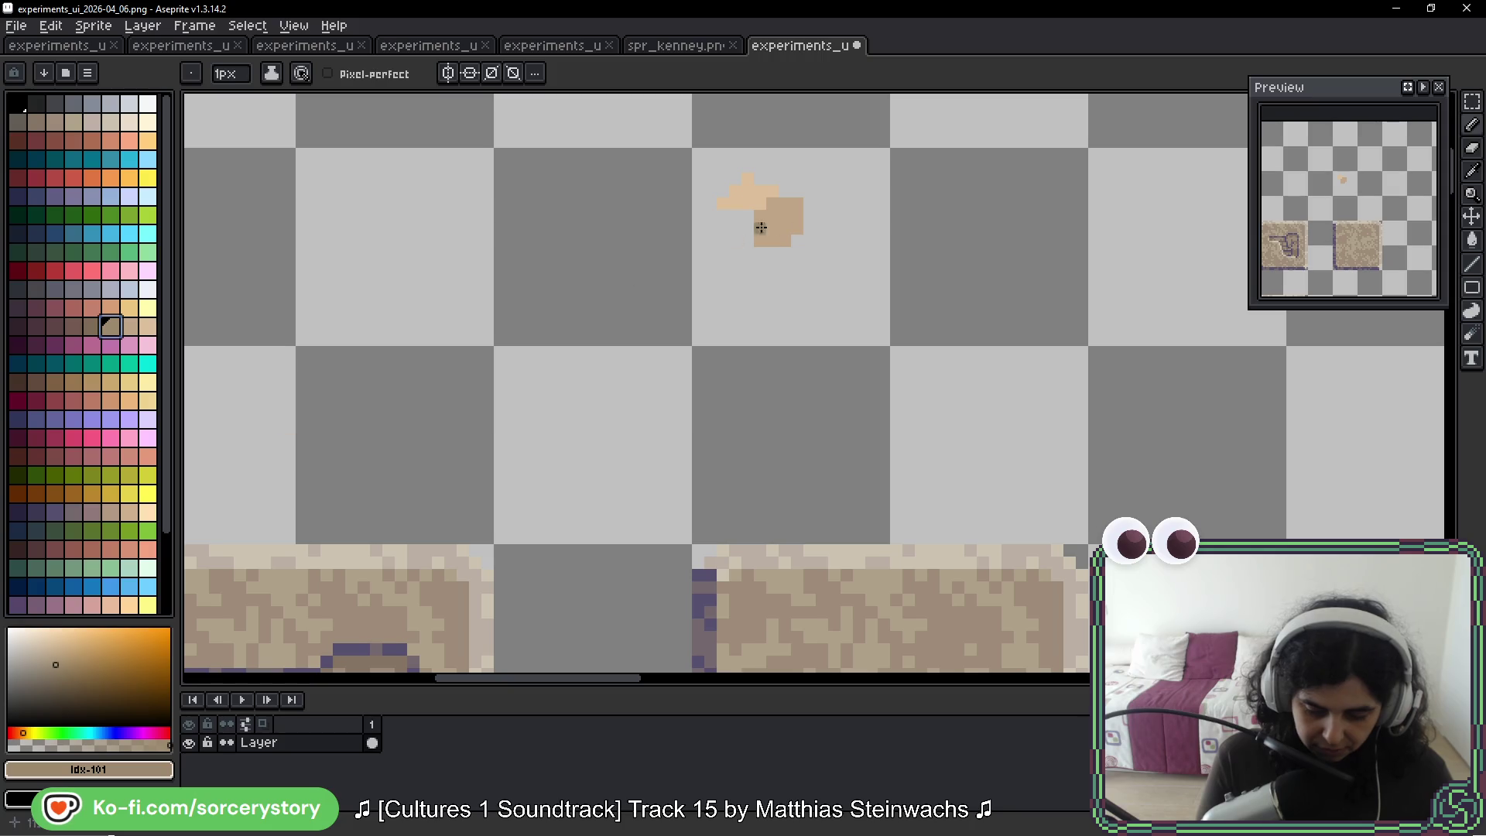
key("ctrl+z")
key("ctrl+z")
scroll(728, 184, "up", 5)
key("plus")
key("plus")
key("plus")
scroll(580, 256, "up", 2)
Stamp a row of seven swatch crosses from the lightest tan to the darkest purple-brown
left_click(147, 326)
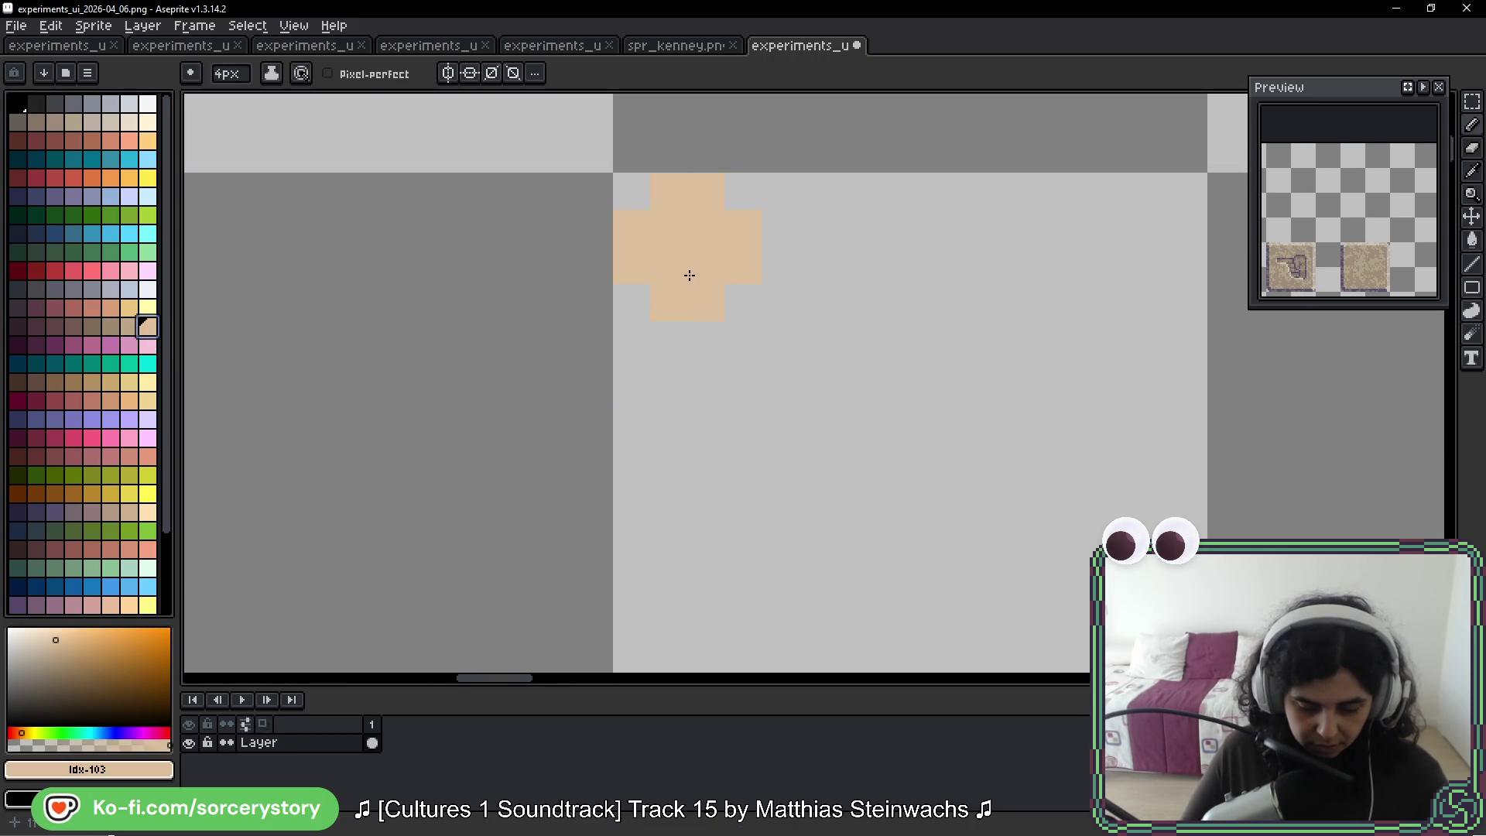
left_click(690, 275)
left_click(129, 326)
left_click(839, 275)
left_click(109, 325)
left_click(1000, 254)
left_click(91, 326)
scroll(720, 309, "right", 6)
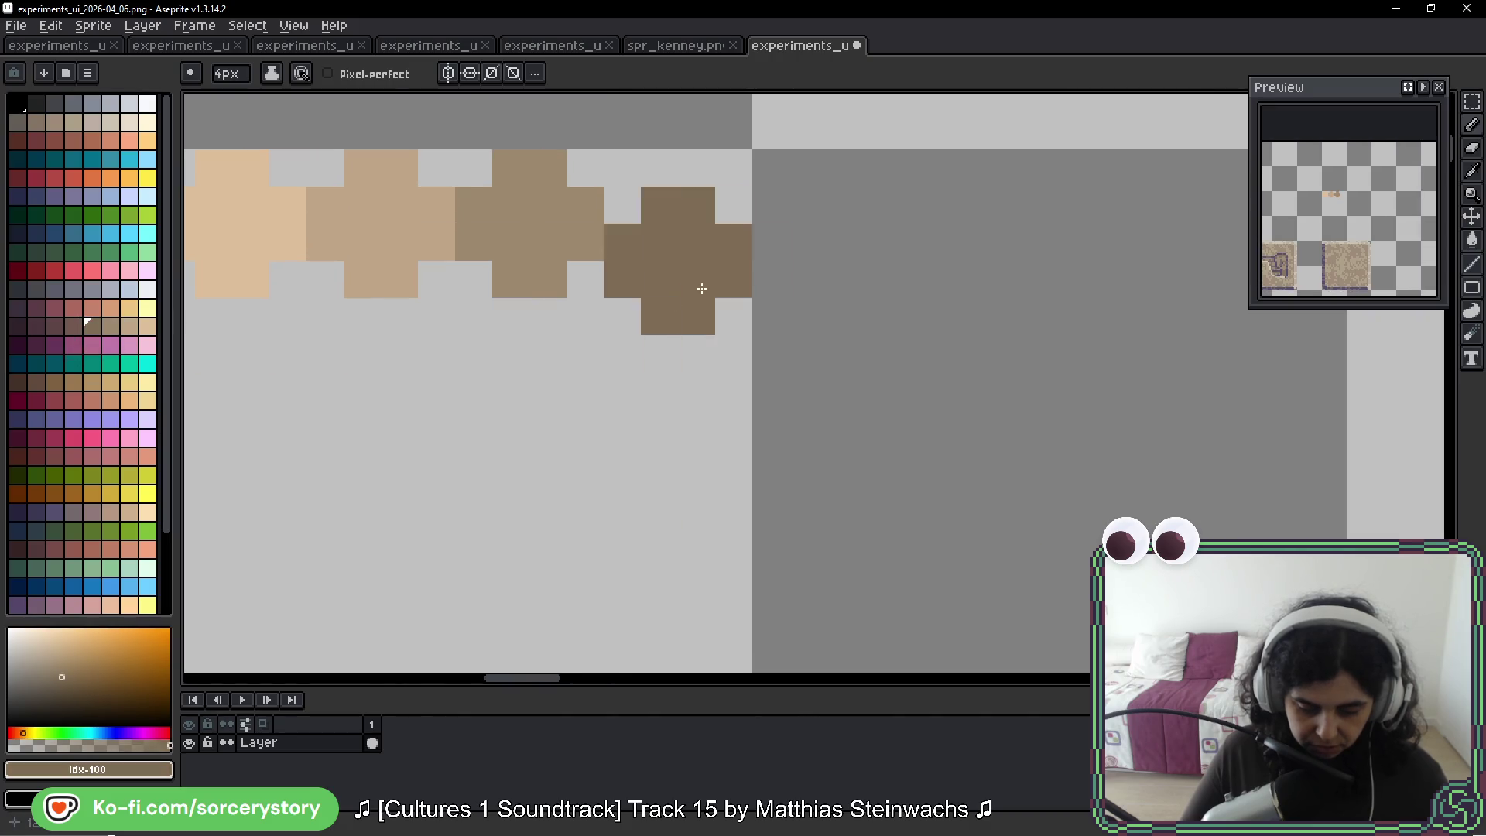
left_click(72, 325)
left_click(842, 225)
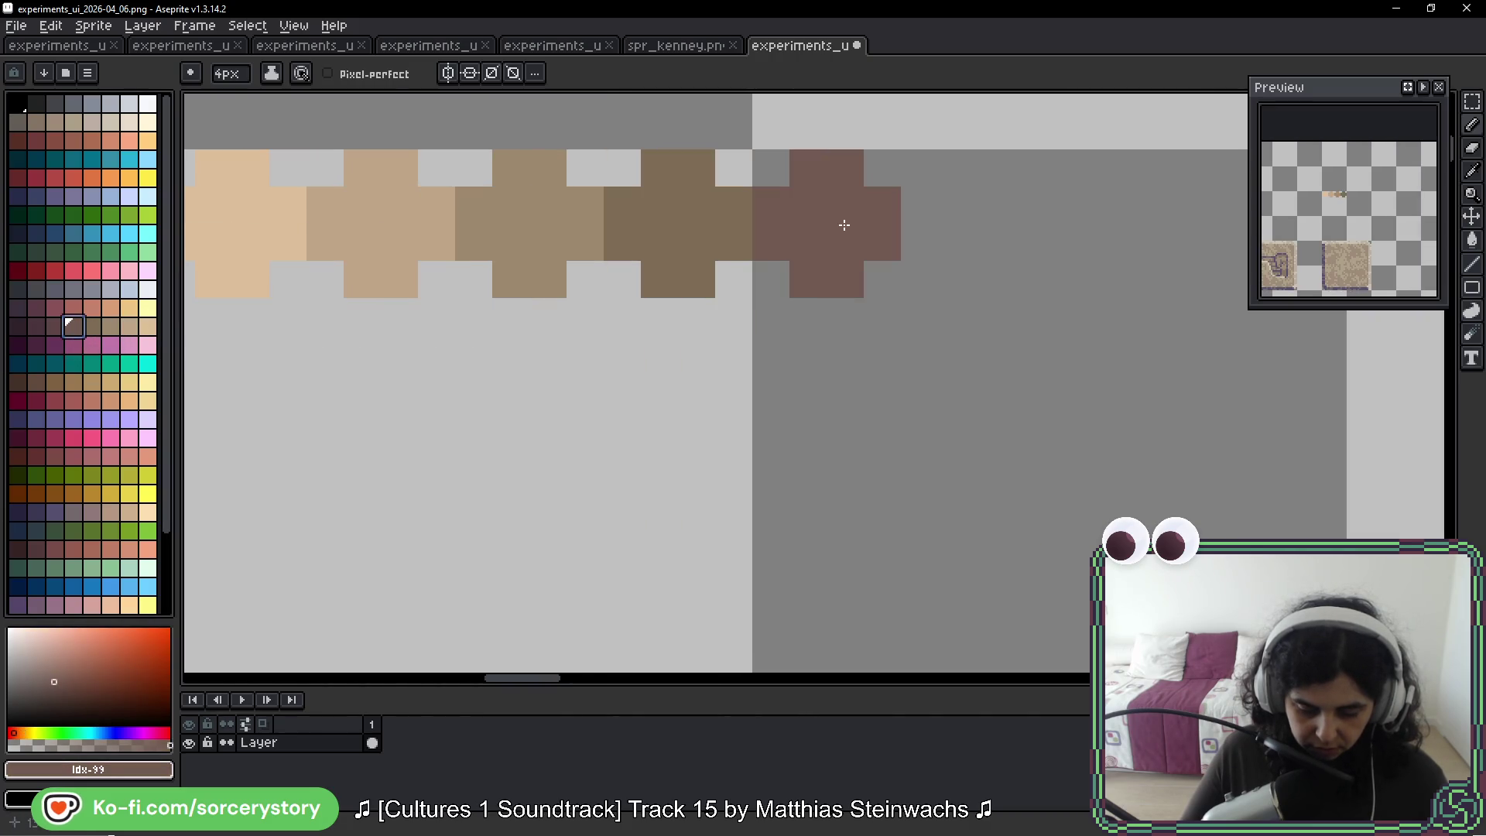
left_click(53, 324)
left_click(992, 236)
left_click(32, 324)
scroll(619, 279, "right", 5)
left_click(731, 255)
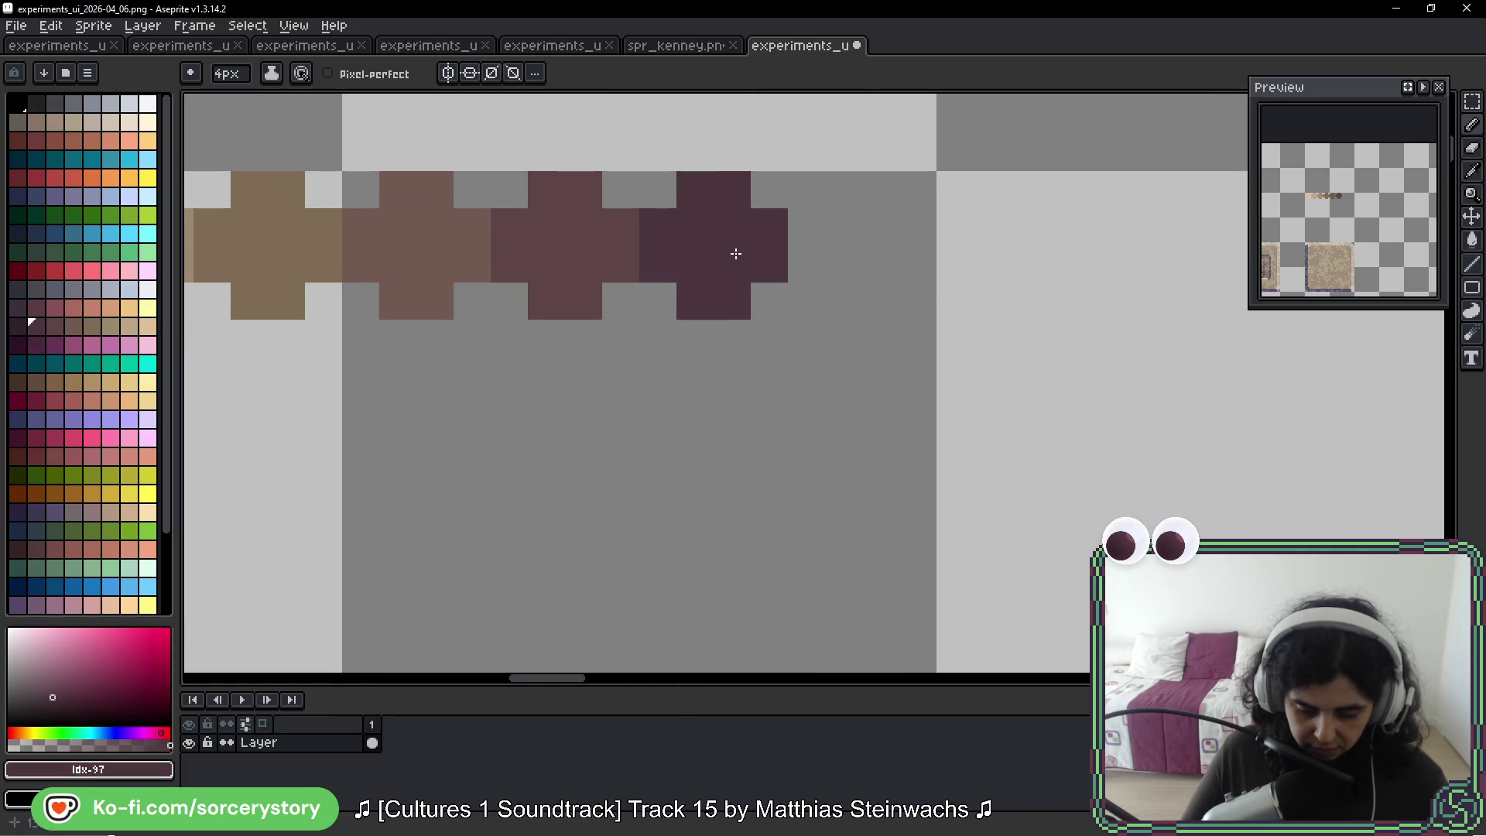
left_click(16, 325)
left_click(878, 248)
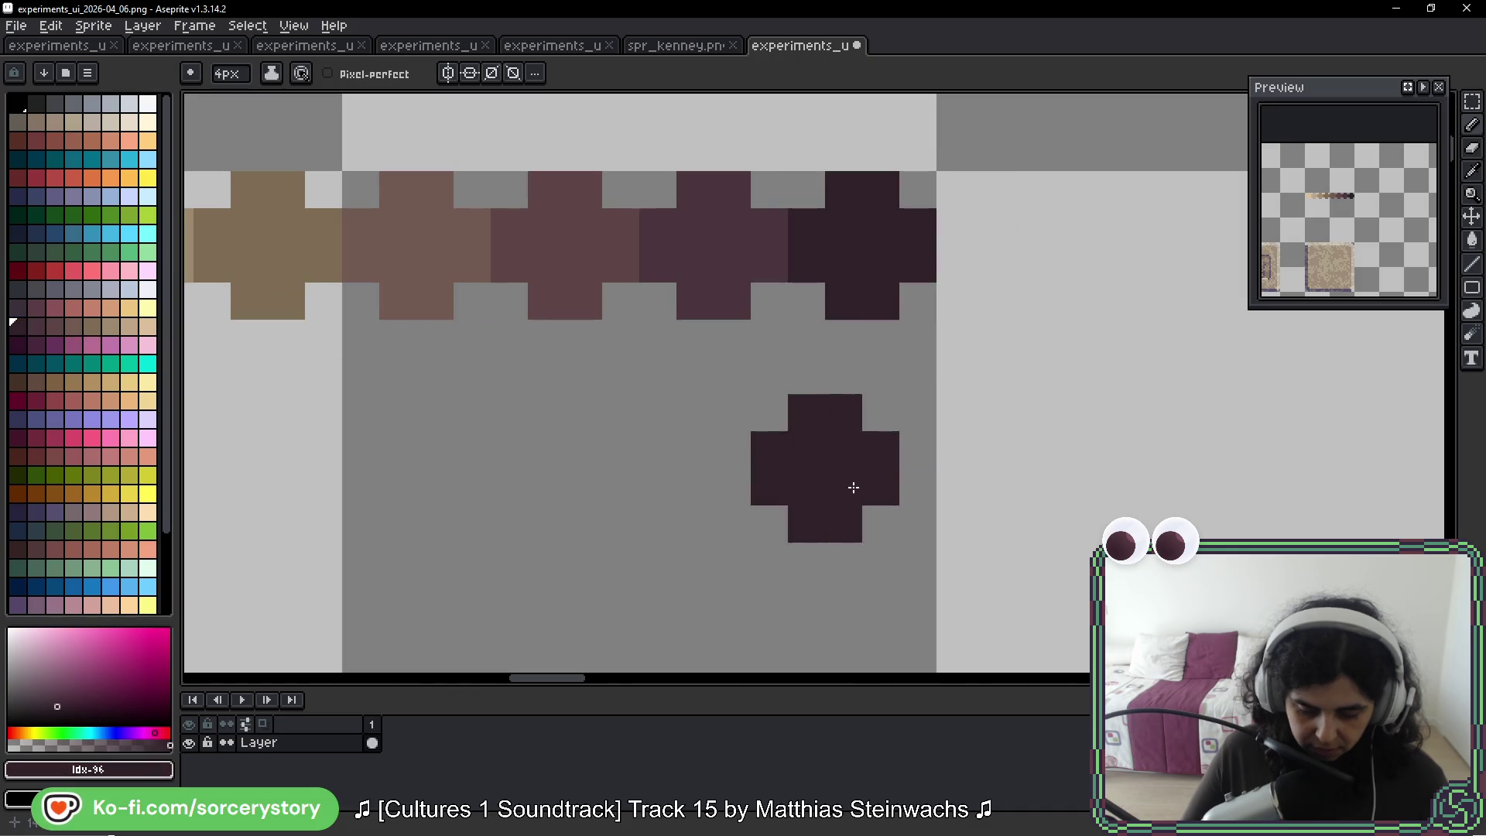
scroll(734, 506, "down", 3)
scroll(734, 506, "down", 5)
Marquee-select the swatch row and move it down near the tiles
key("m")
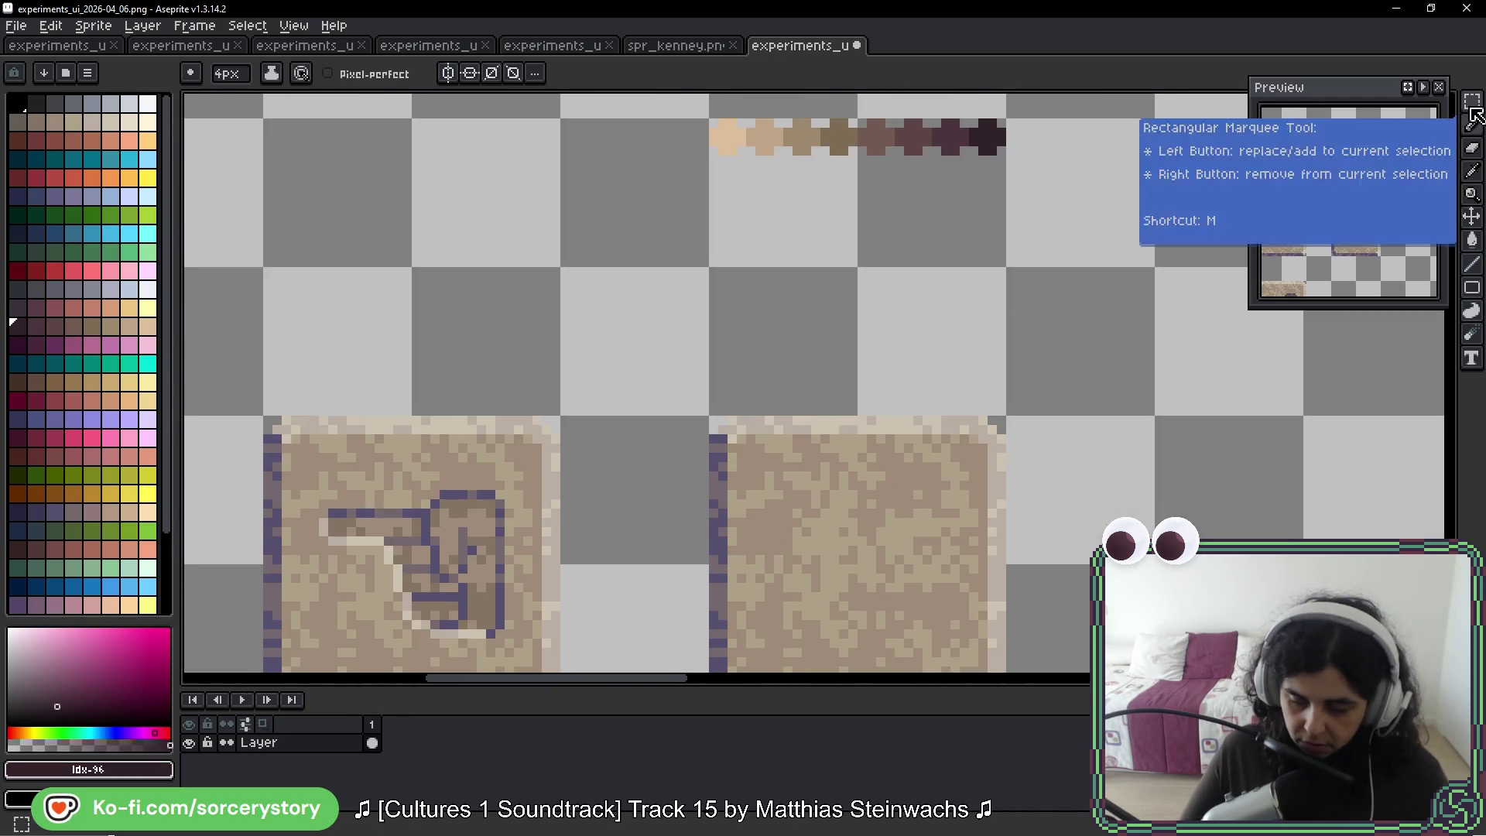
mouse_move(710, 118)
left_mouse_down()
mouse_move(885, 189)
mouse_move(895, 309)
mouse_move(802, 212)
left_mouse_up()
key("ctrl+d")
scroll(885, 371, "down", 2)
key("b")
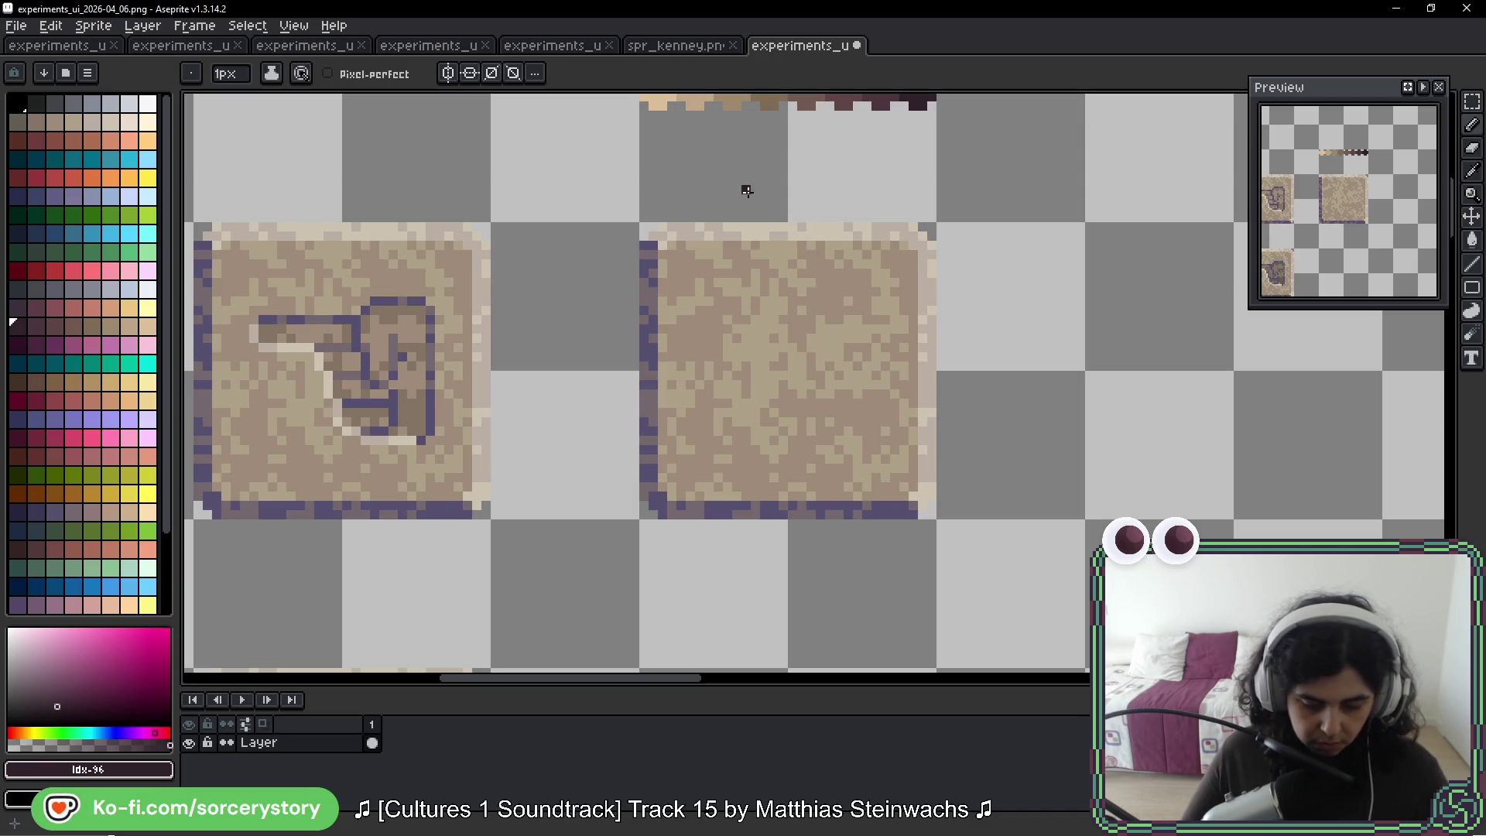
Sample the peach and the dark brown #725a51 from the swatch row
scroll(747, 190, "up", 2)
key("i")
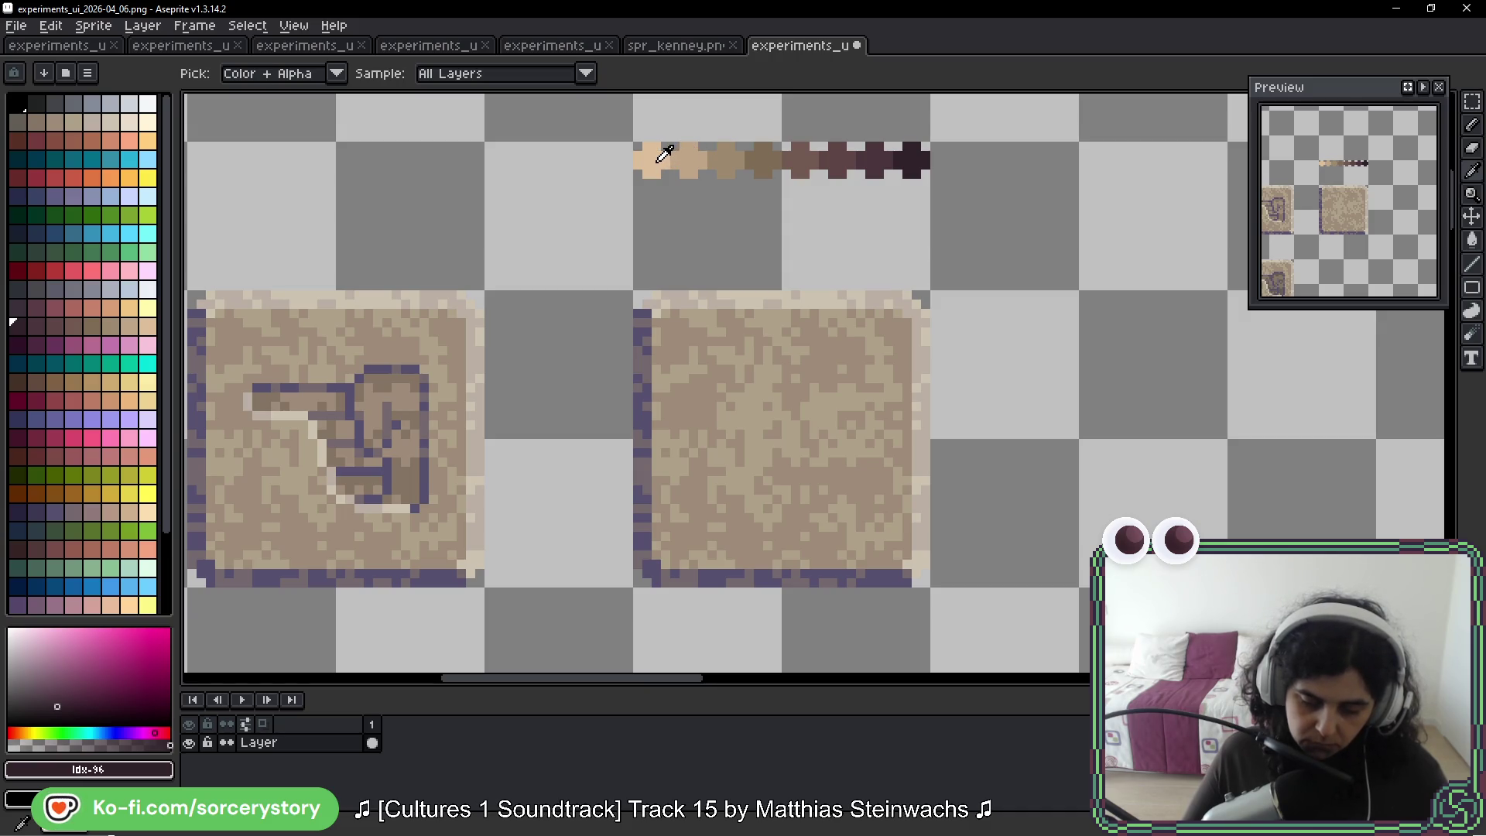
left_click(664, 154)
key("b")
scroll(747, 326, "up", 2)
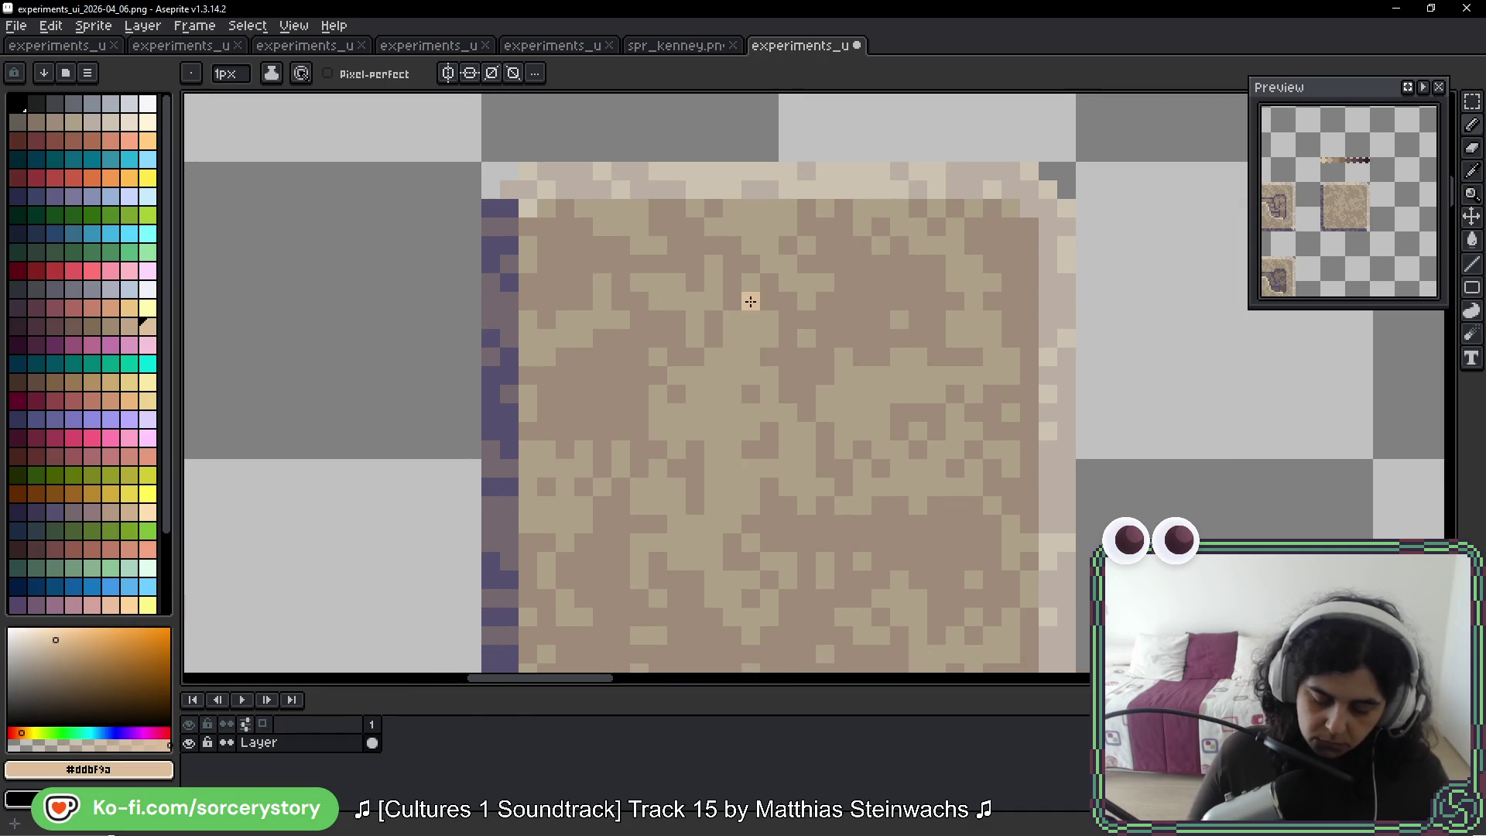
key("space")
scroll(774, 333, "down", 3)
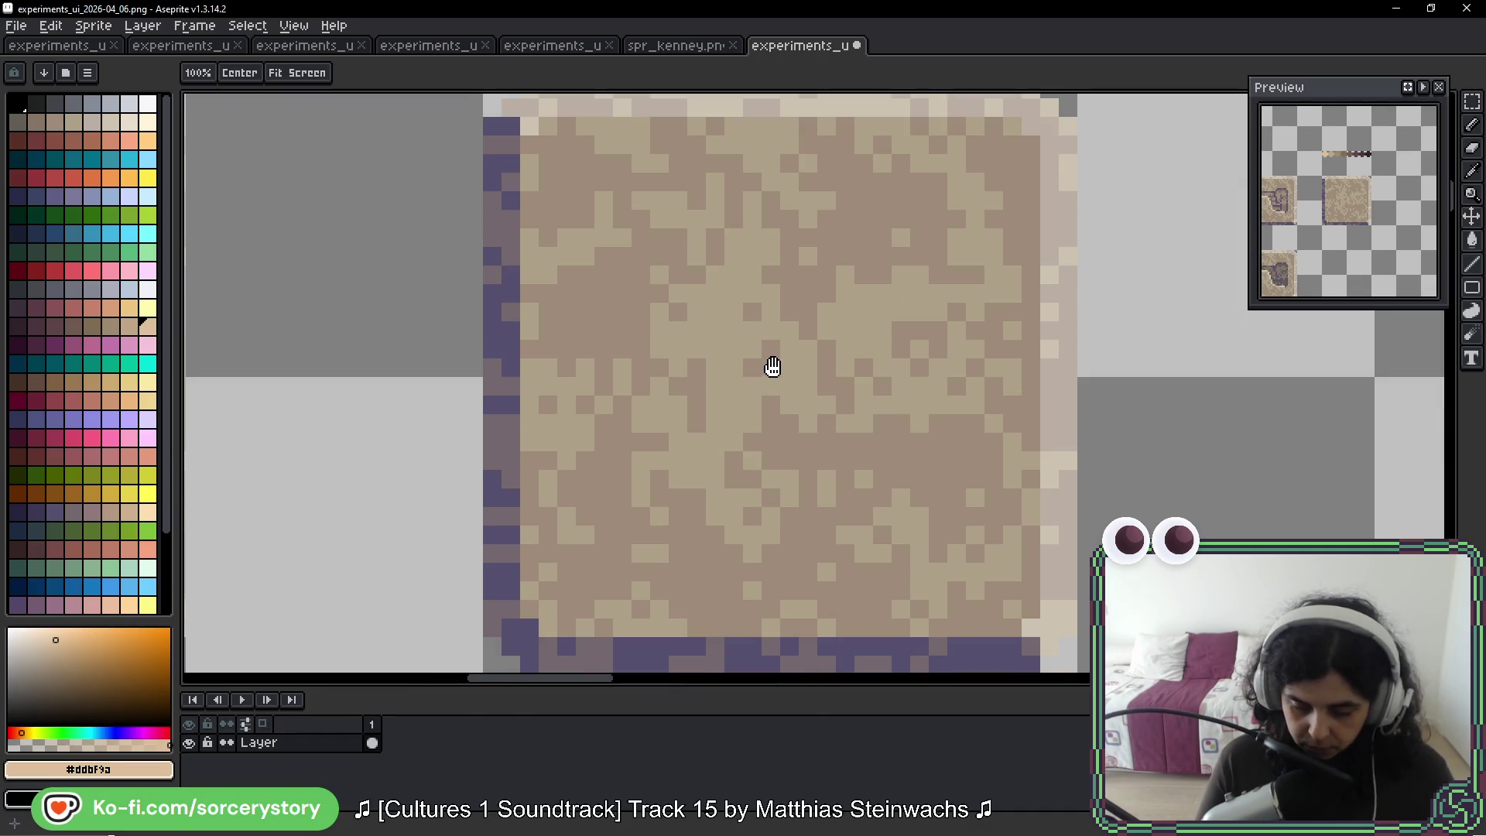
scroll(776, 402, "down", 2)
scroll(757, 431, "down", 2)
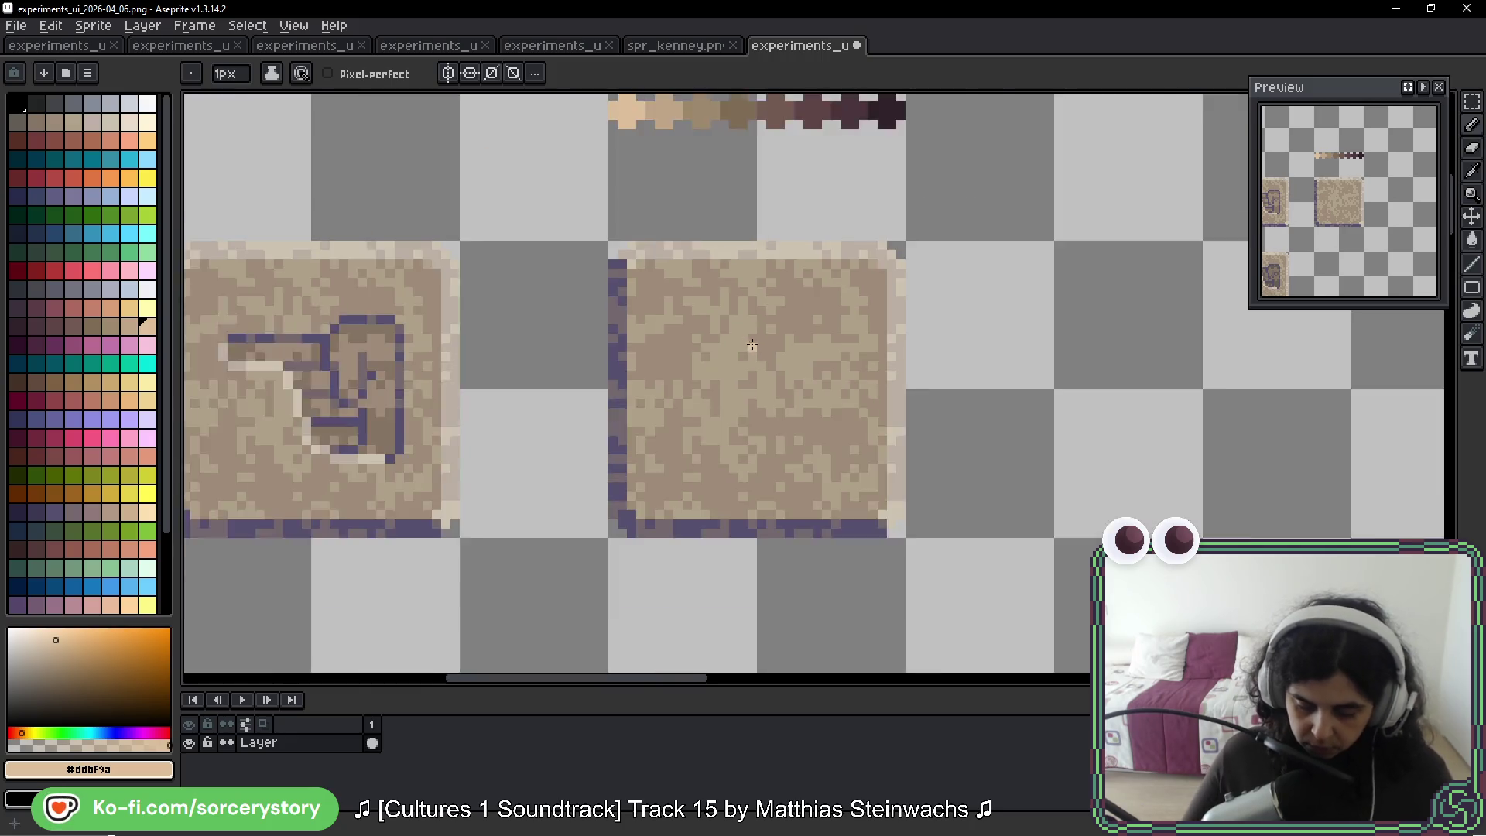
left_click(781, 146)
scroll(779, 193, "up", 2)
scroll(797, 382, "down", 2)
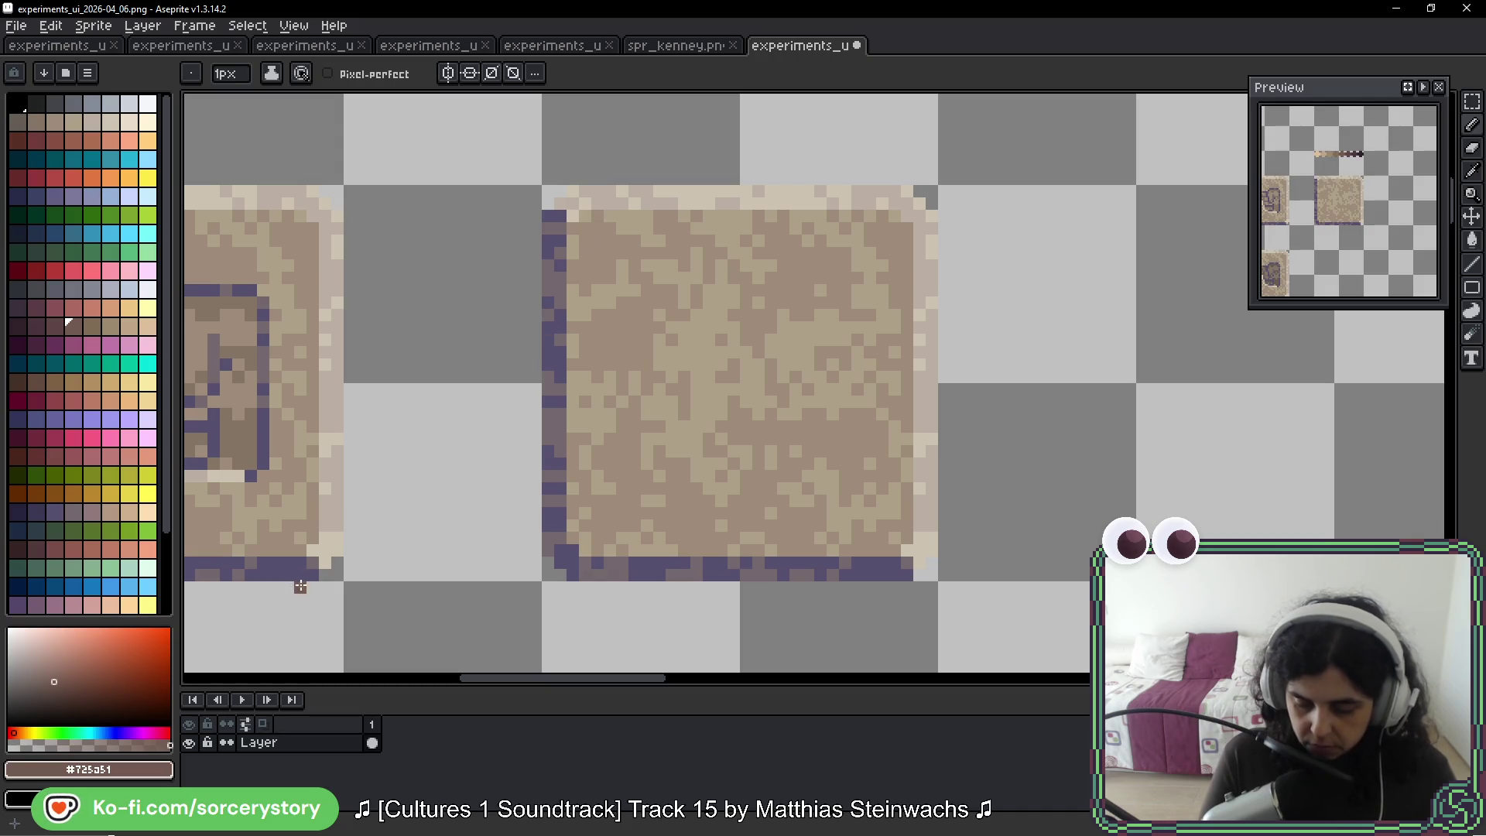
key("space")
Draw mid-brown #7c6c54 inner border lines along the blank tile's top and right edges
left_click_drag(687, 349, 663, 441)
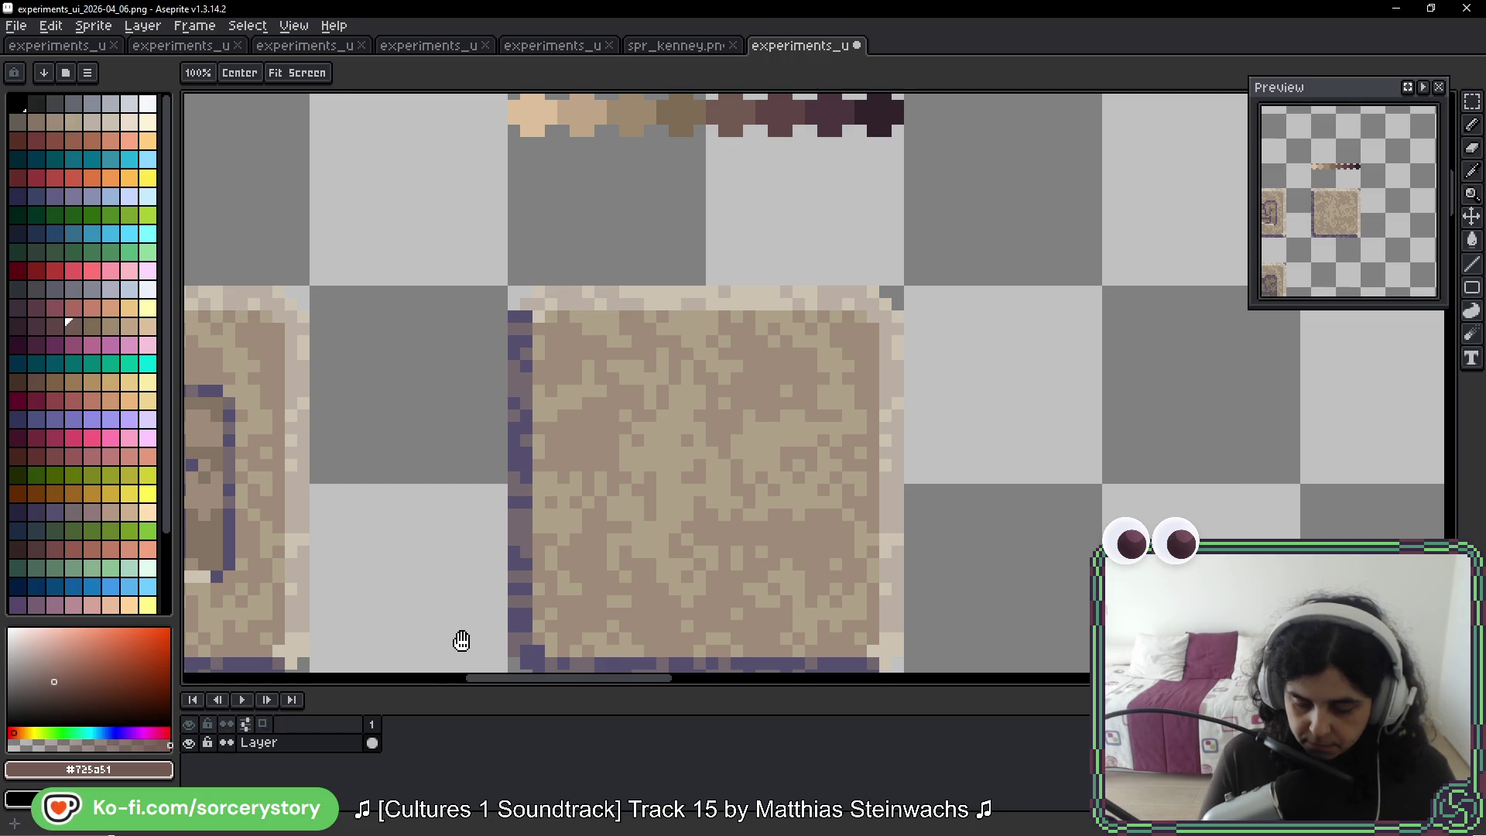
left_click(636, 117, "alt")
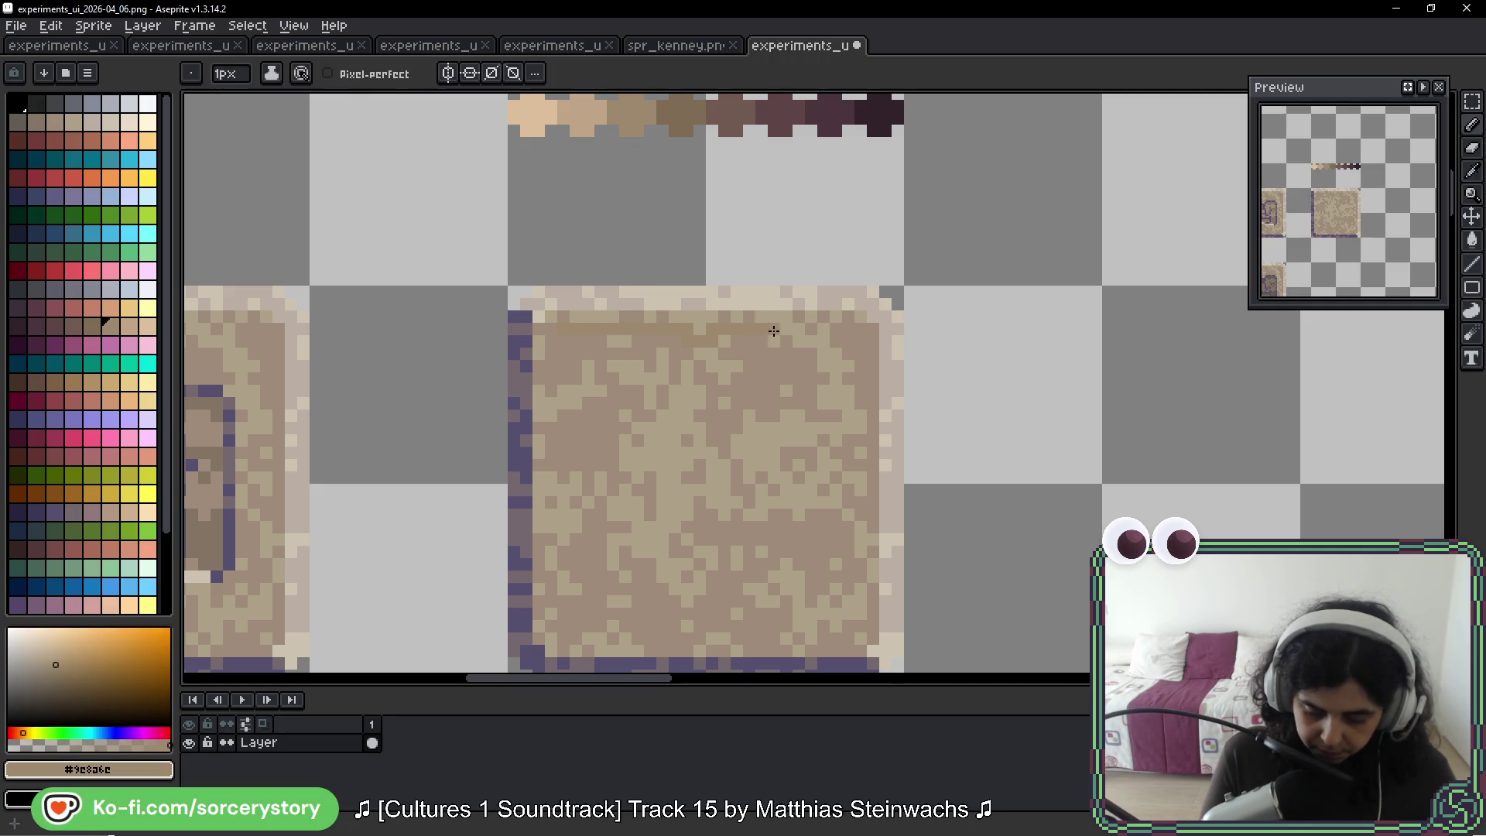
left_click(677, 116, "alt")
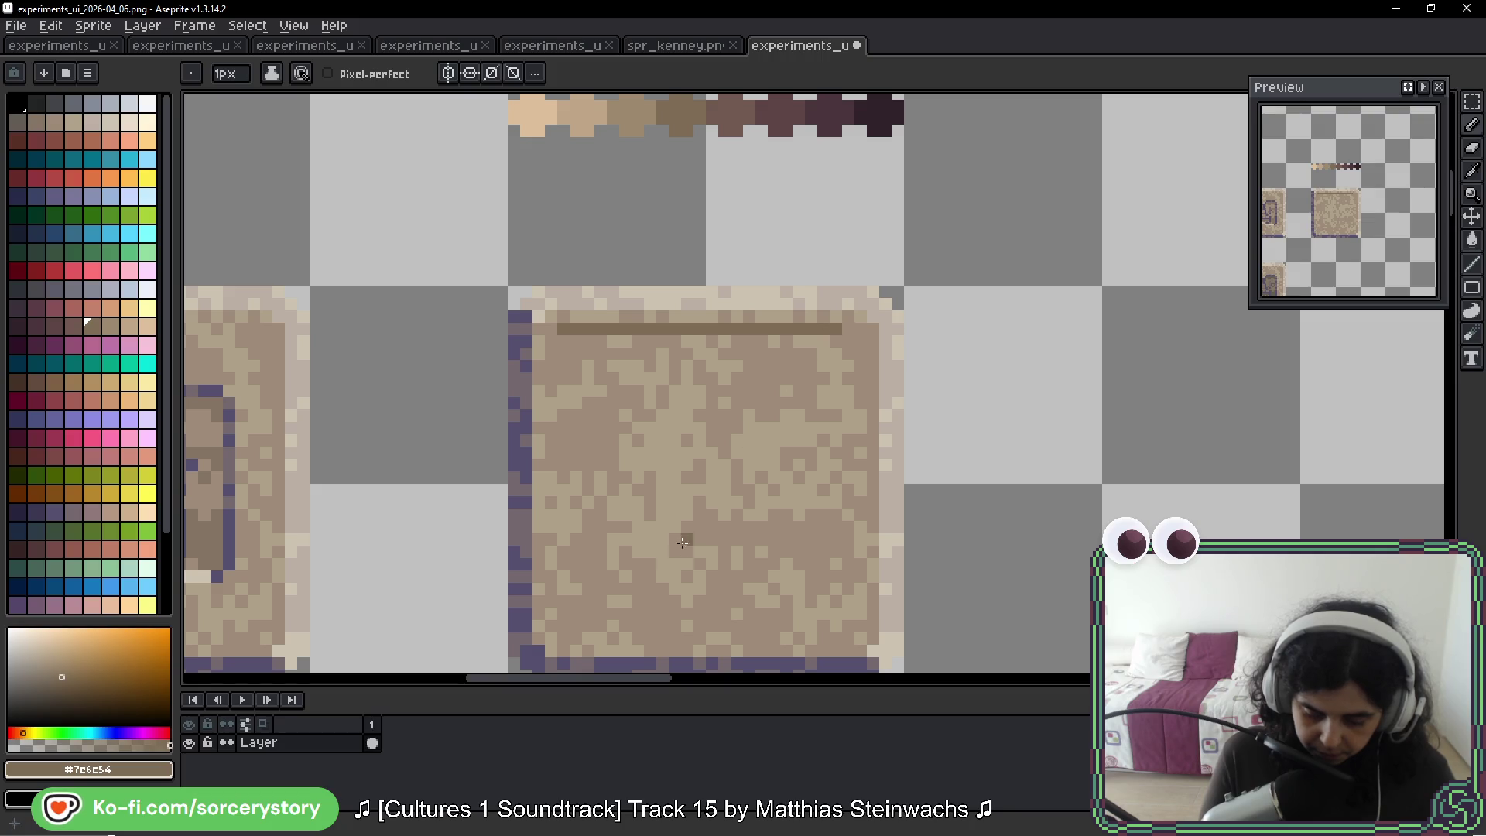
scroll(836, 462, "down", 2)
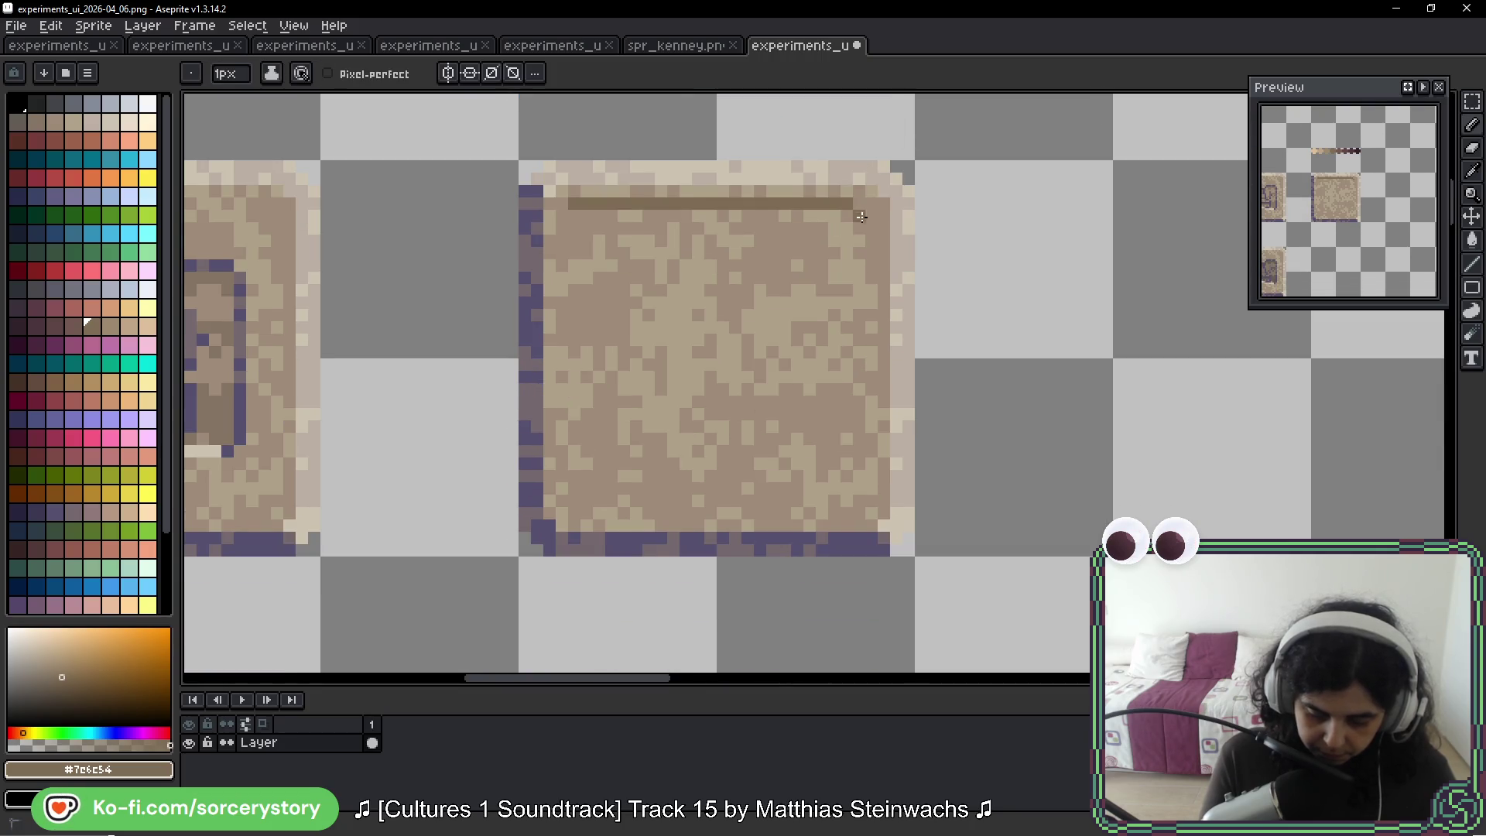
key("ctrl+z")
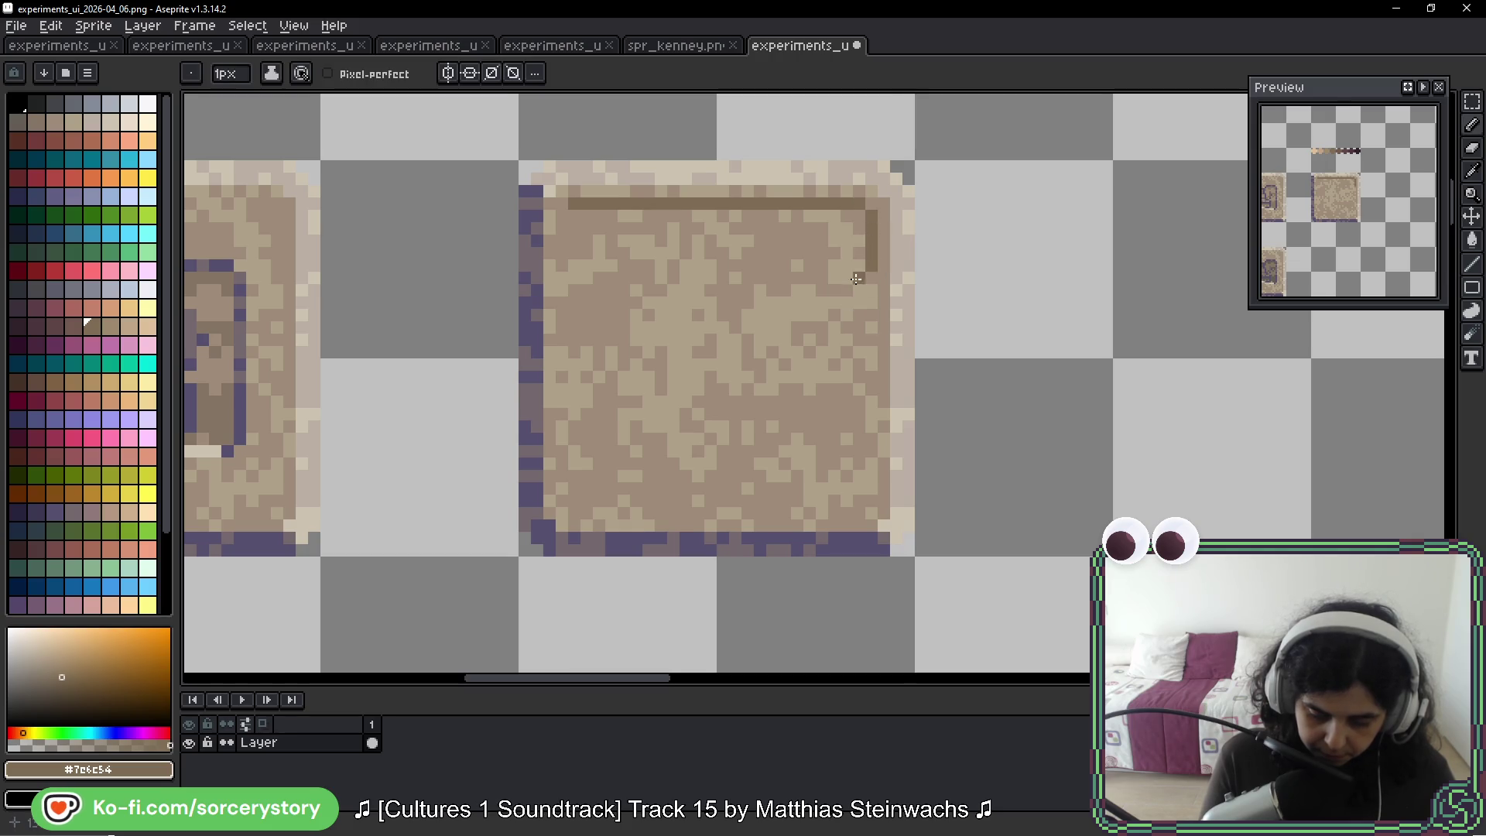
left_click_drag(871, 343, 870, 479)
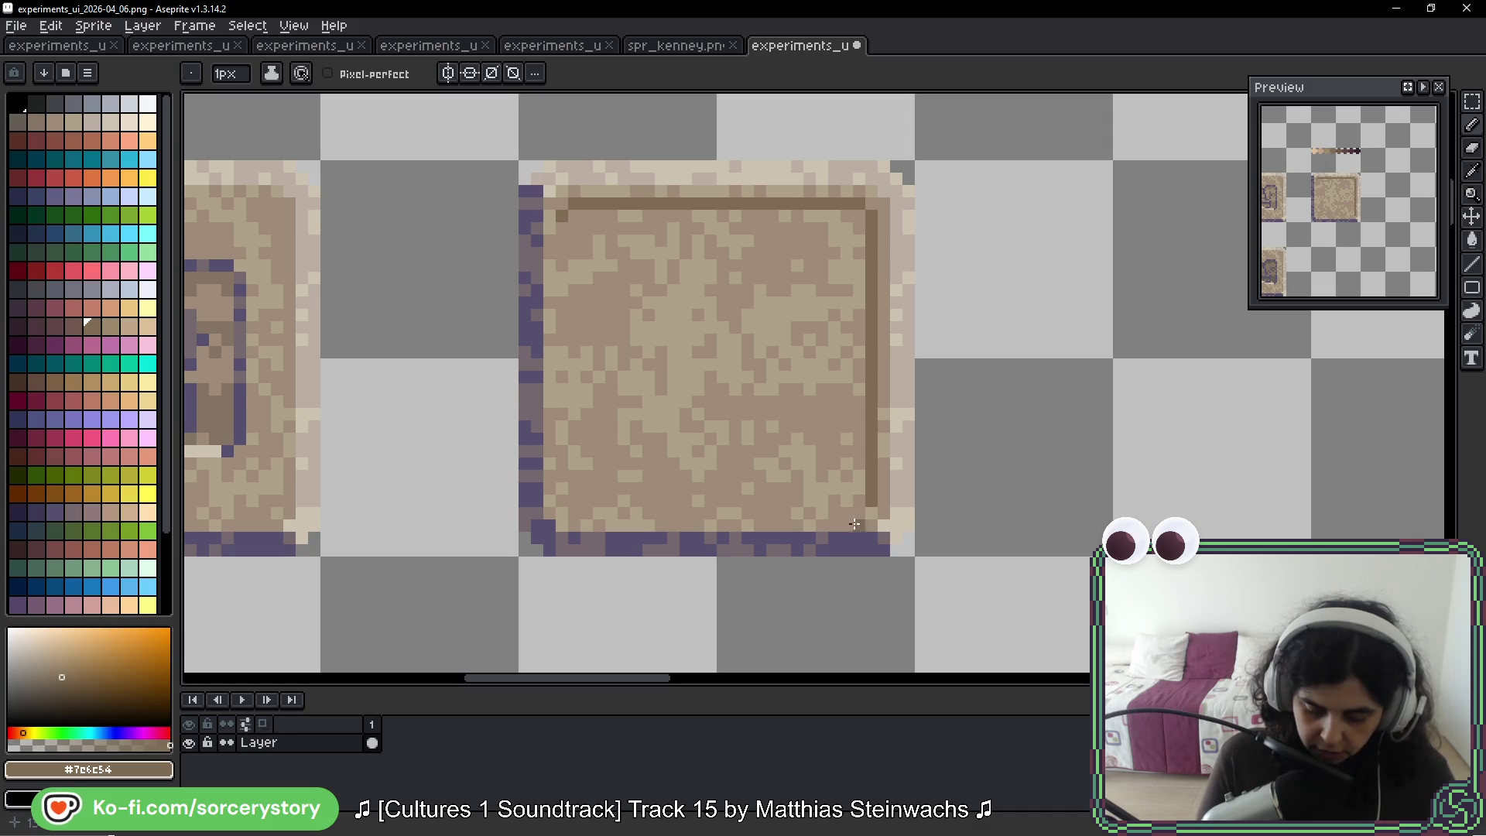
scroll(895, 341, "up", 5)
scroll(895, 341, "right", 2)
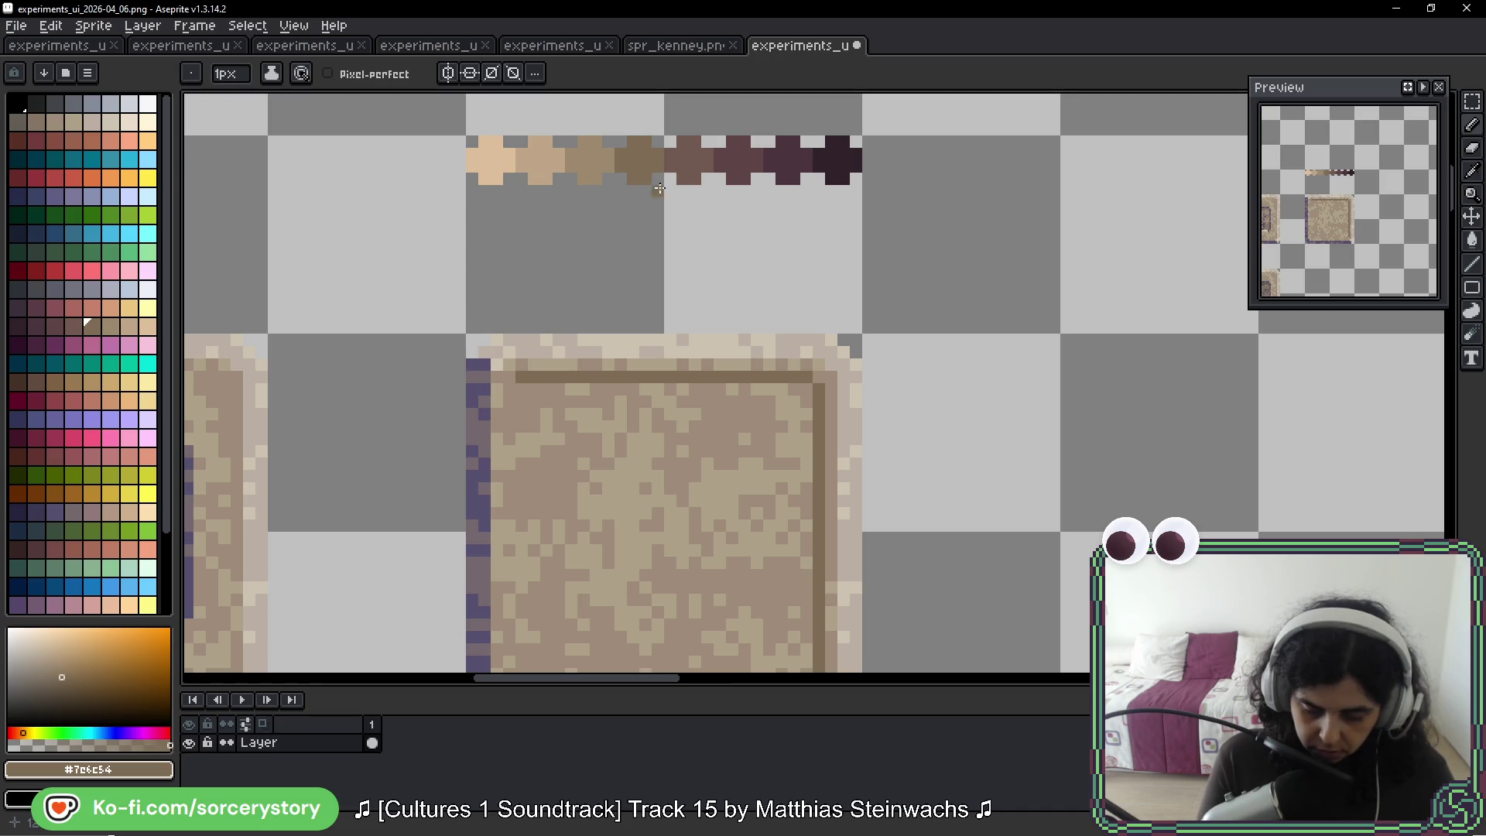
Draw a dark #5c4646 inner border line down the tile's left edge
left_click(703, 183, "alt")
scroll(643, 435, "down", 4)
scroll(643, 434, "left", 1)
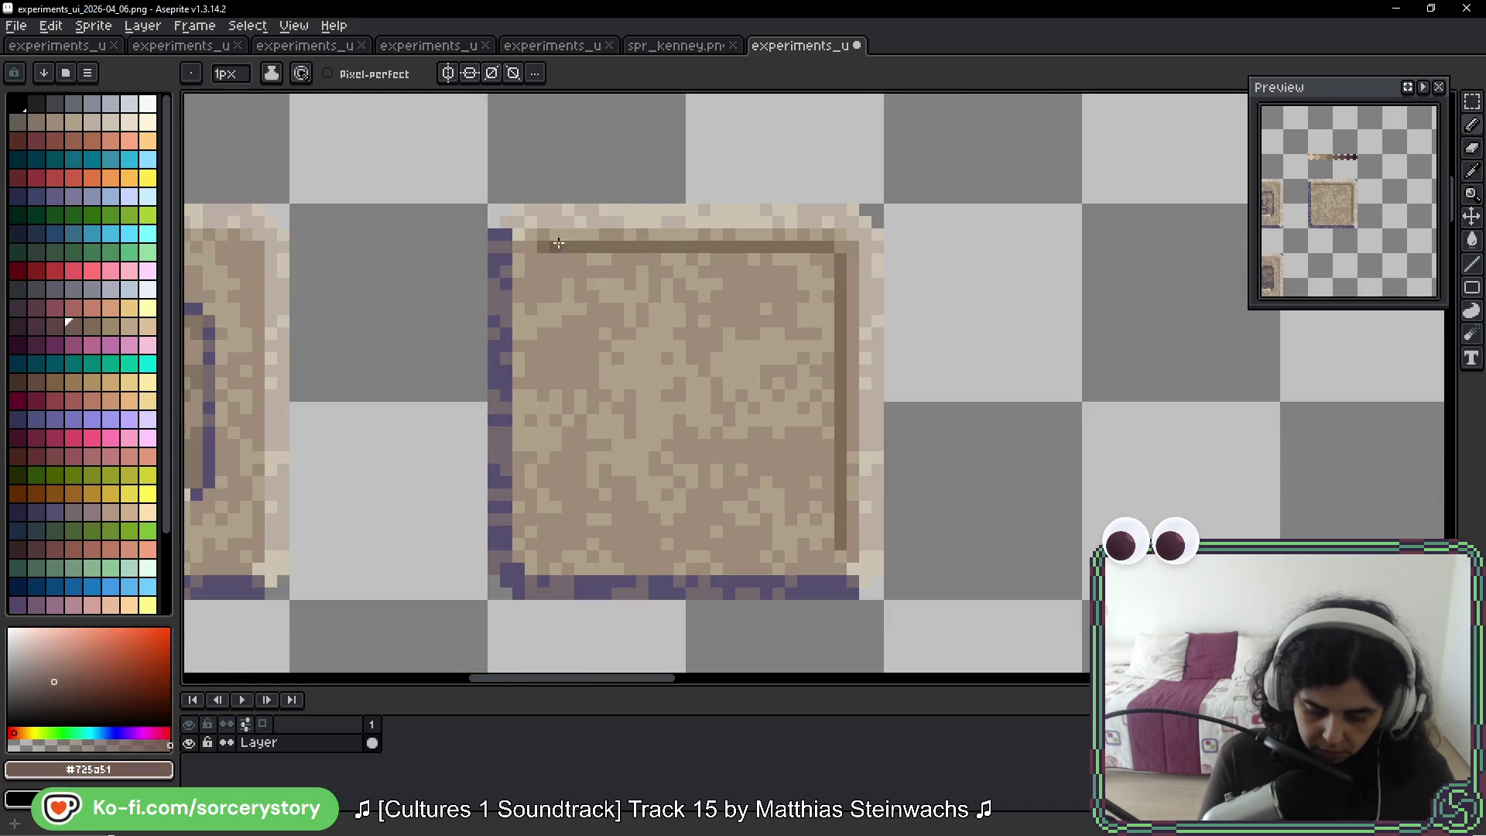
left_click_drag(533, 259, 534, 362)
key("ctrl+z")
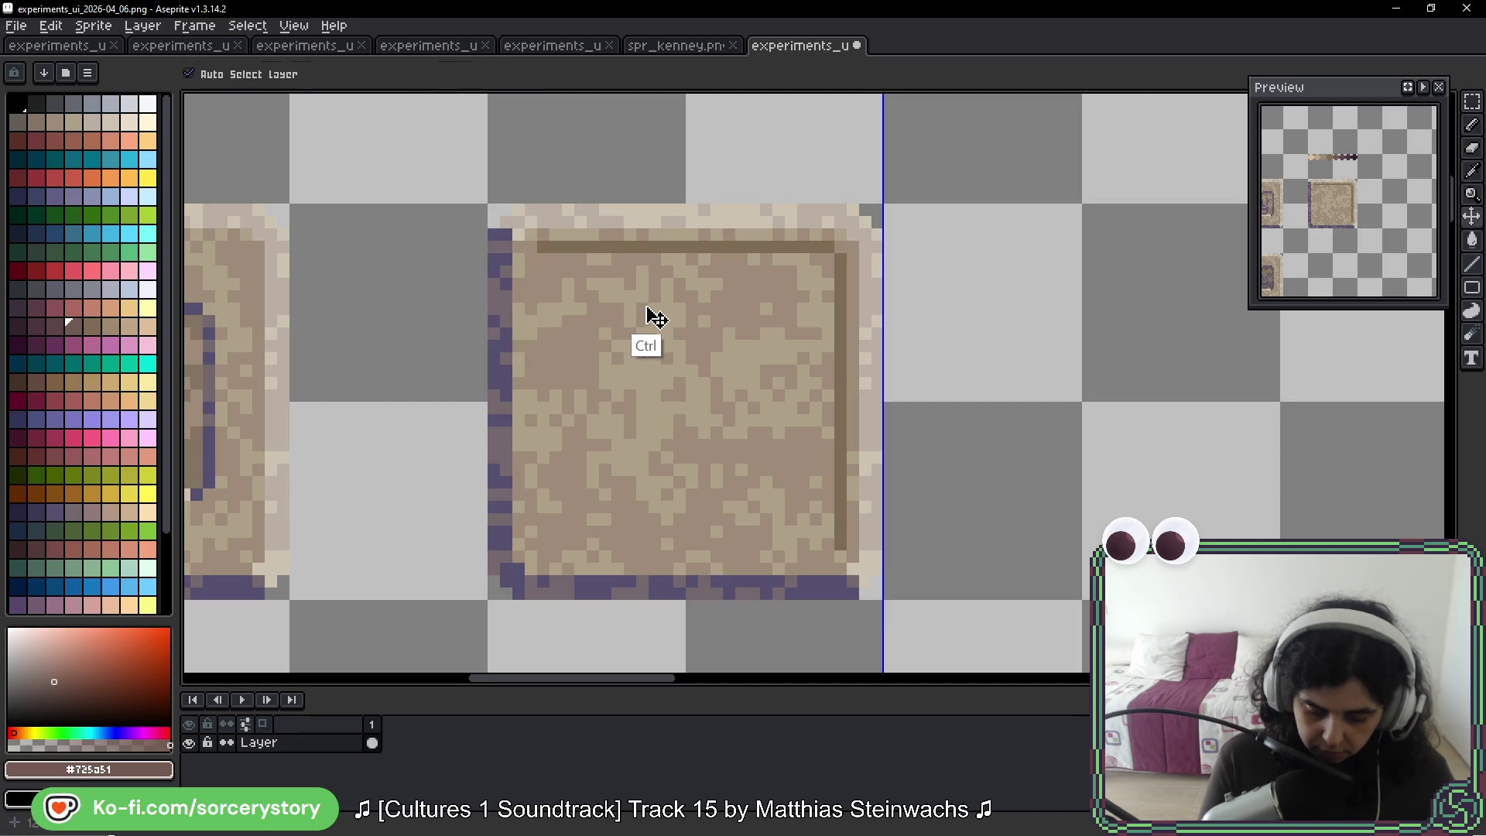
scroll(711, 362, "up", 4)
scroll(711, 363, "right", 1)
scroll(711, 362, "up", 2)
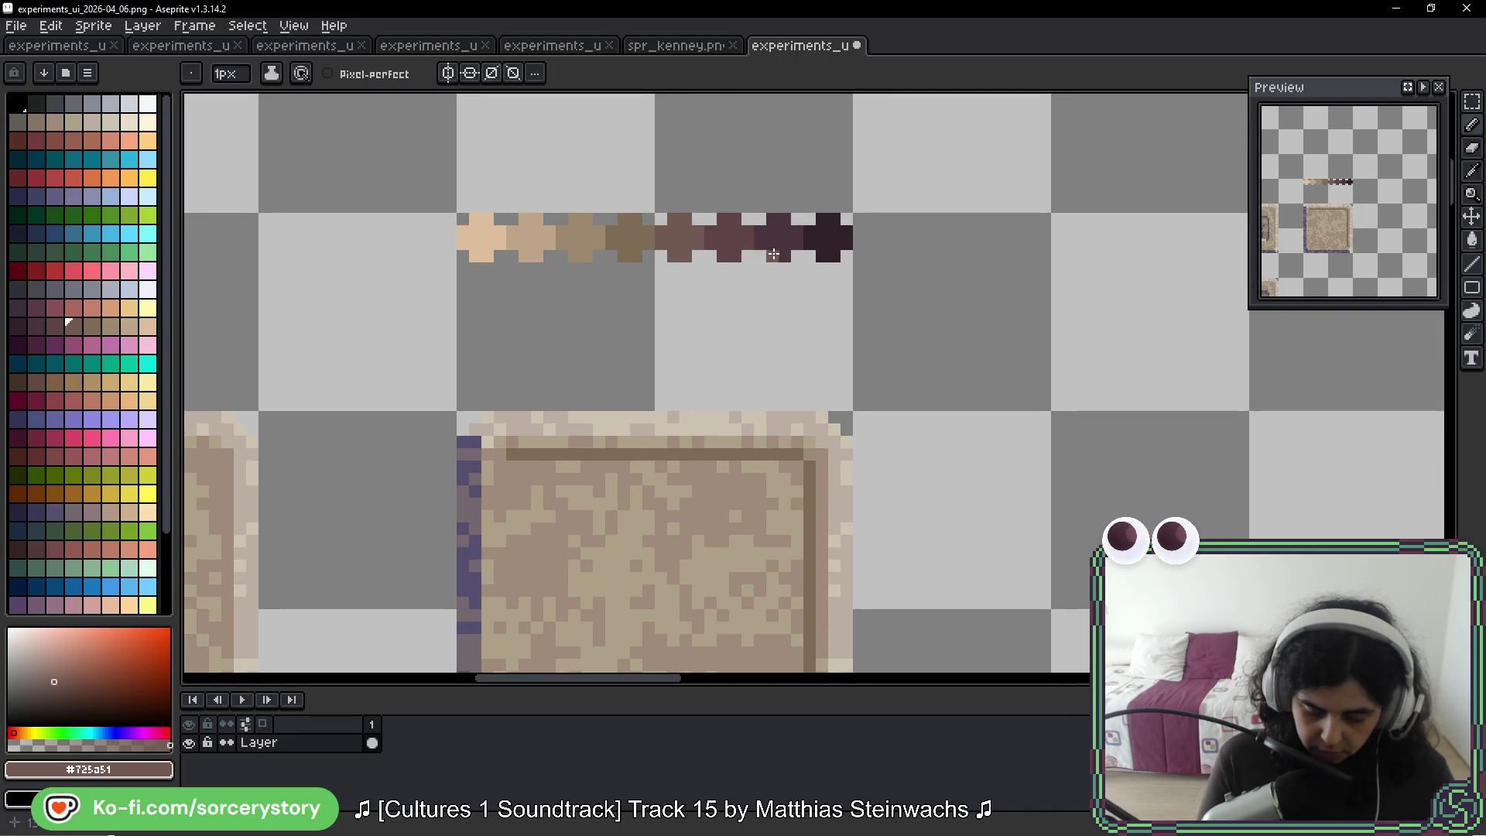
left_click(728, 241, "alt")
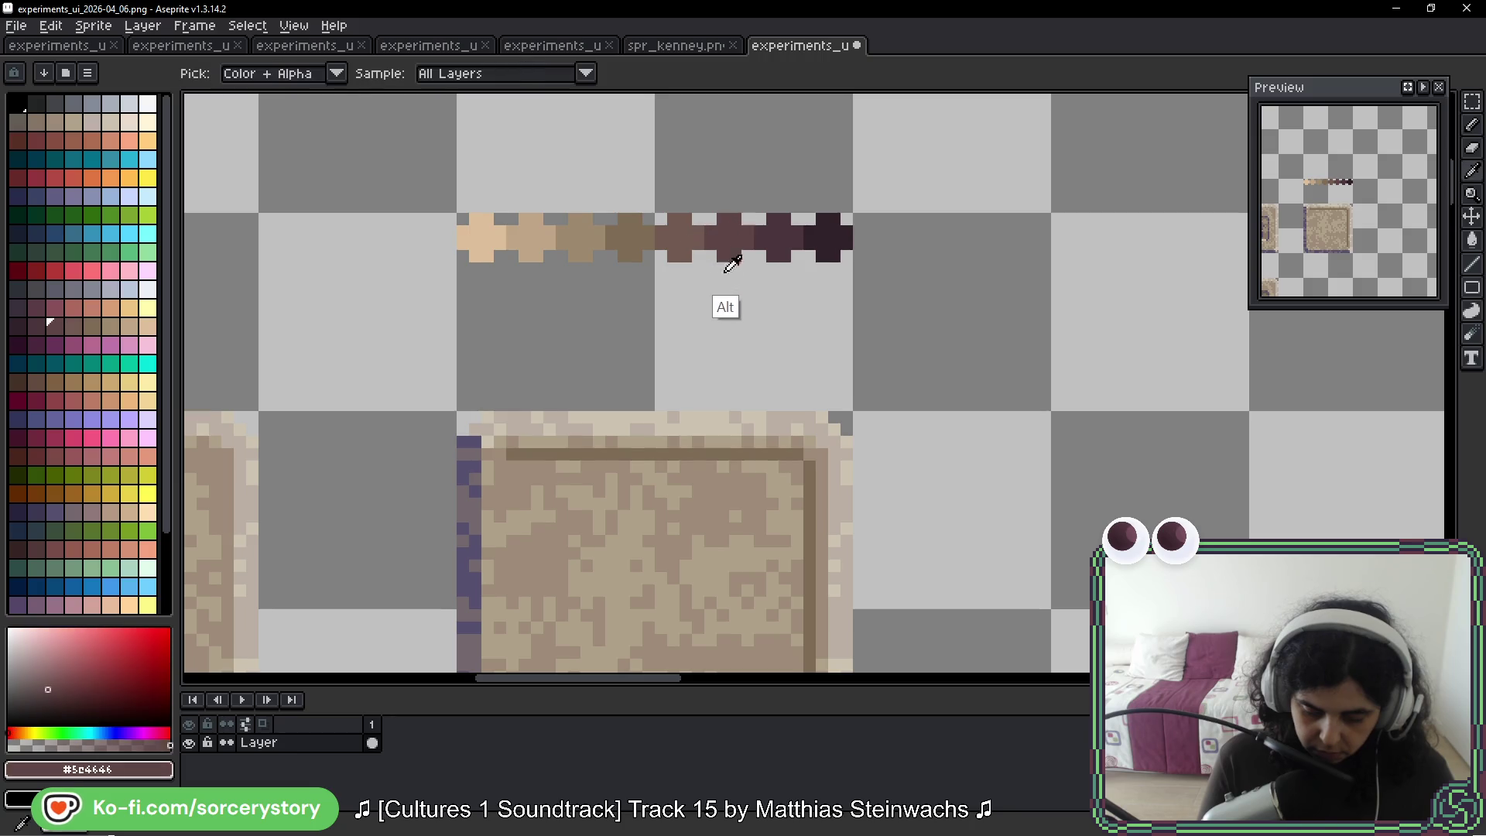
scroll(650, 465, "down", 4)
scroll(650, 464, "left", 1)
left_click_drag(522, 326, 523, 386)
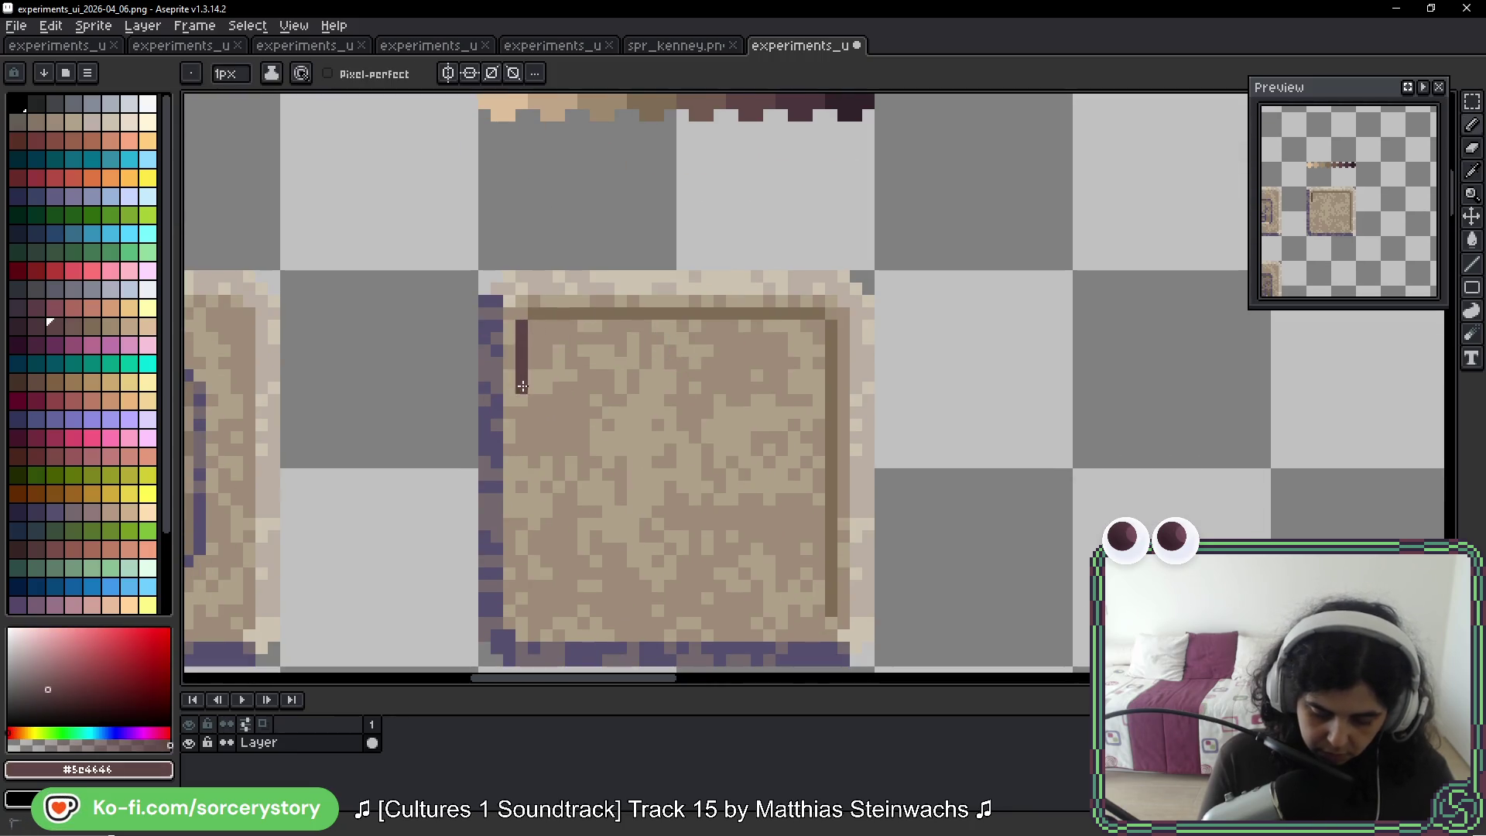
left_click_drag(517, 602, 521, 616)
scroll(539, 541, "down", 3)
Draw the dark bottom inner border line across to the right corner
left_click_drag(543, 501, 579, 502)
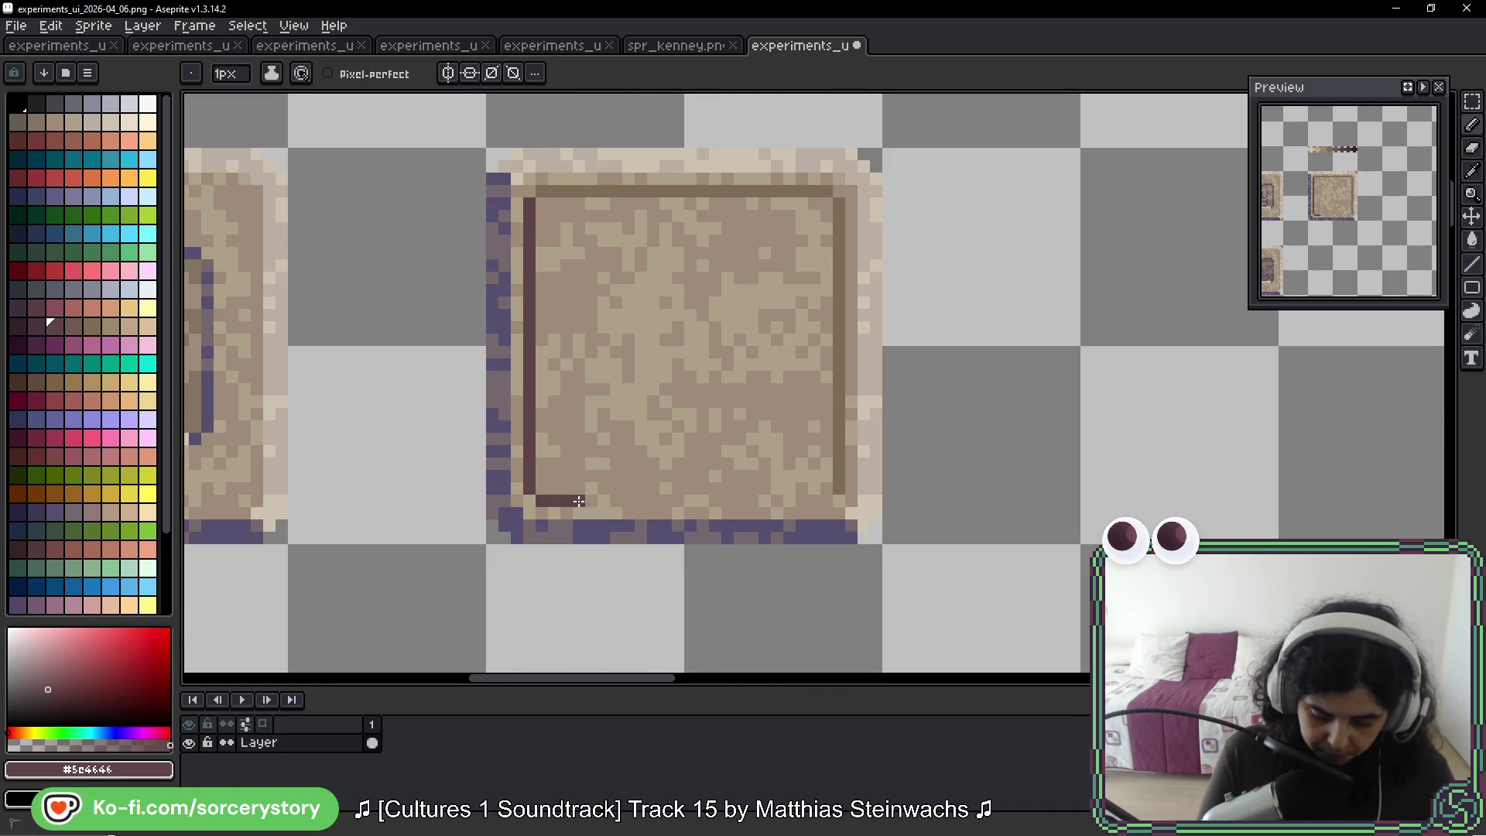
left_click_drag(743, 498, 814, 501)
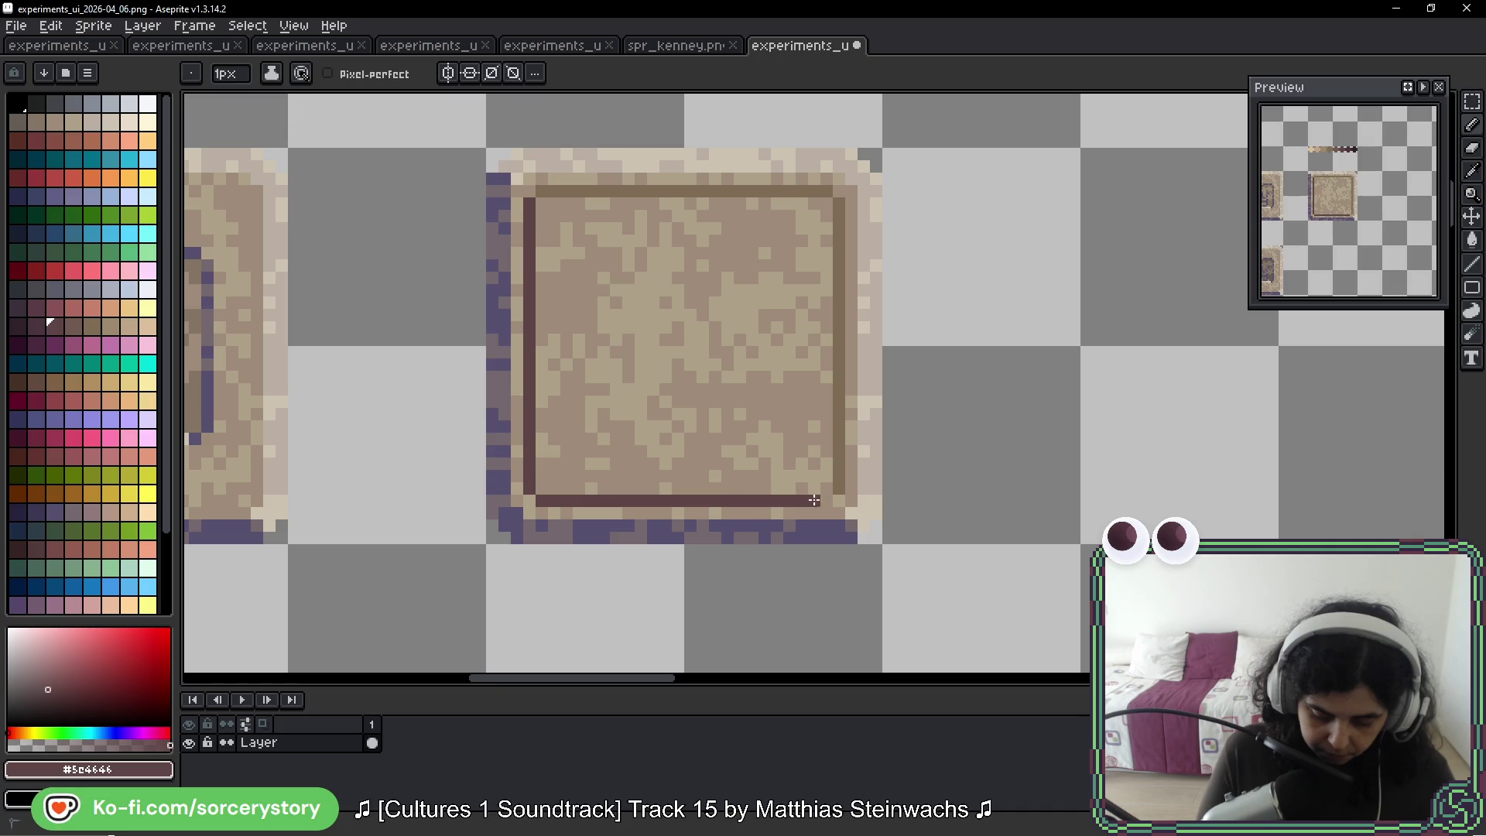
key("space")
left_click_drag(1015, 428, 965, 449)
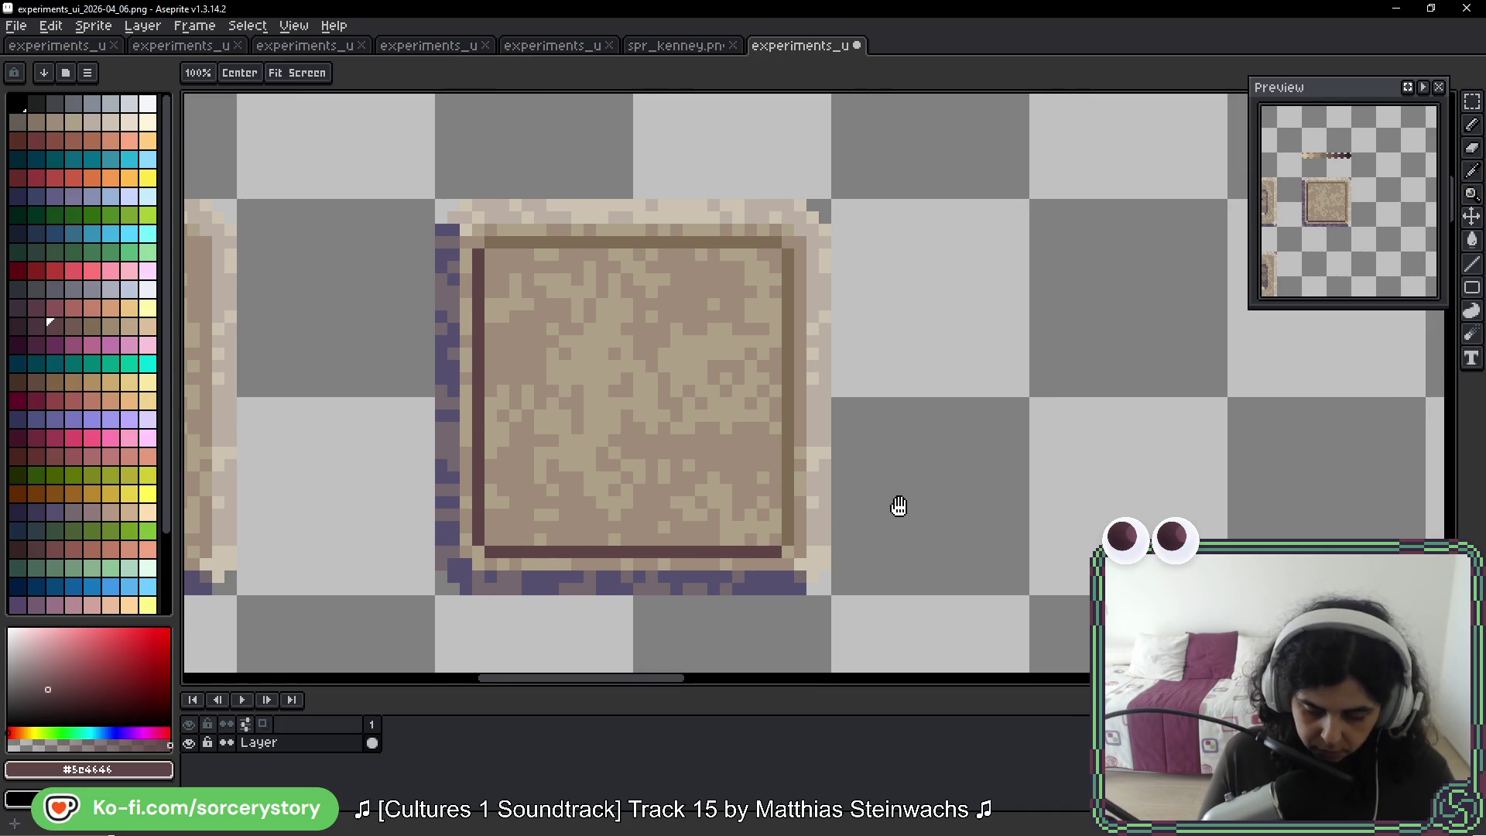
scroll(899, 506, "up", 5)
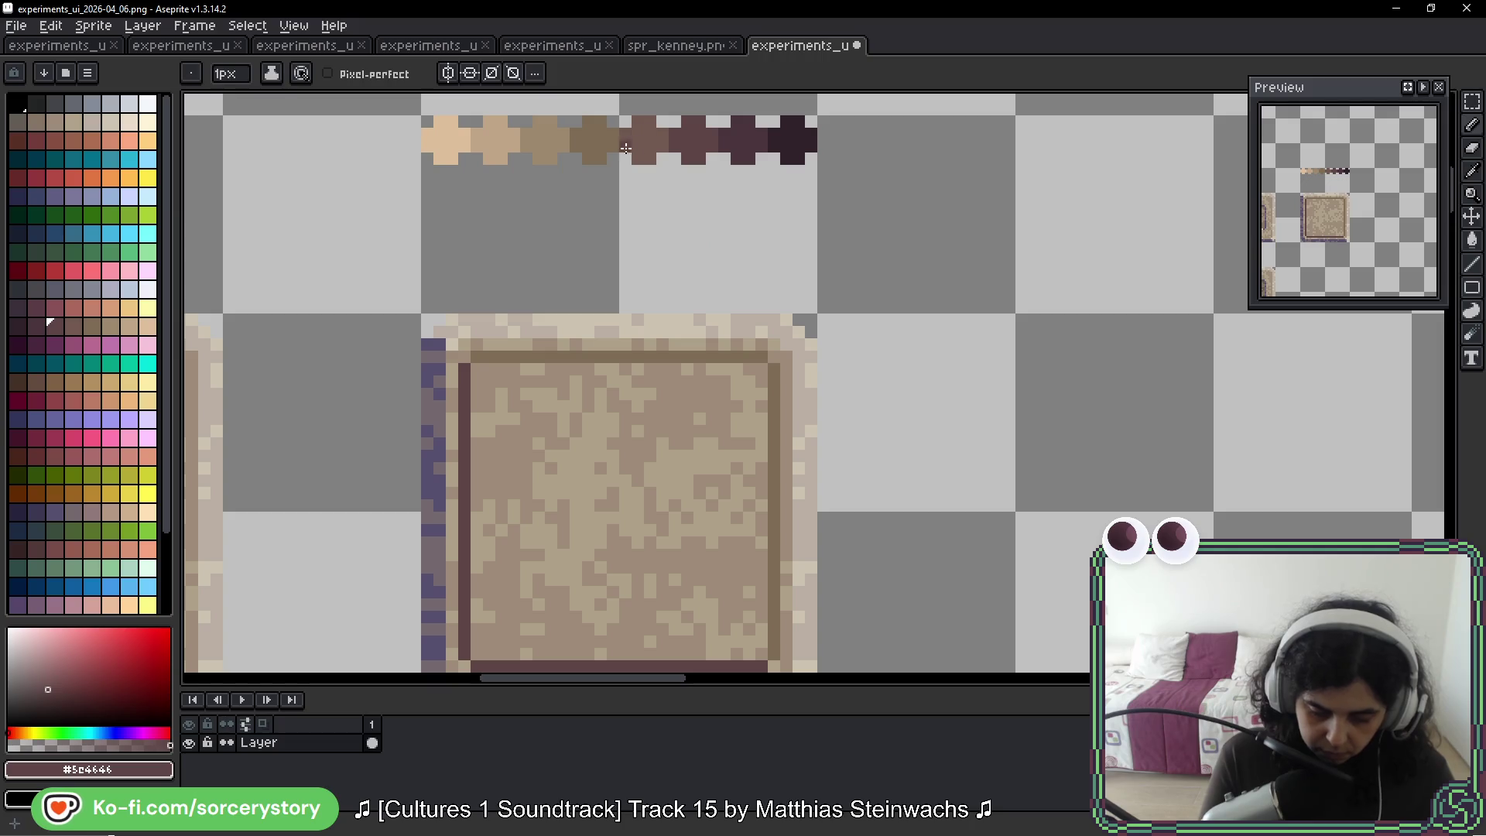
left_click(626, 148, "alt")
key("space")
left_click_drag(657, 504, 673, 361)
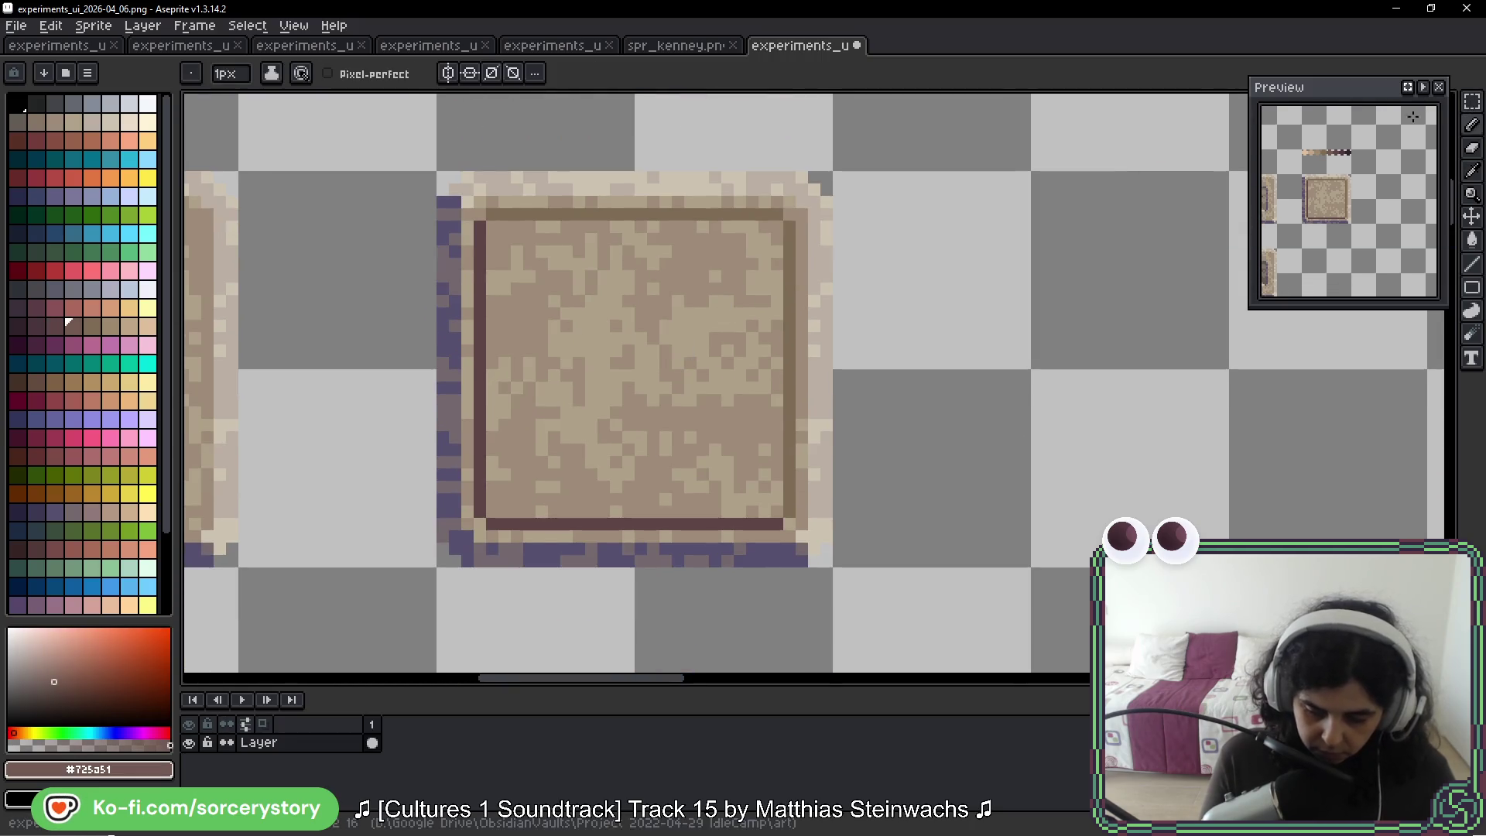
Select the tile interior and bucket-fill all light speckles #725a51 with Contiguous off
key("m")
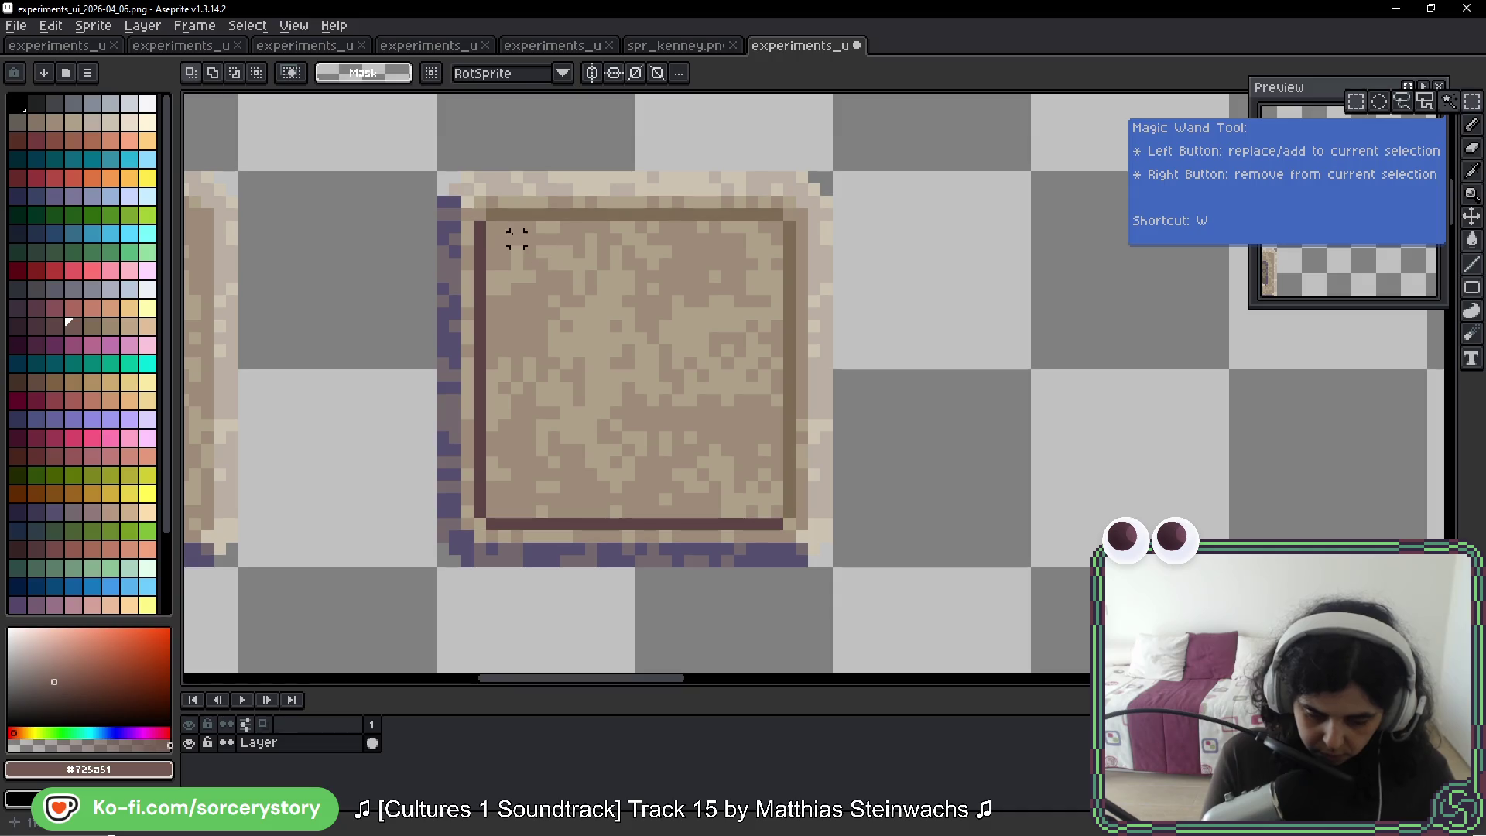
mouse_move(495, 229)
left_mouse_down()
mouse_move(751, 462)
mouse_move(784, 518)
left_mouse_up()
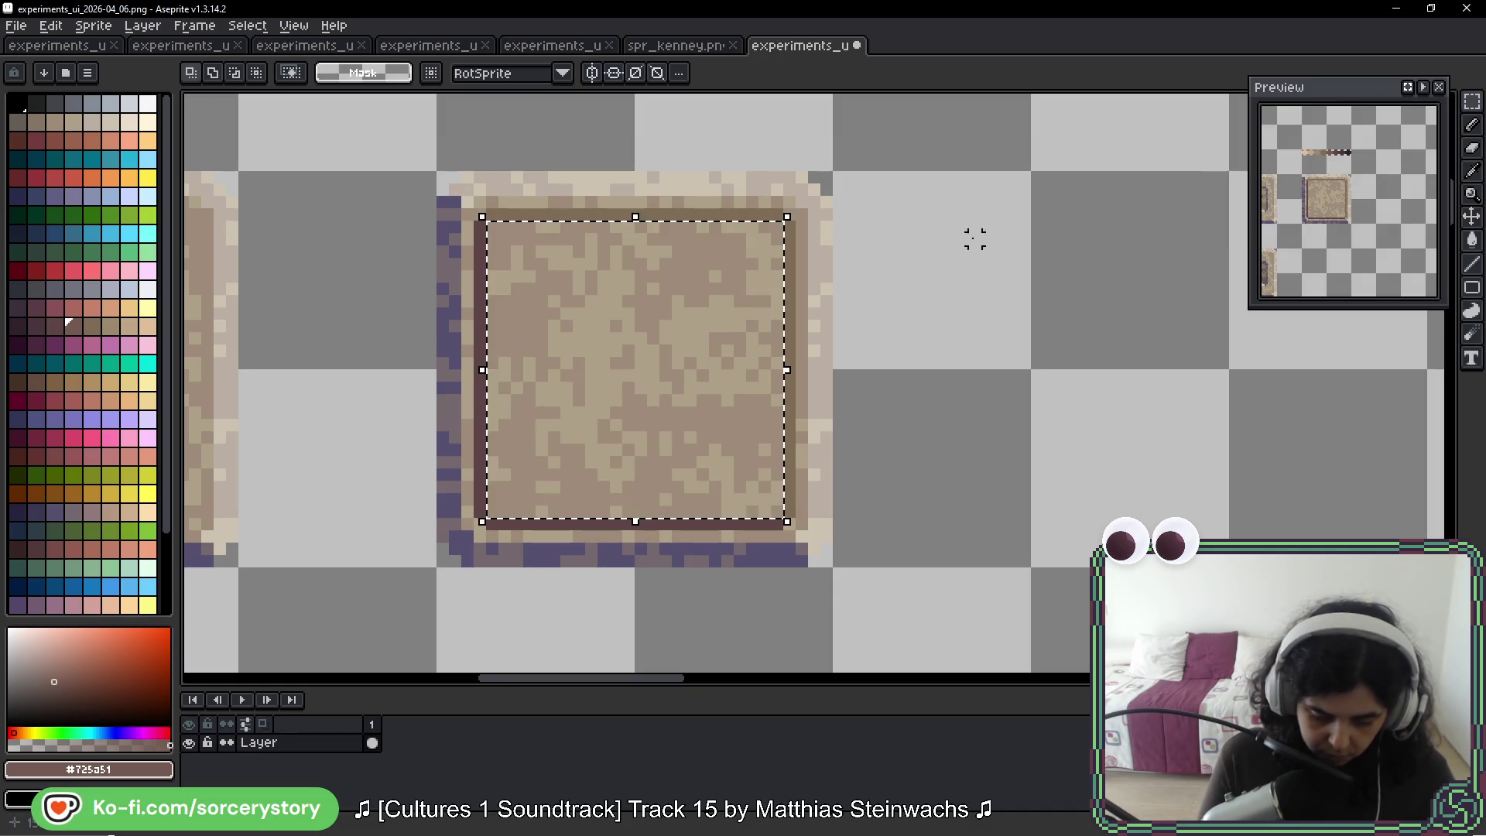
key("g")
left_click(673, 361)
left_click(670, 370)
left_click(603, 363)
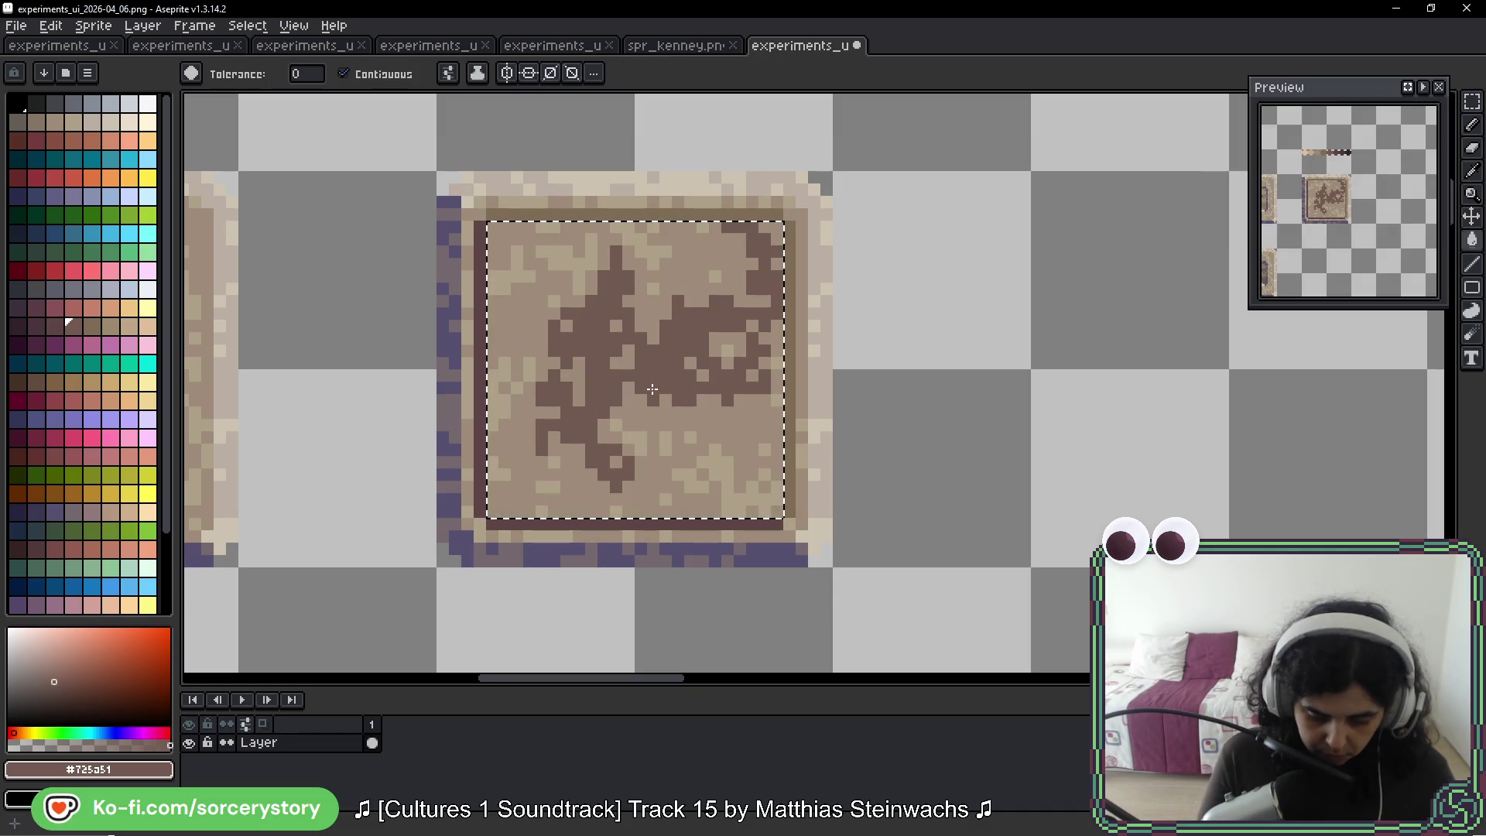
left_click(619, 365)
left_click(344, 74)
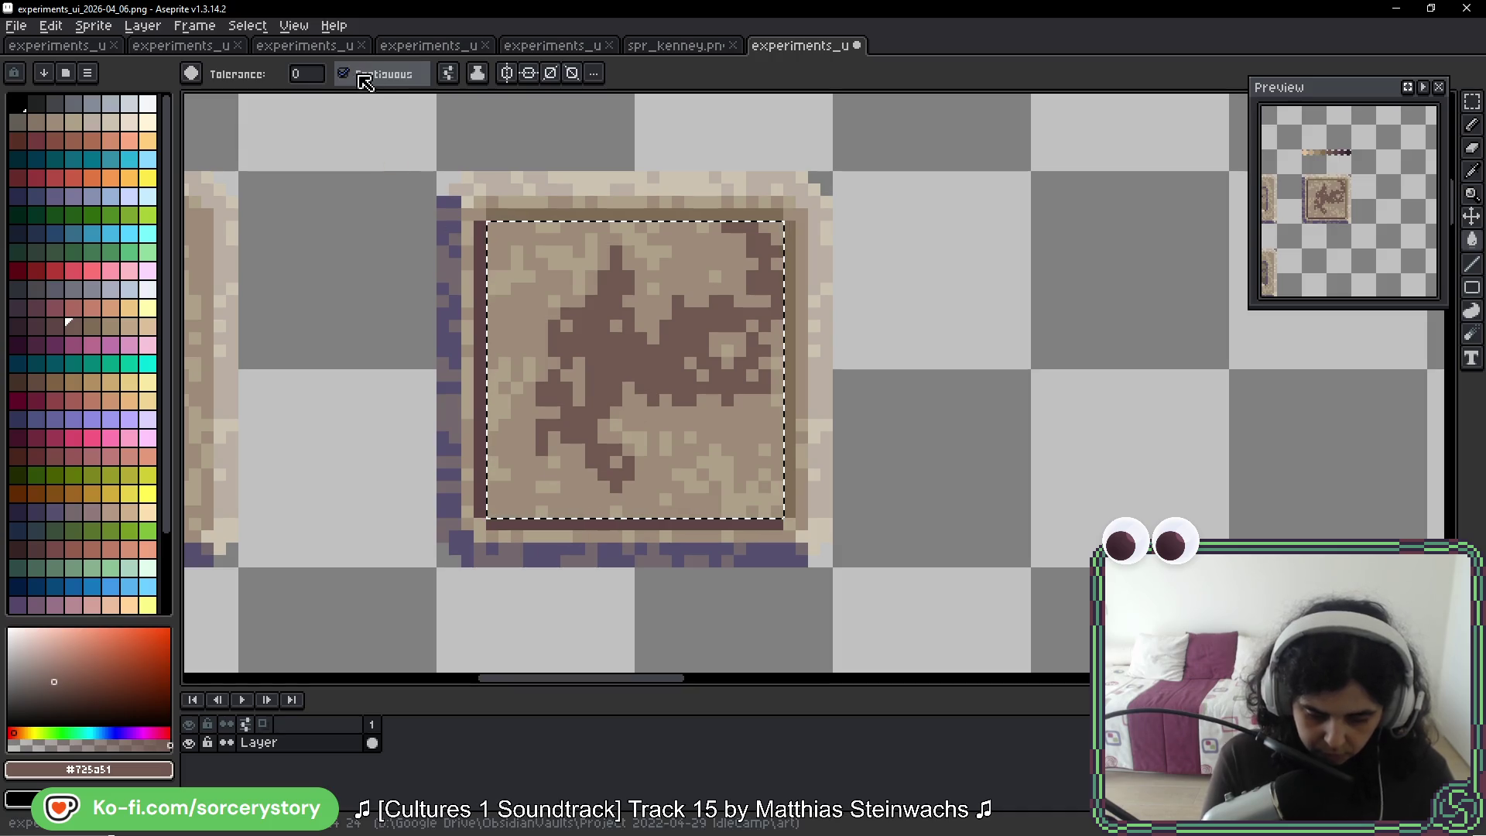
left_click(591, 285)
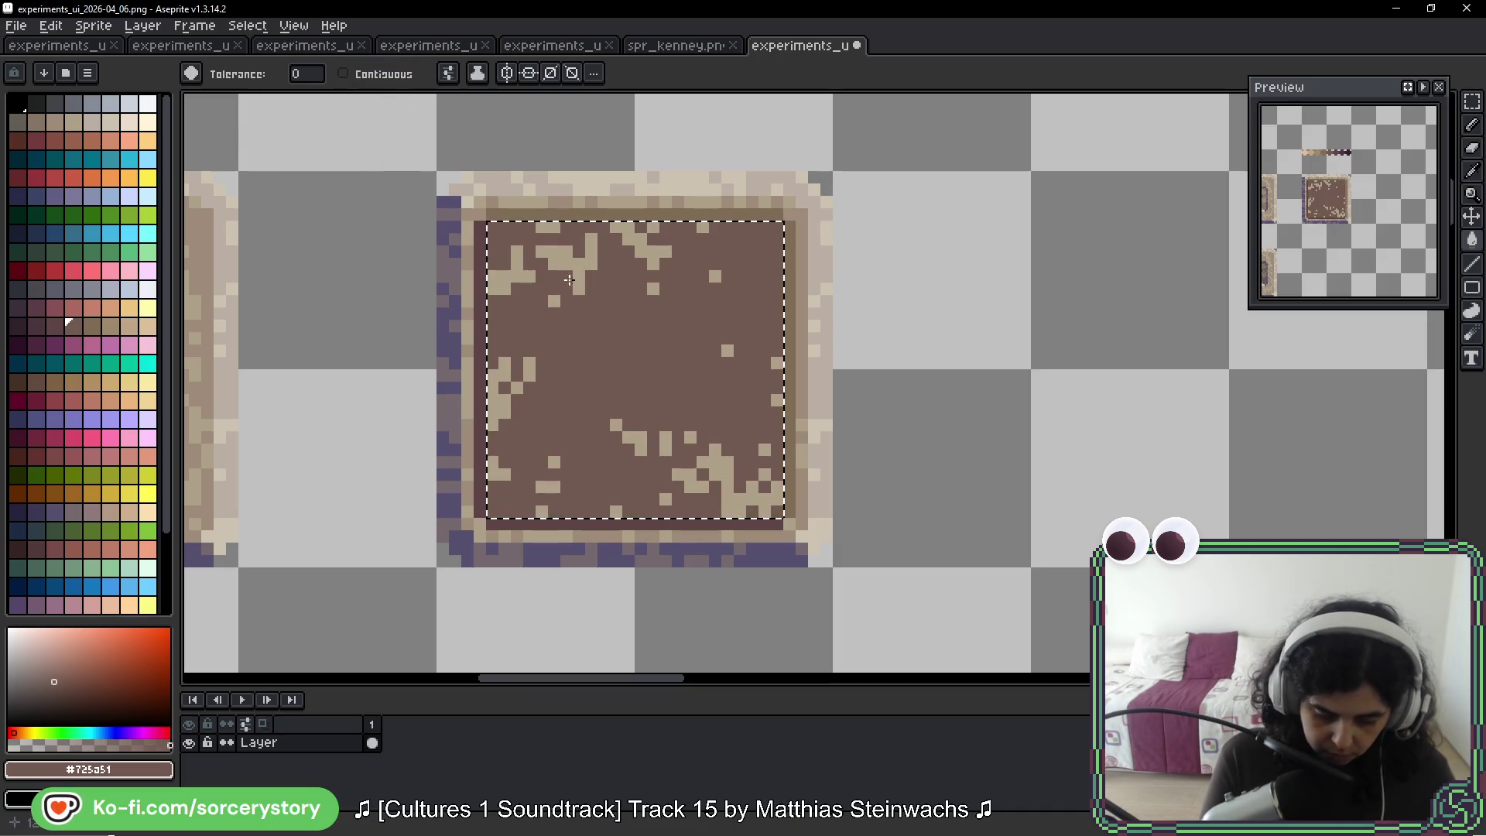
left_click(581, 272)
left_click(343, 74)
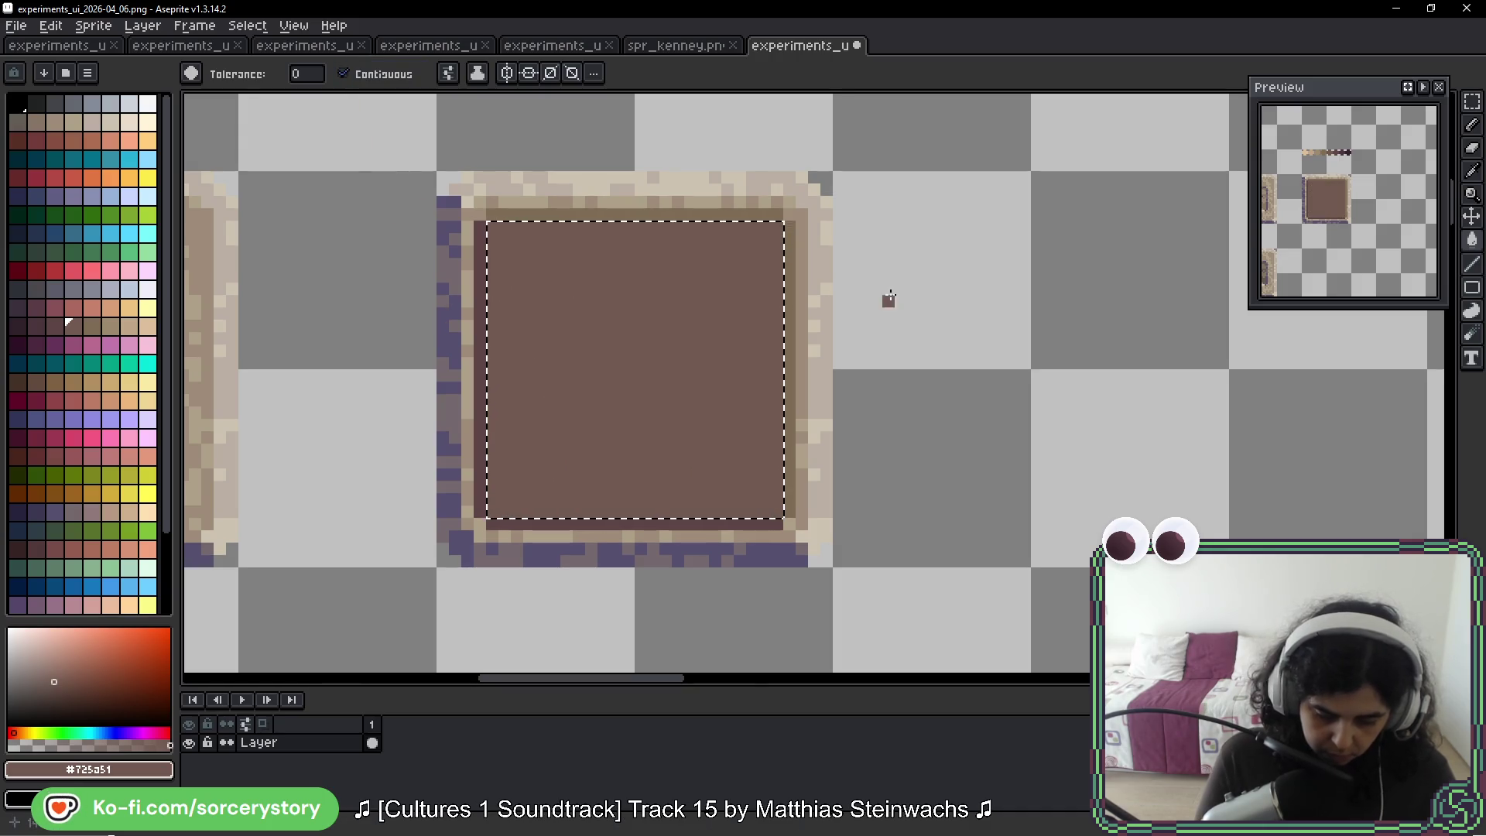
key("ctrl+d")
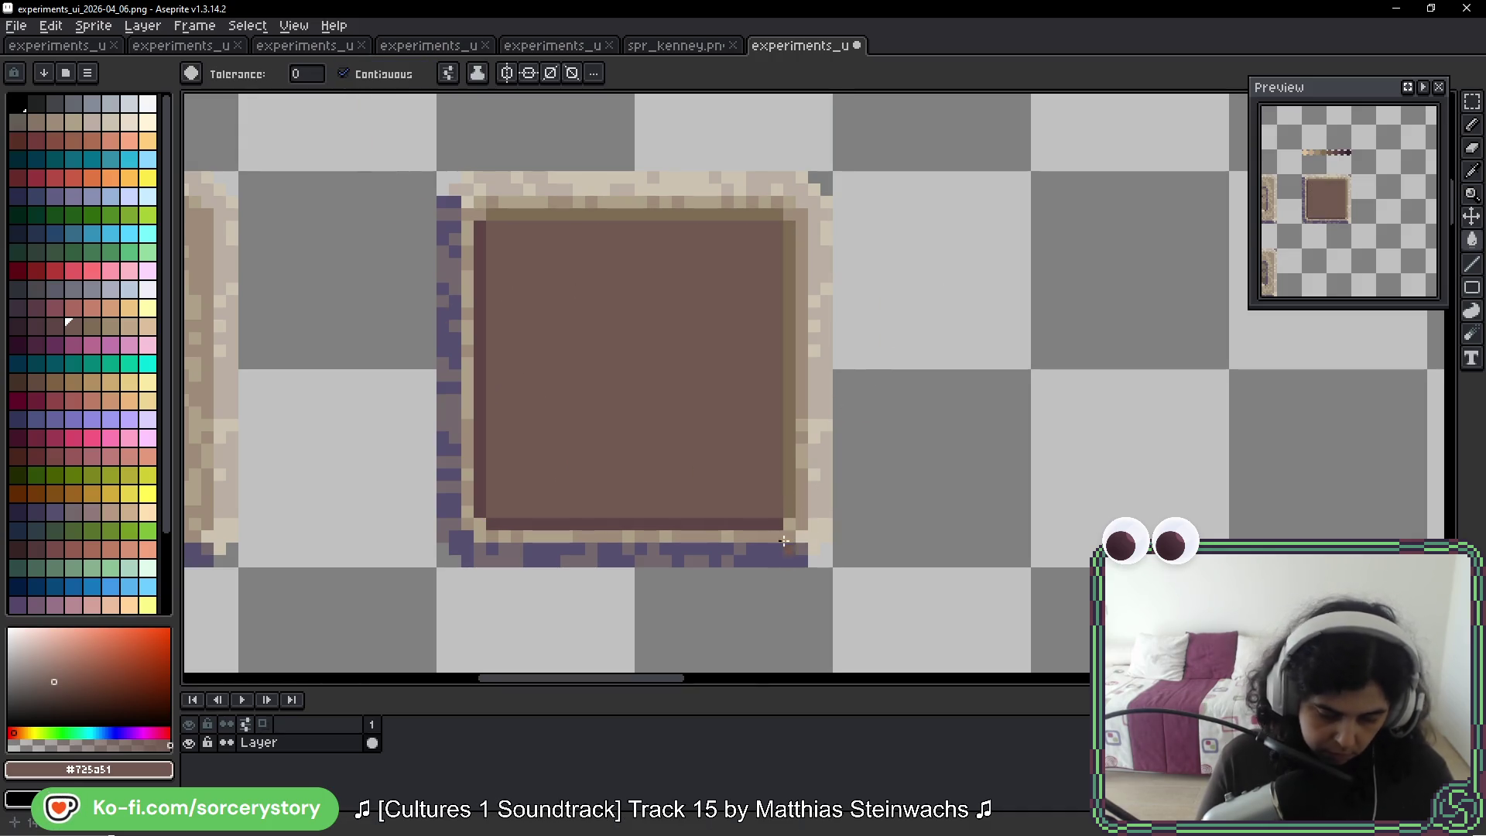
key("b")
scroll(770, 387, "left", 3)
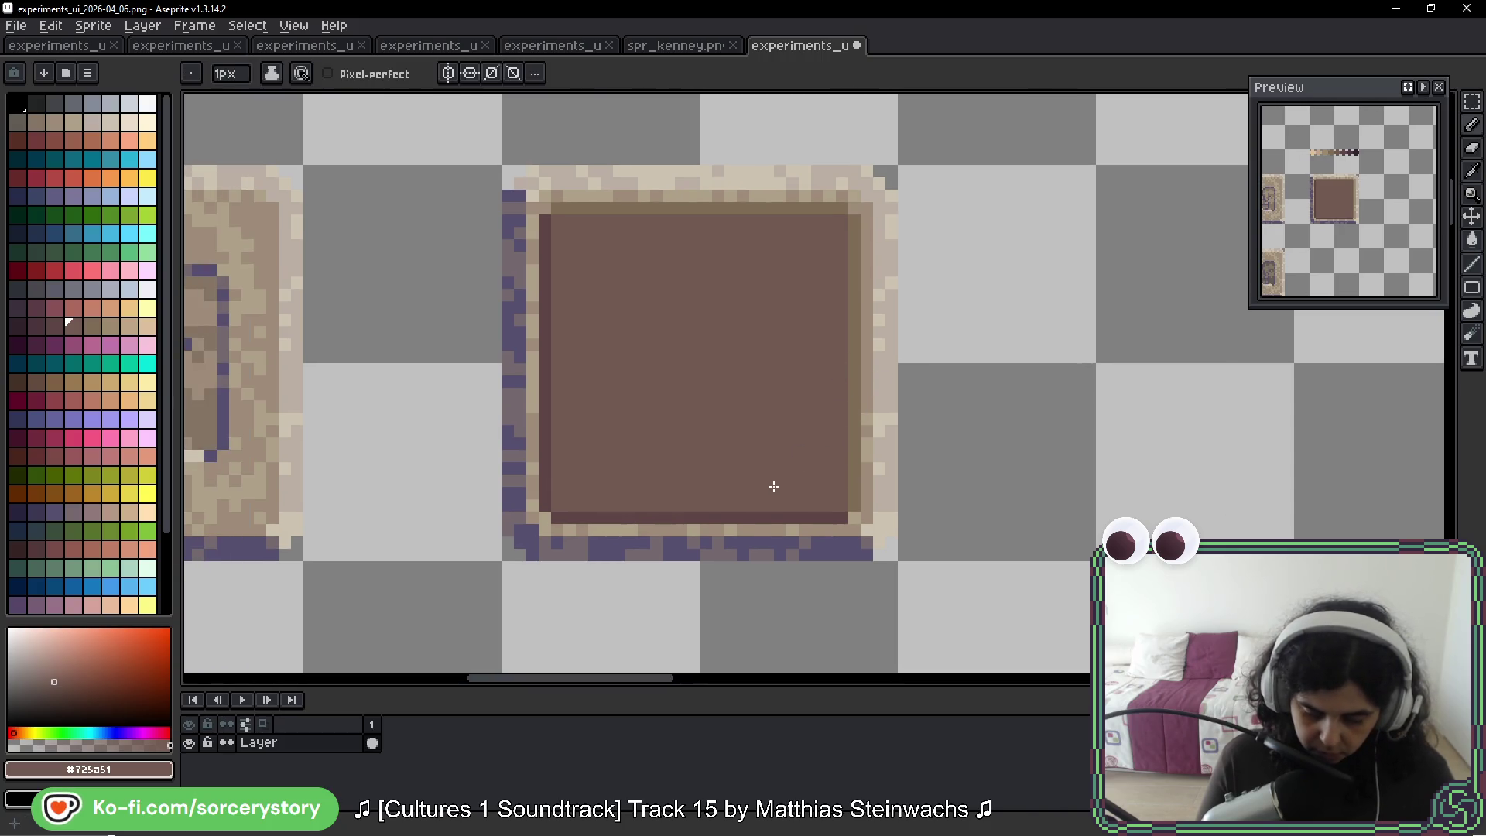
Pick the dark border colour and select the brown inner square
left_click(545, 252, "alt")
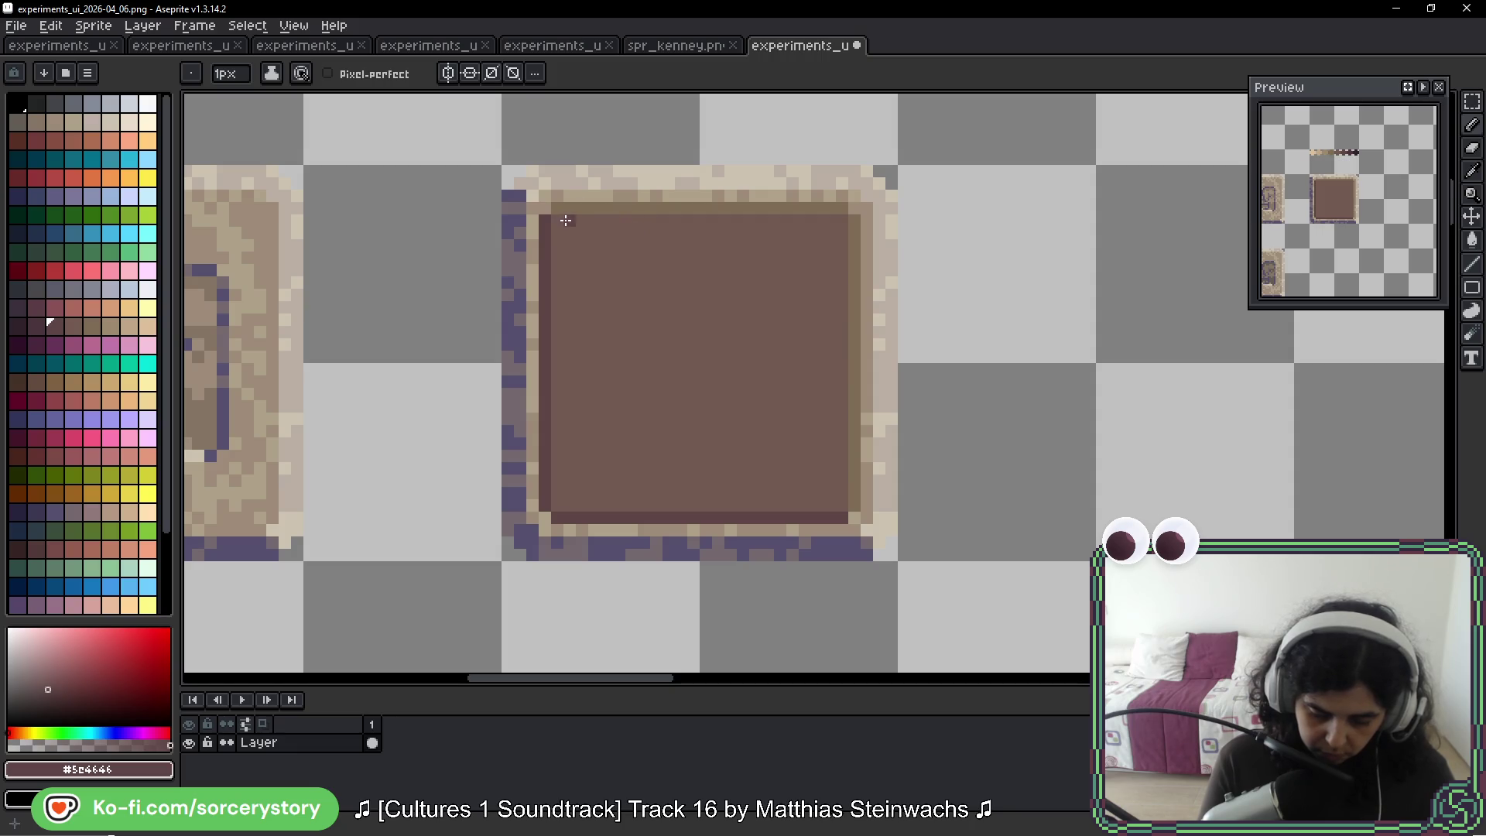
key("w")
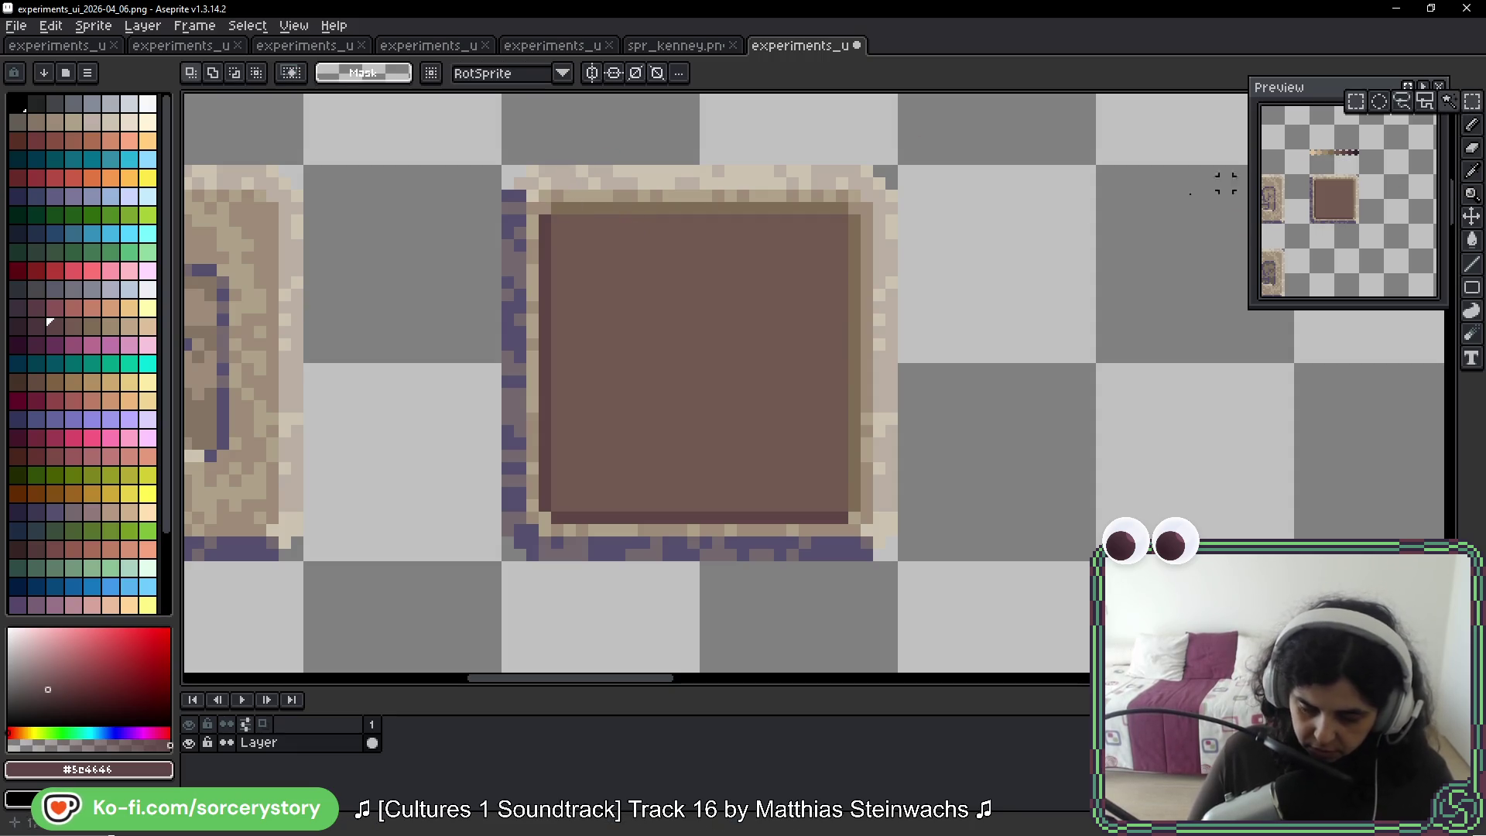
mouse_move(556, 222)
left_mouse_down()
mouse_move(720, 448)
mouse_move(842, 504)
left_mouse_up()
scroll(657, 315, "up", 1)
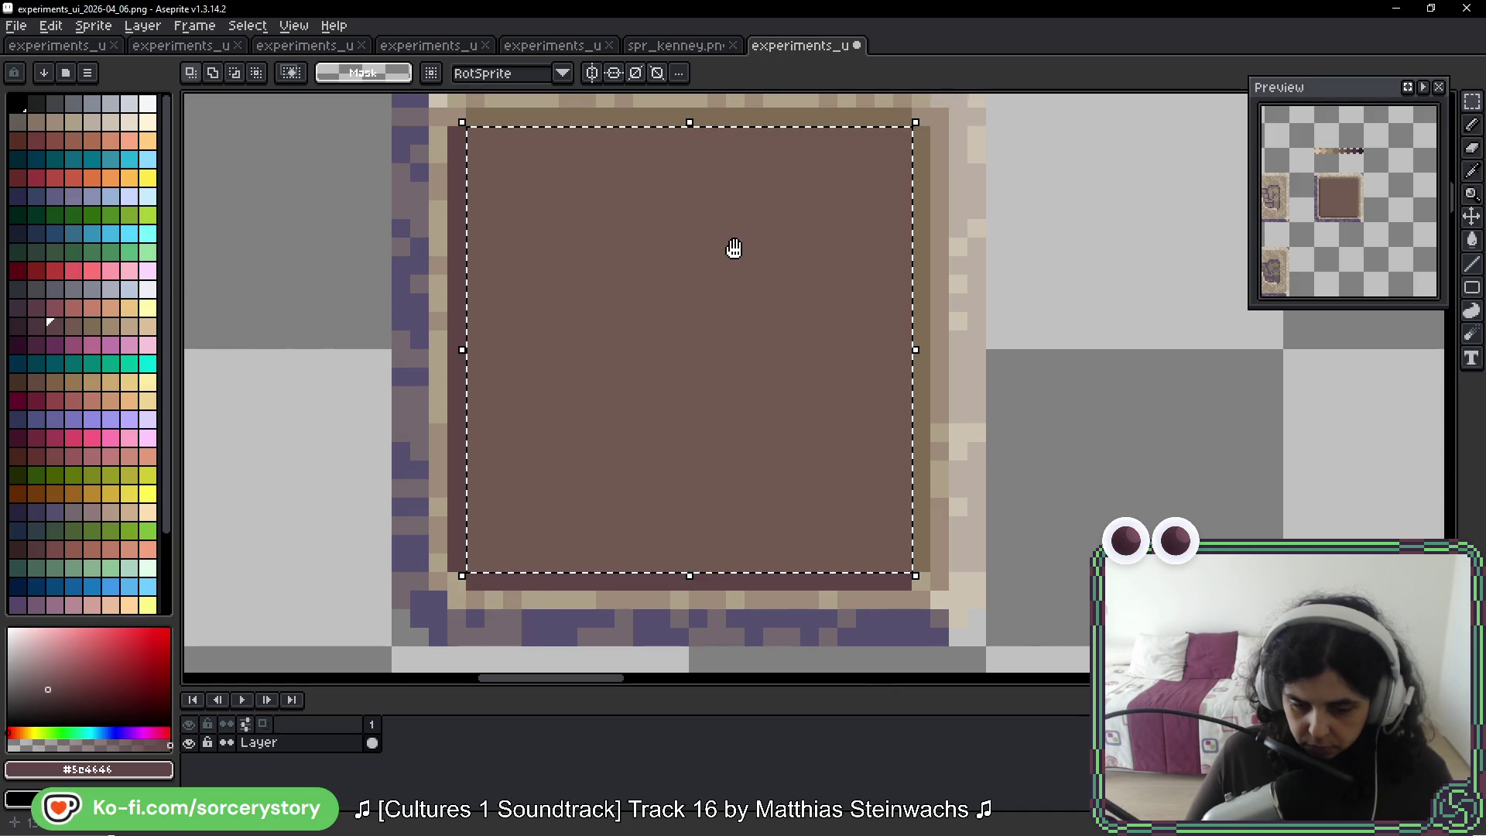
left_click_drag(732, 245, 732, 286)
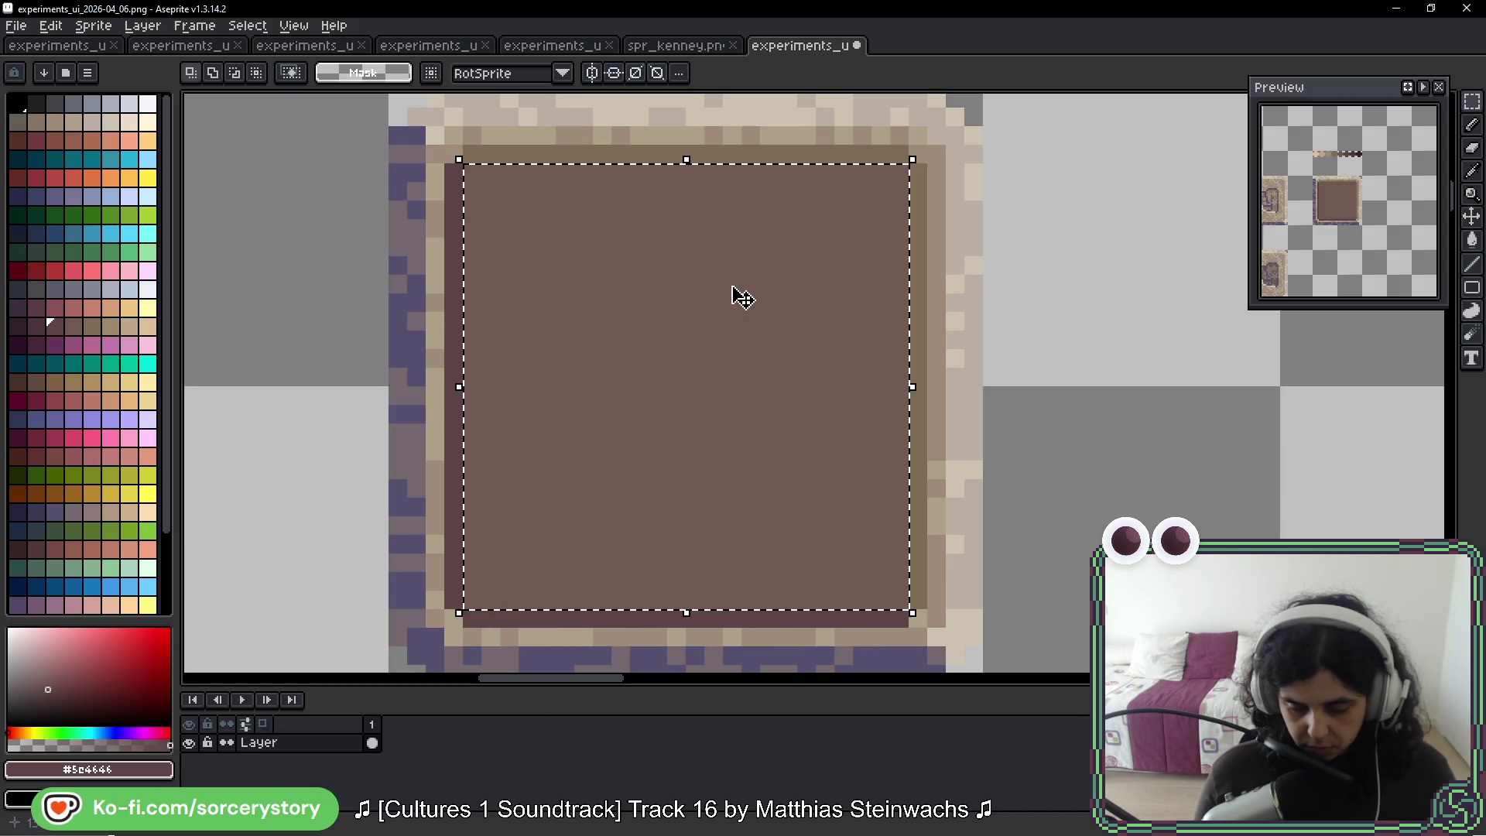
key("ctrl+d")
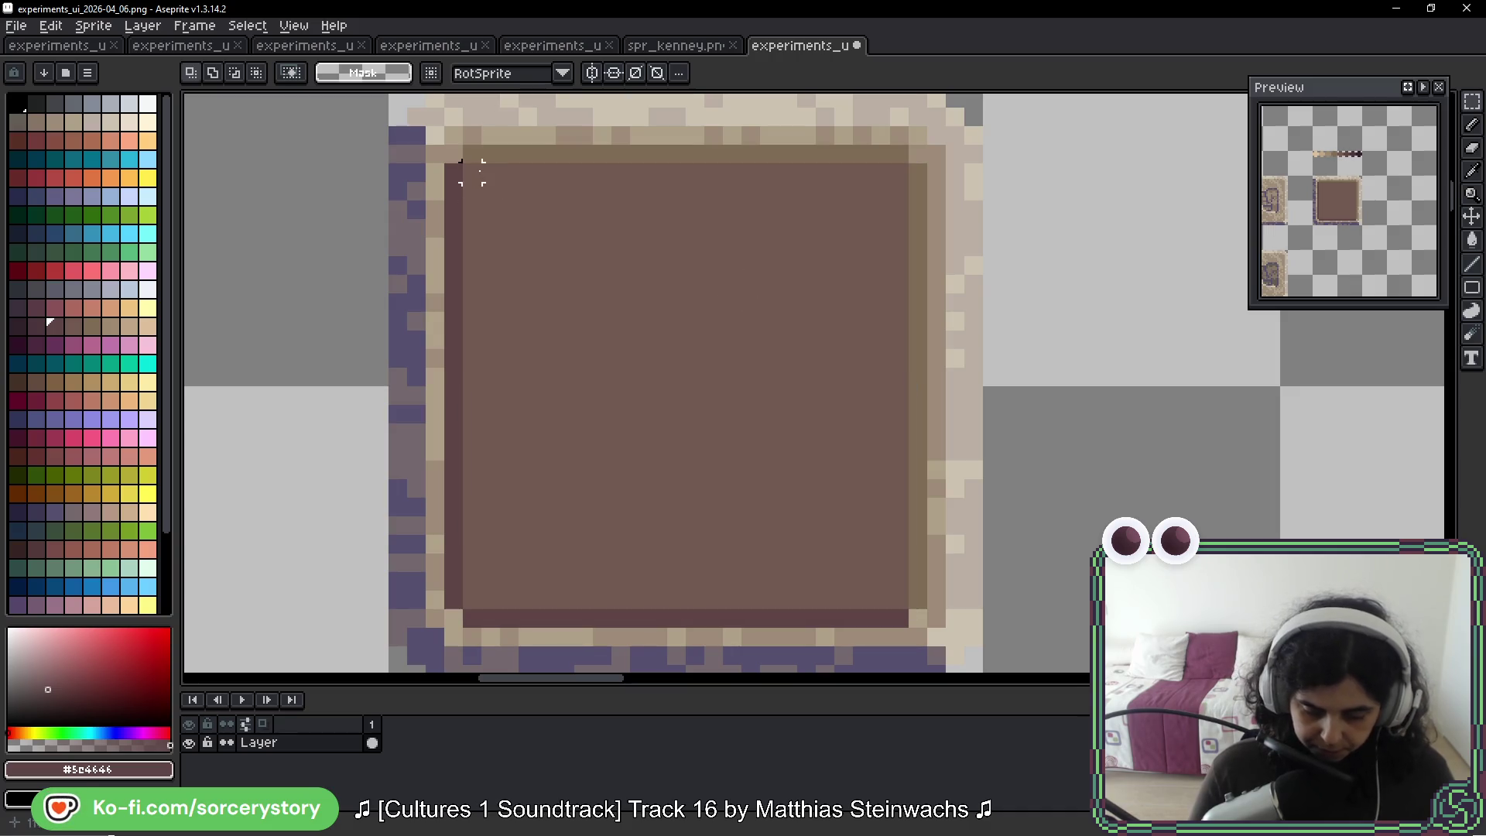
left_click_drag(675, 339, 899, 579)
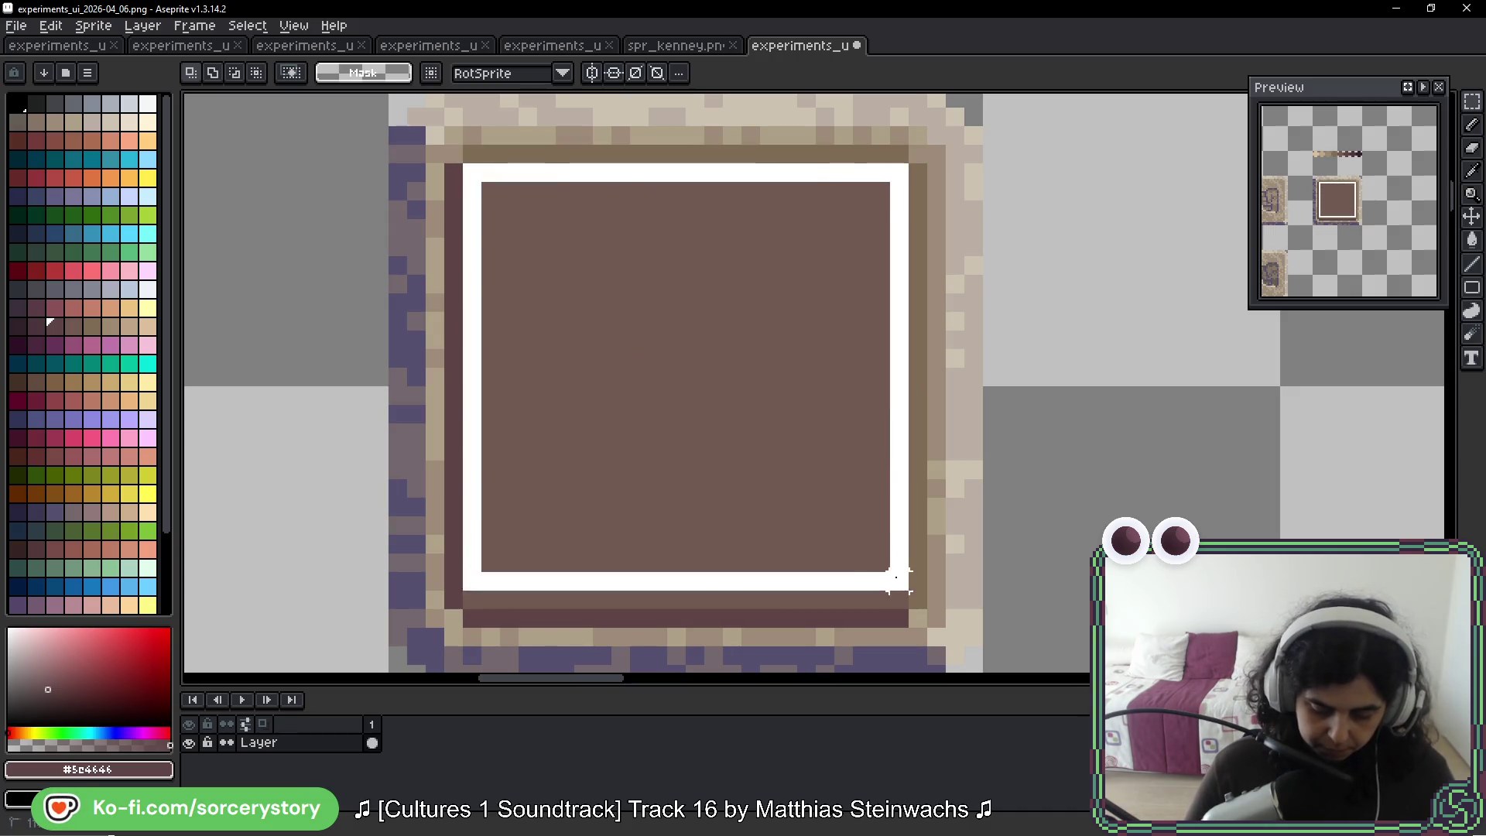
key("b")
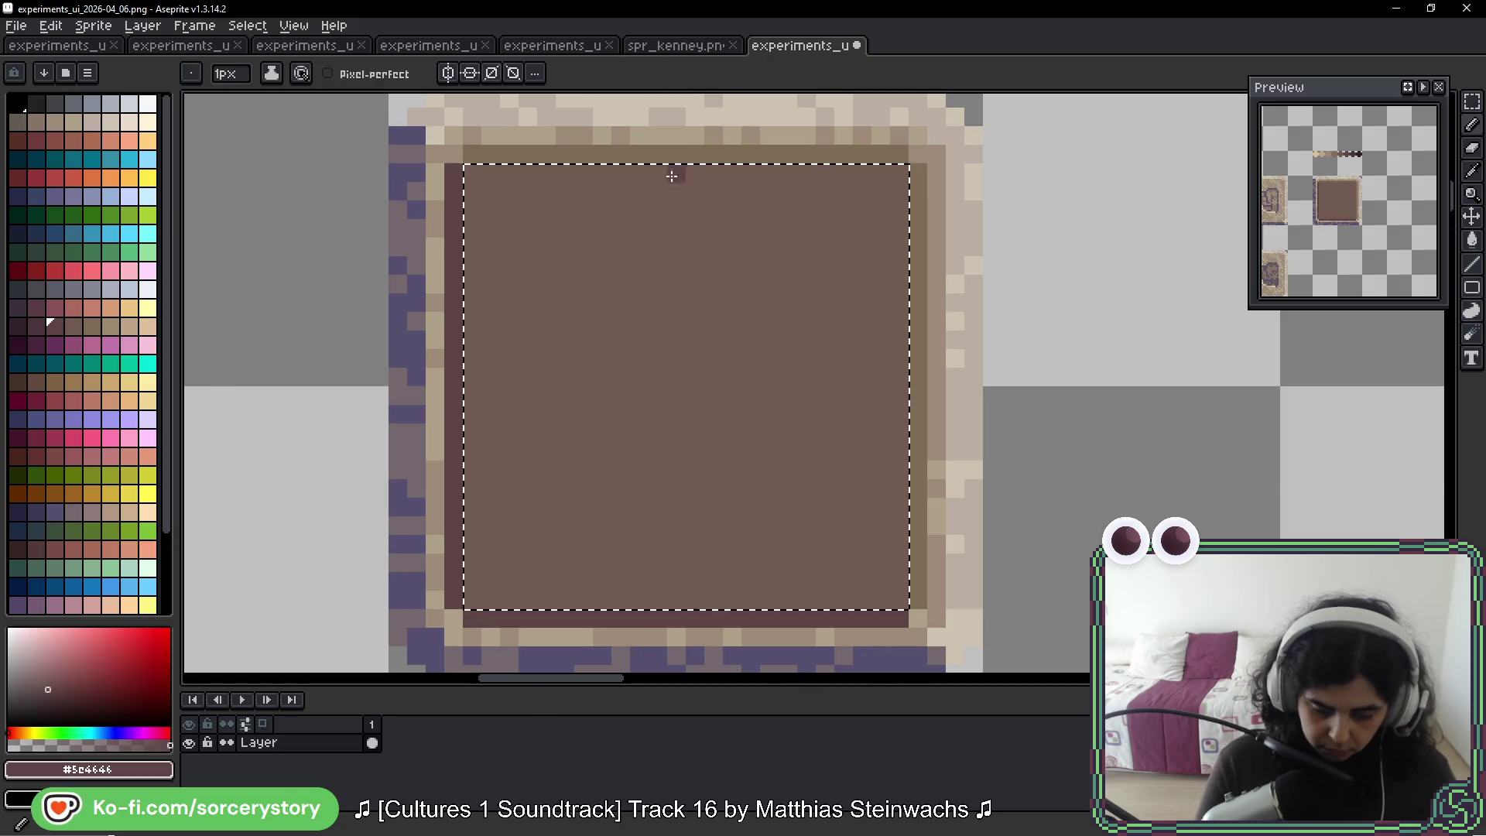
Draw three vertical dark #5c4646 seams top to bottom, redrawing the crooked ones
left_click_drag(681, 171, 678, 366)
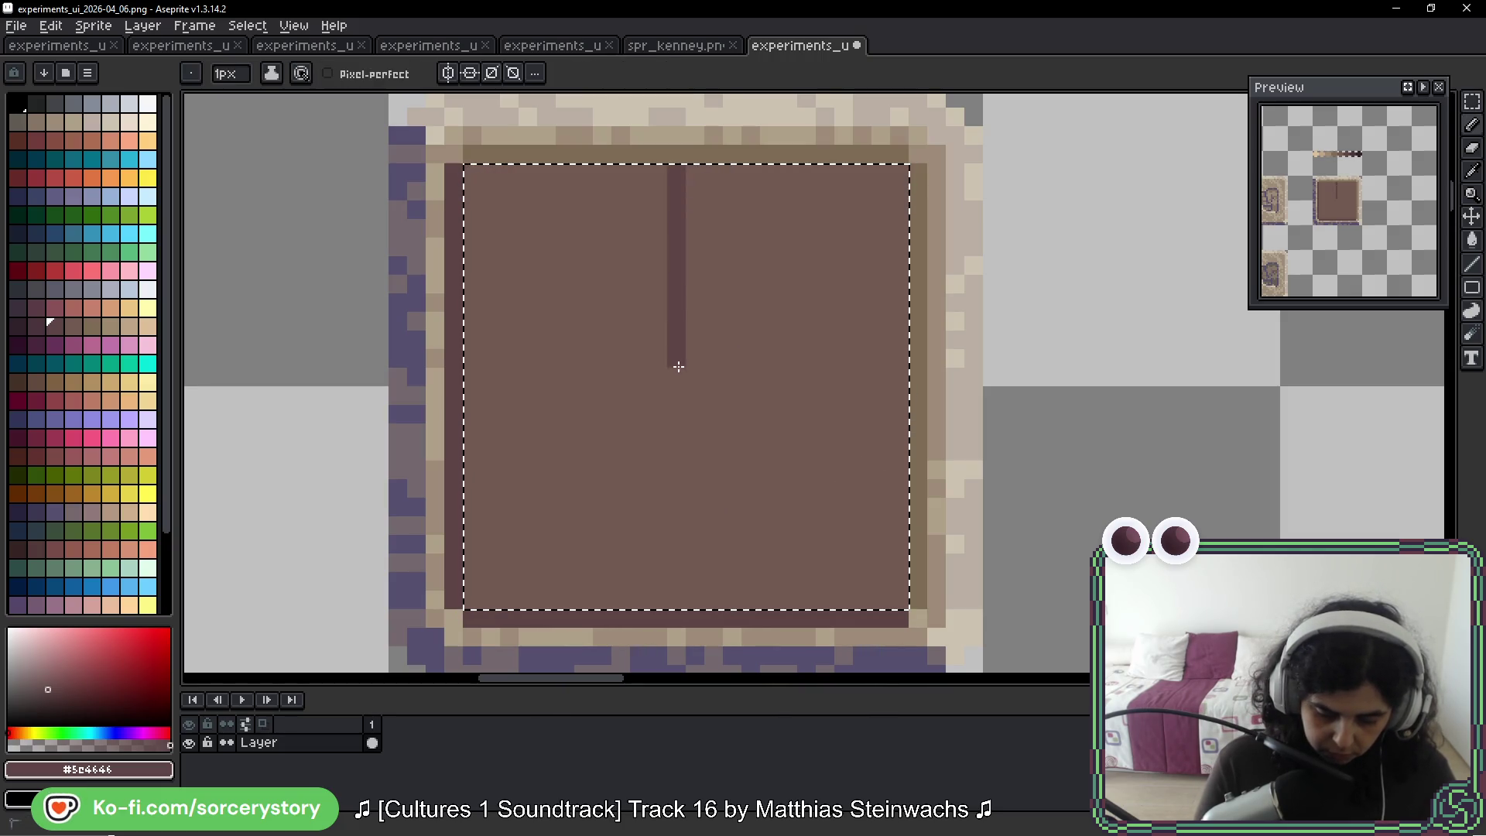
left_click_drag(681, 521, 679, 610)
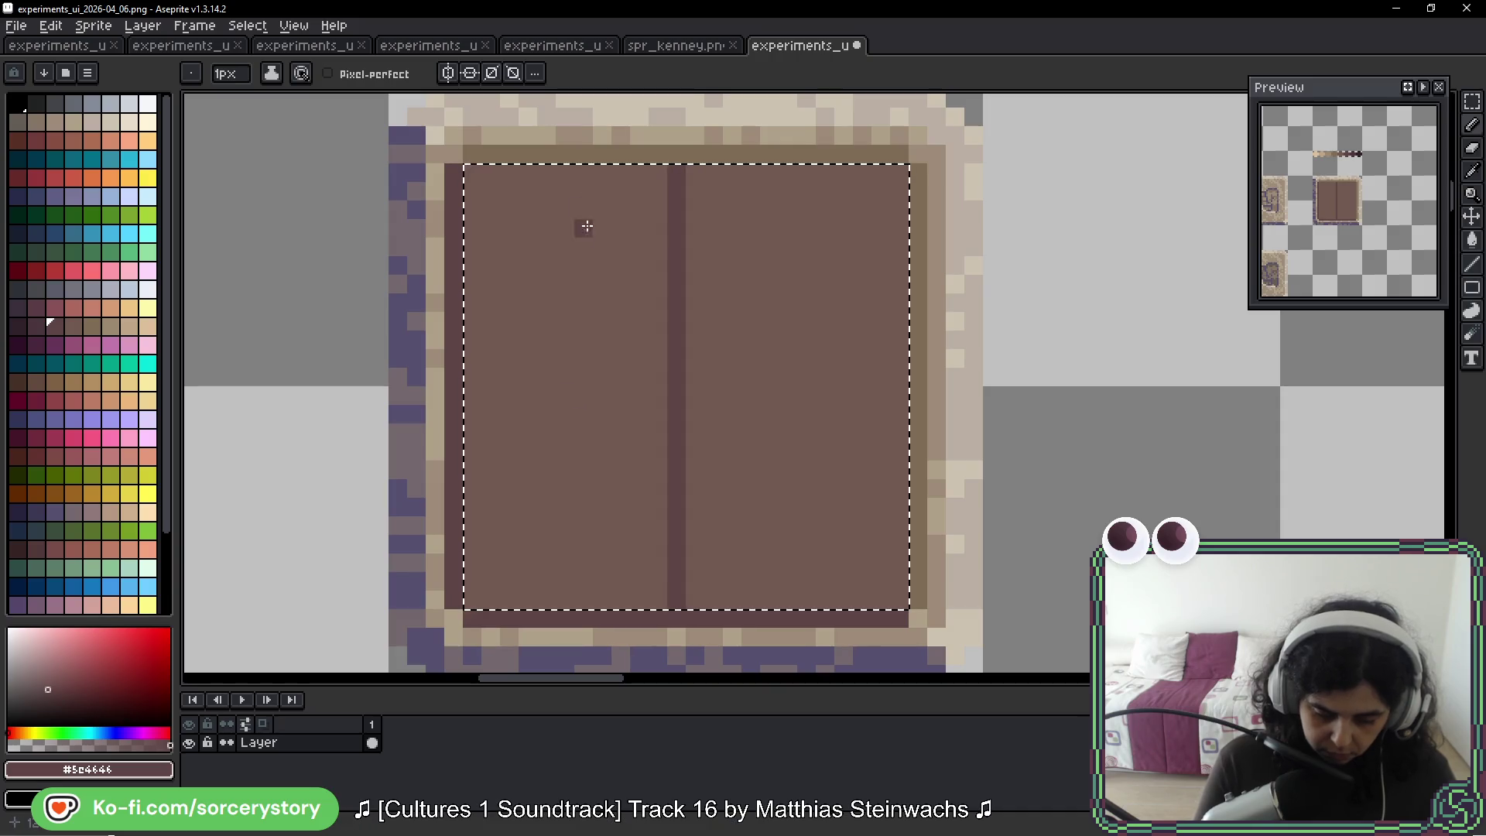
left_click_drag(549, 223, 546, 387)
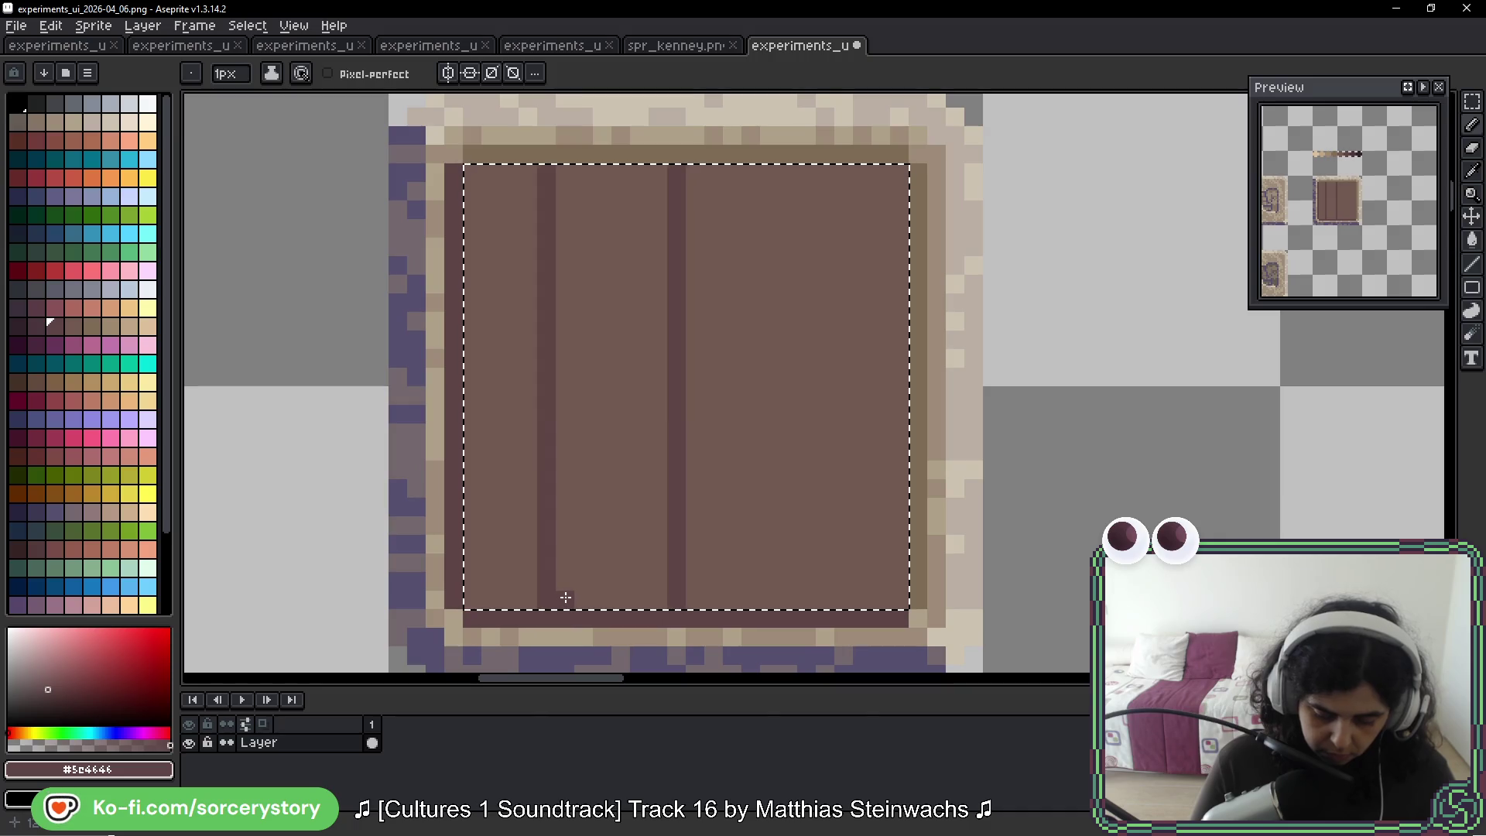
key("ctrl+z")
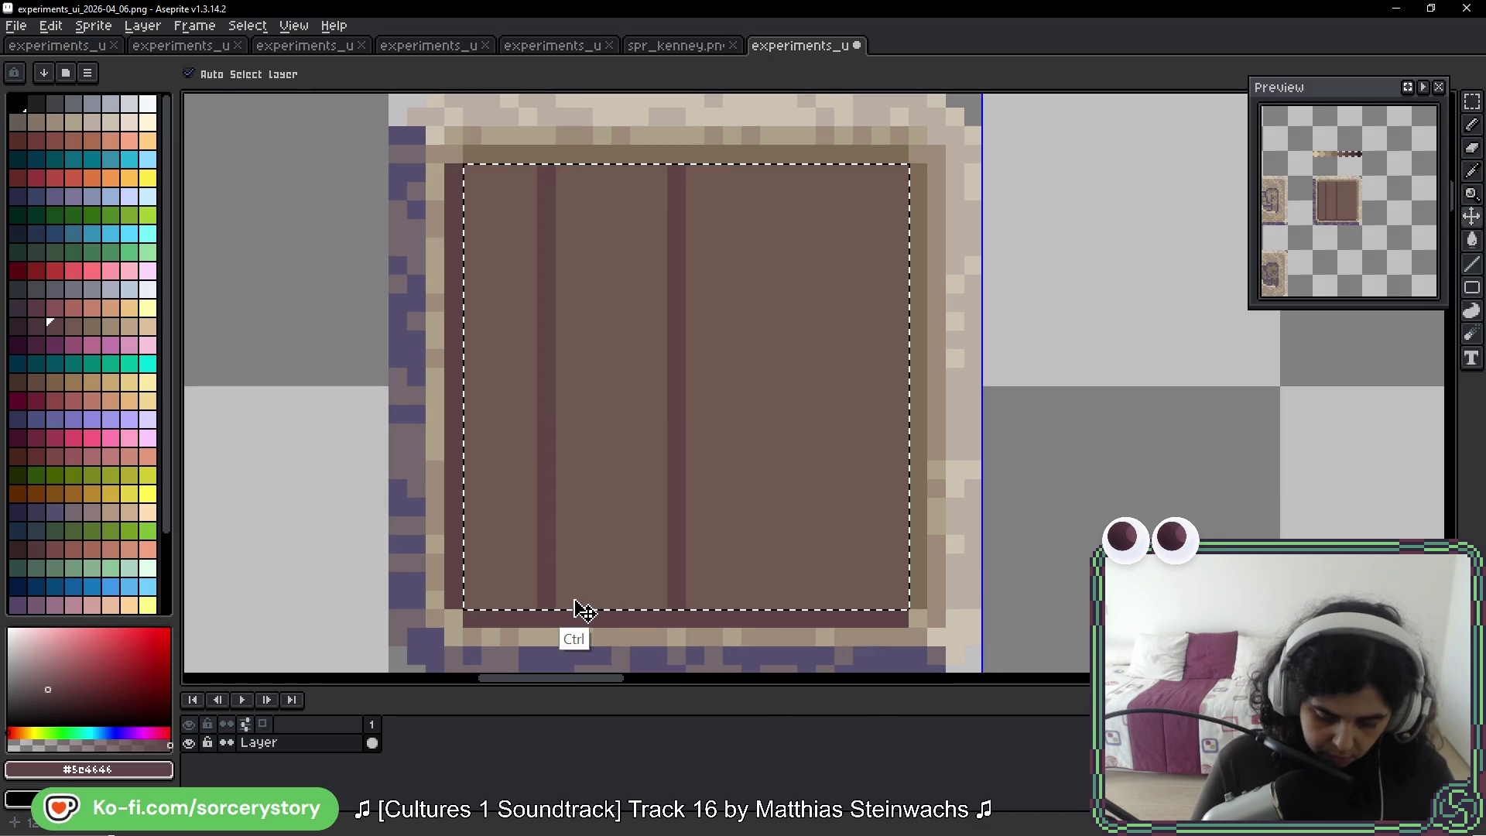
left_click(571, 176)
left_click_drag(566, 292, 576, 628)
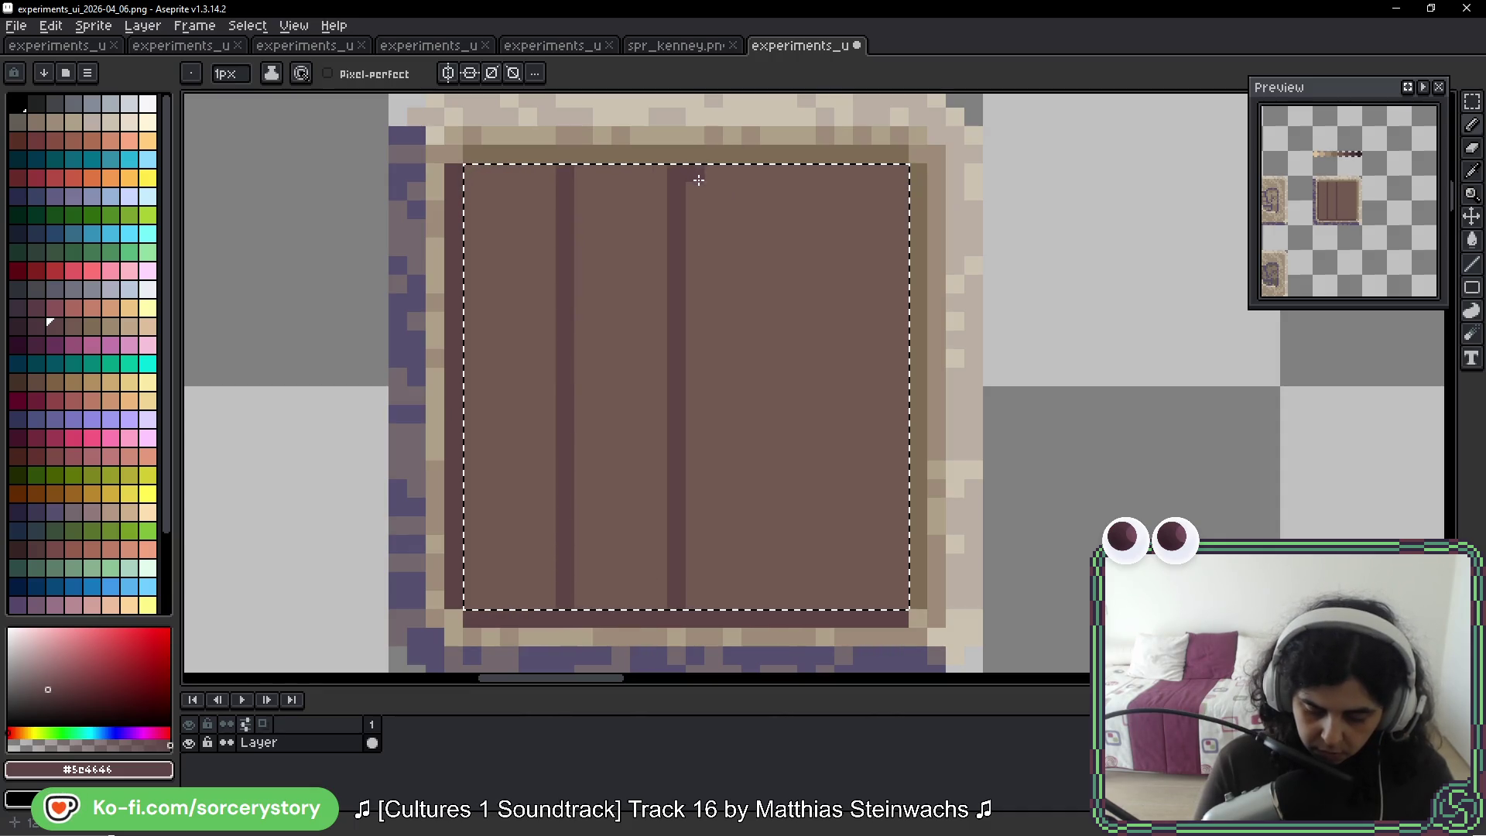
mouse_move(791, 291)
left_mouse_down()
mouse_move(797, 599)
mouse_move(787, 435)
left_mouse_up()
key("ctrl+z")
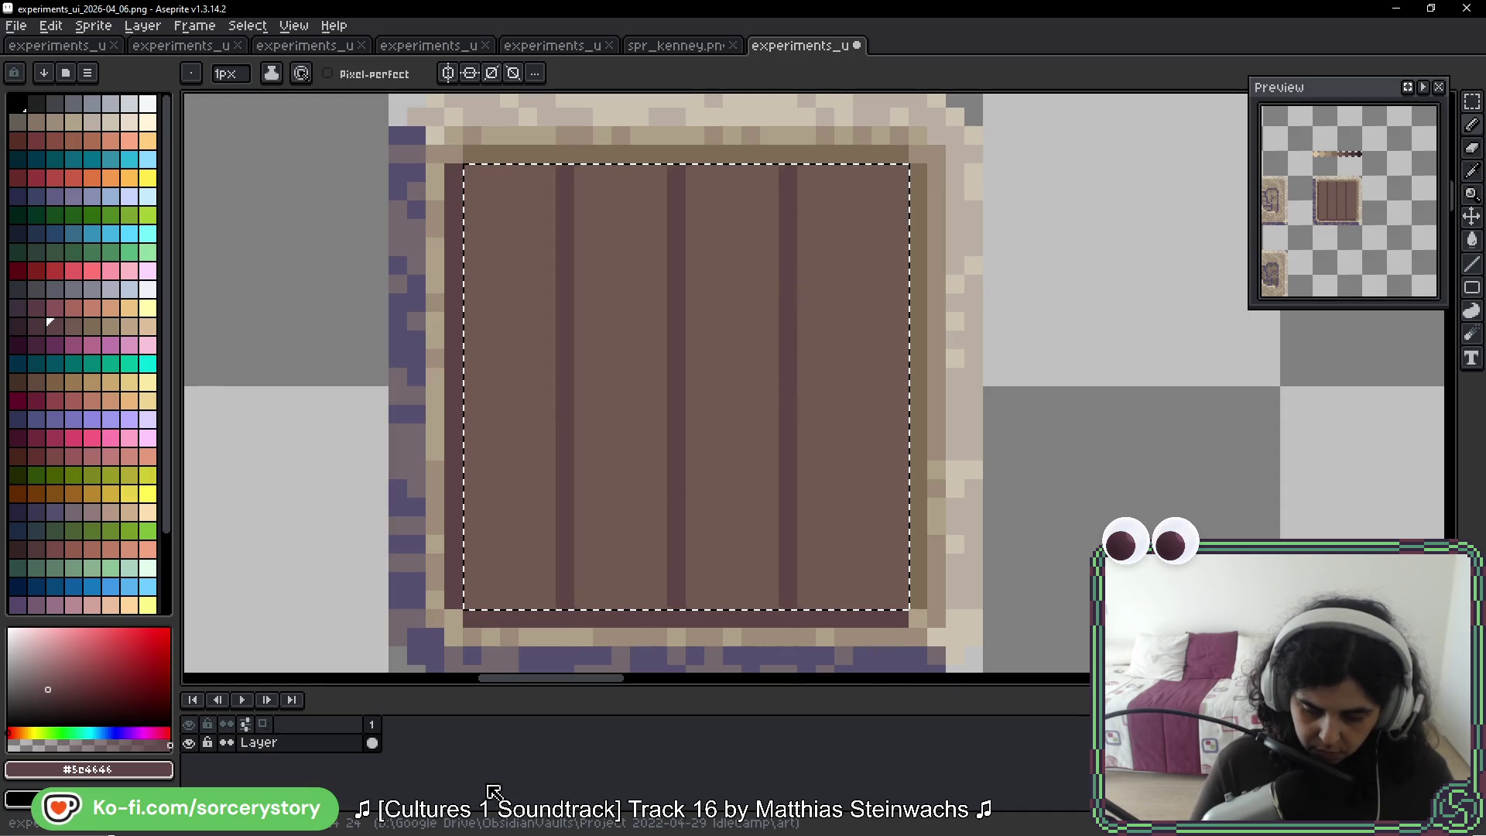
key("space")
left_click_drag(915, 457, 872, 447)
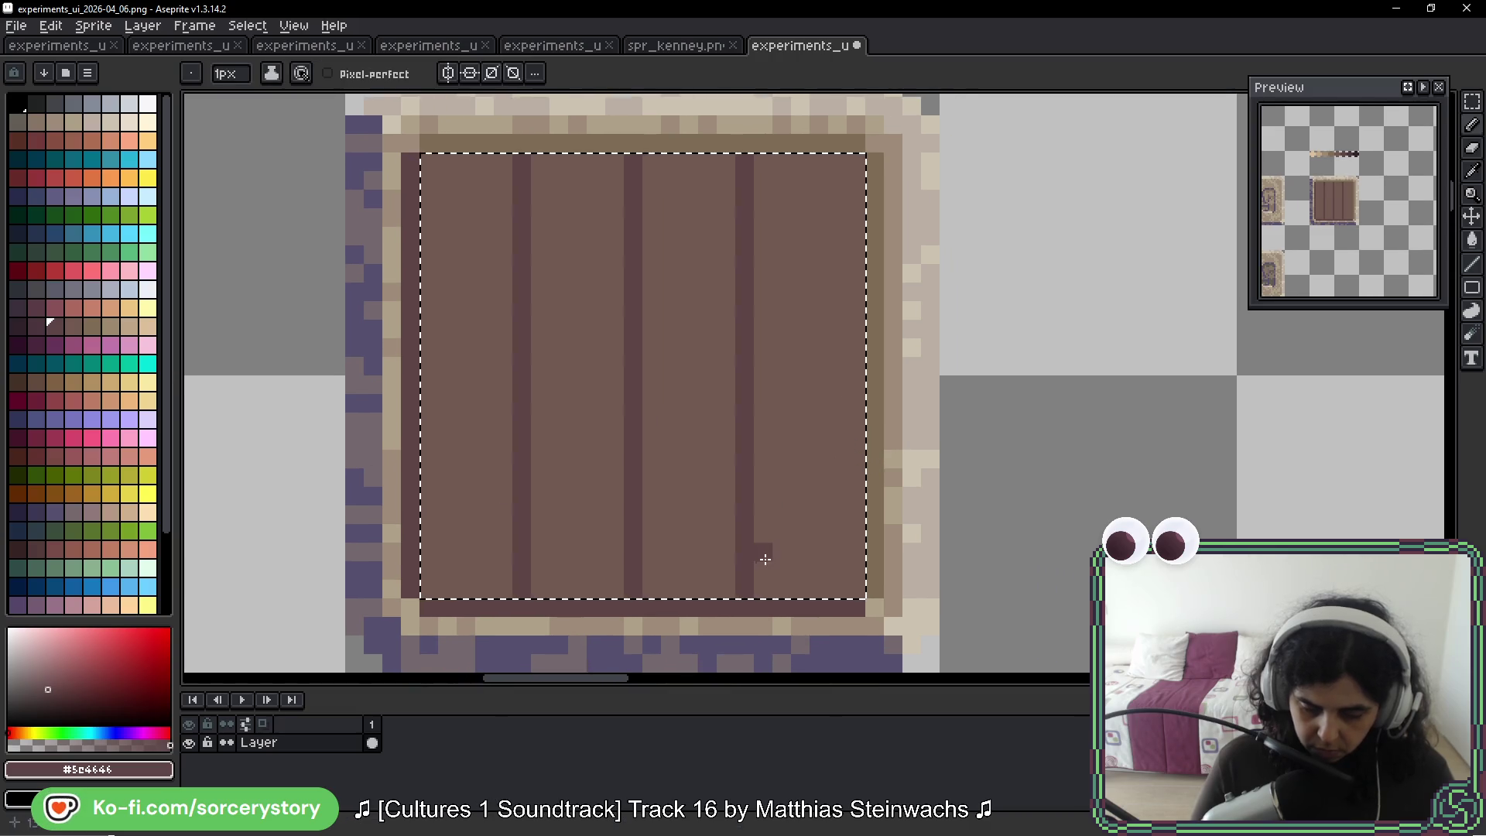
left_click(857, 142, "alt")
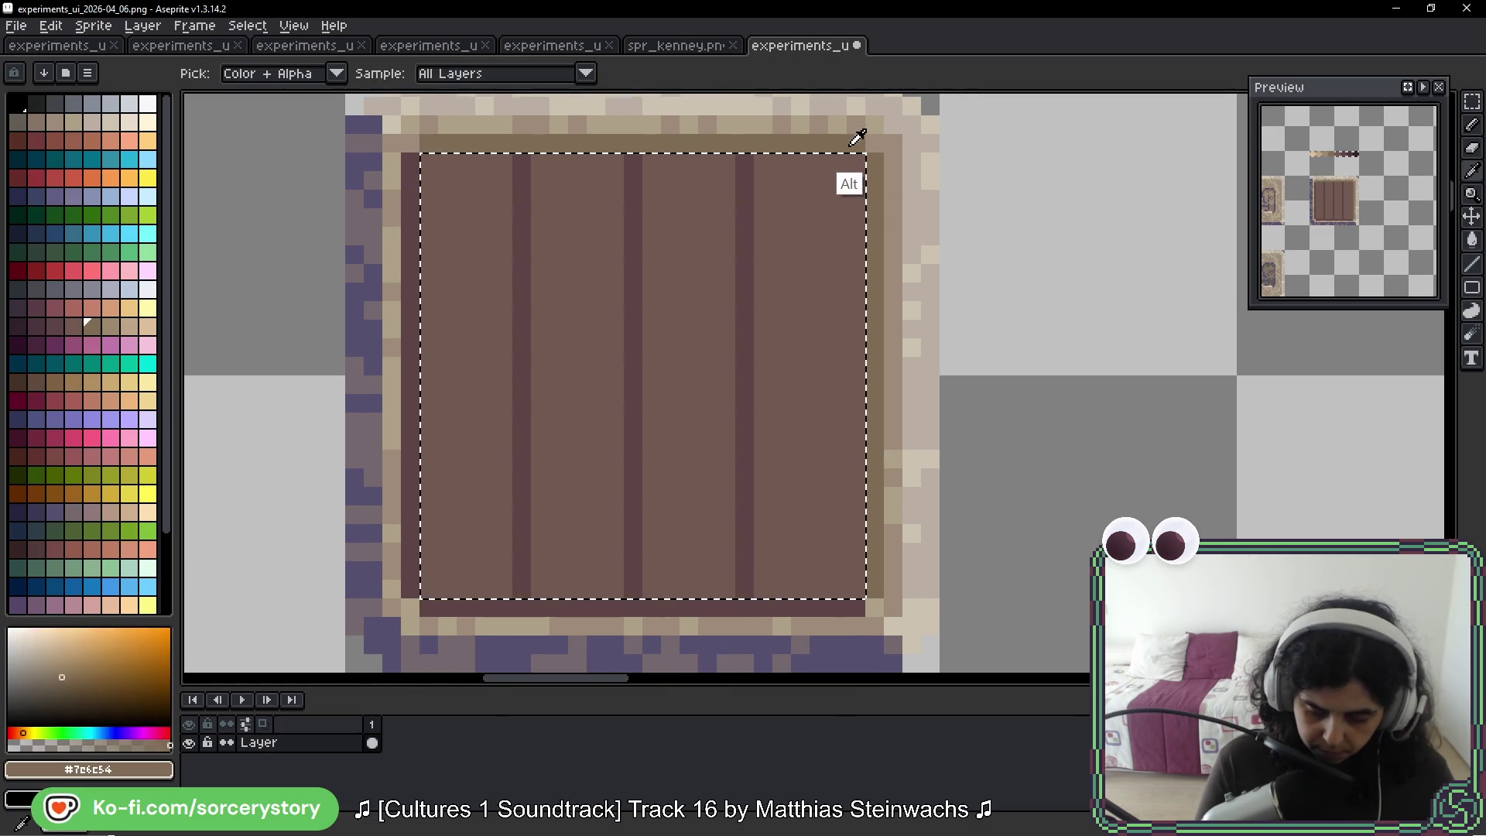
Draw #7c6c54 highlight stripes beside the plank seams, redoing a misplaced one
left_click_drag(759, 269, 761, 406)
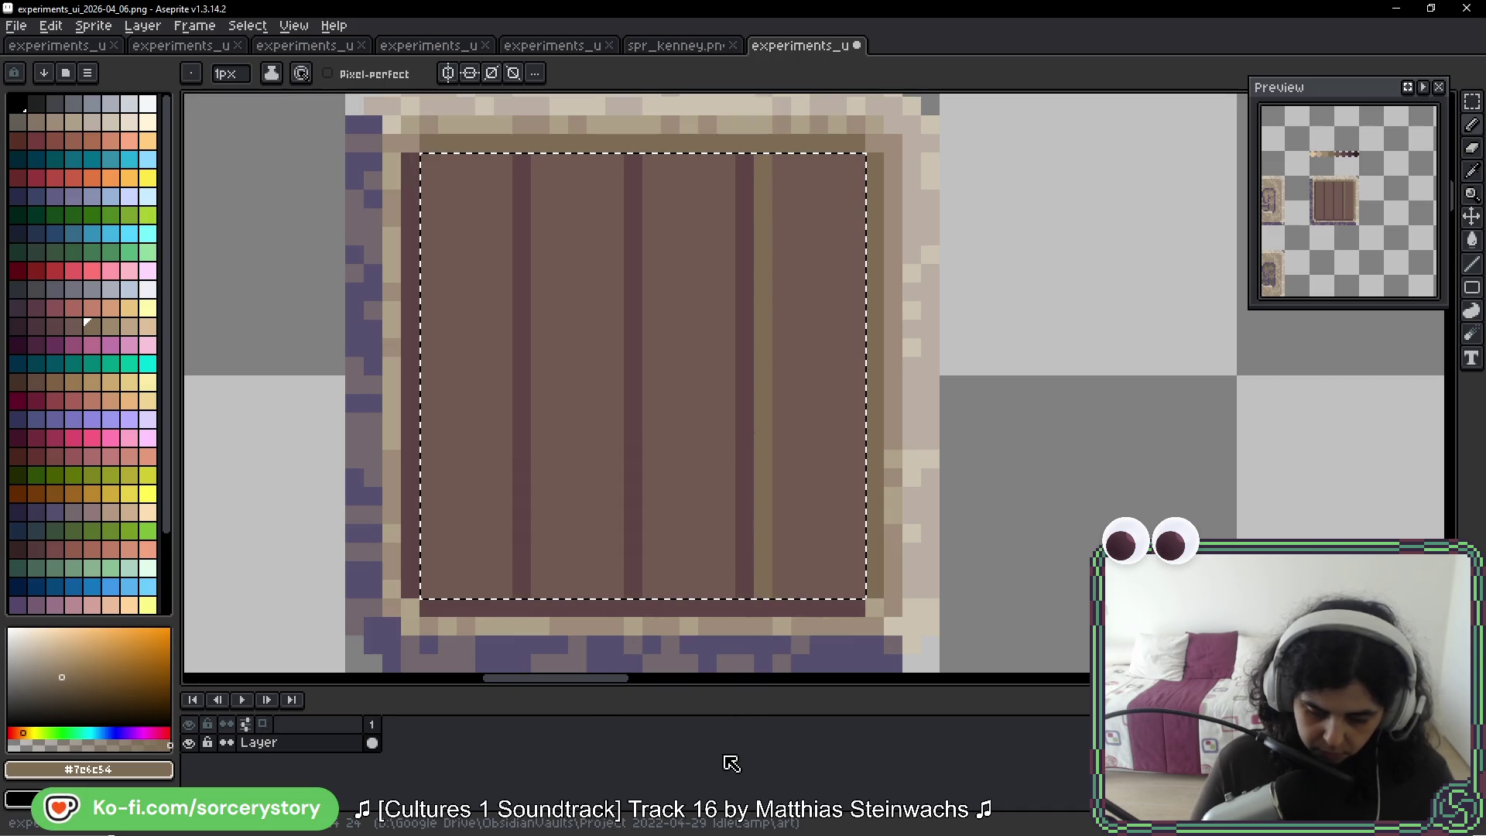
key("ctrl+z")
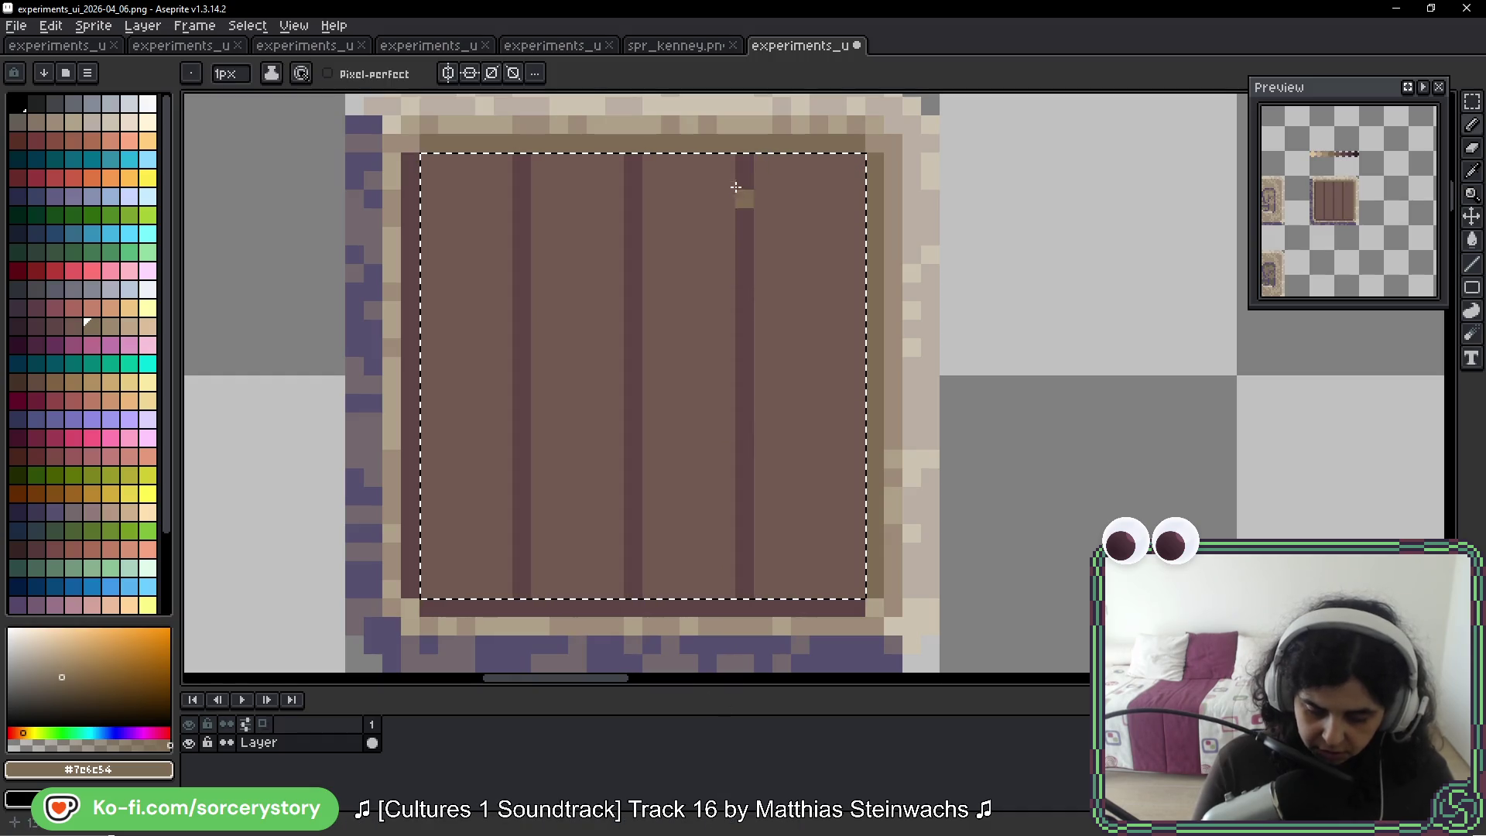
left_click_drag(723, 463, 729, 580)
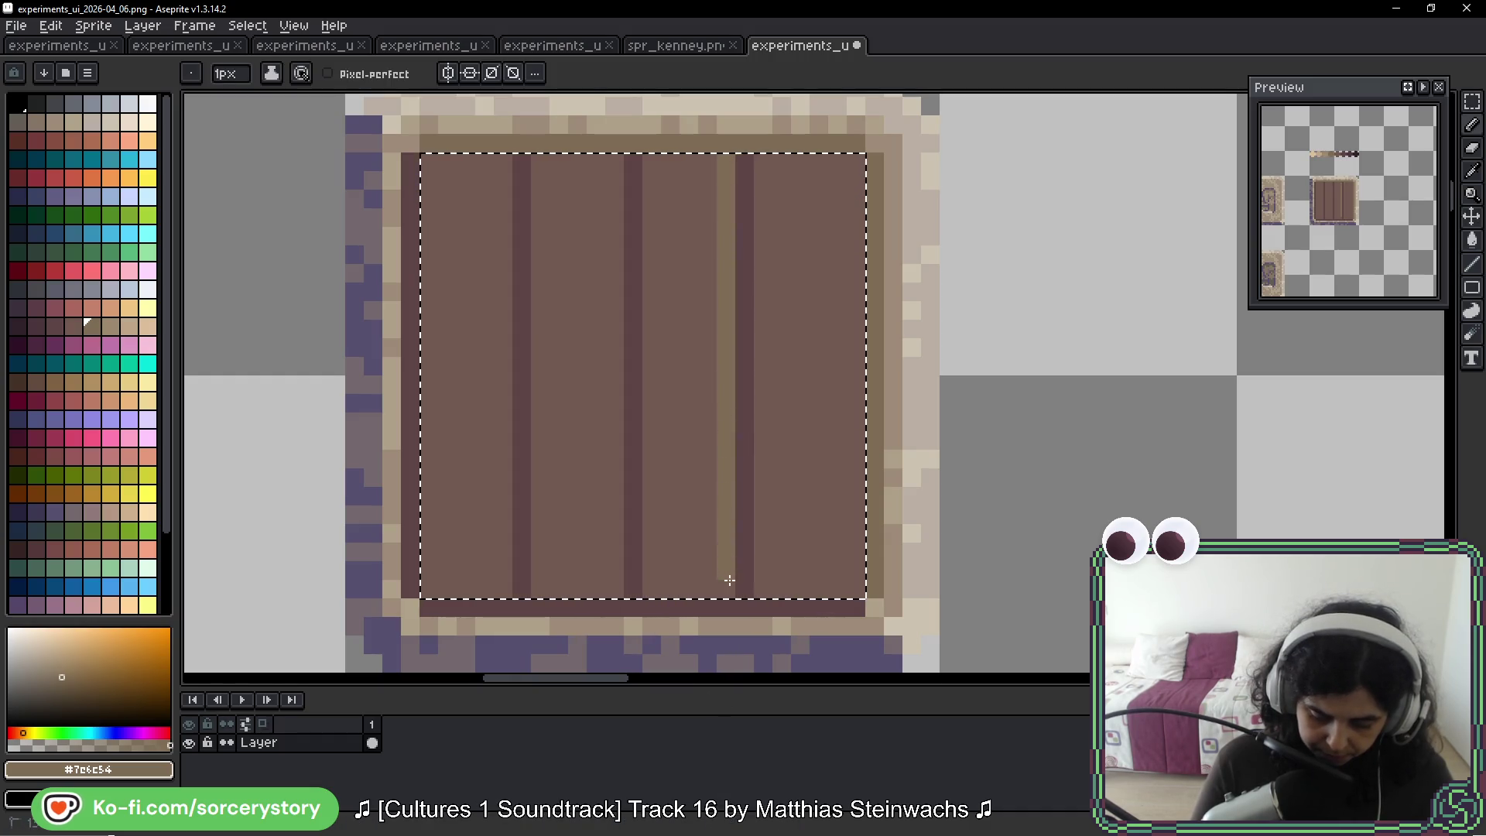
left_click_drag(614, 155, 615, 449)
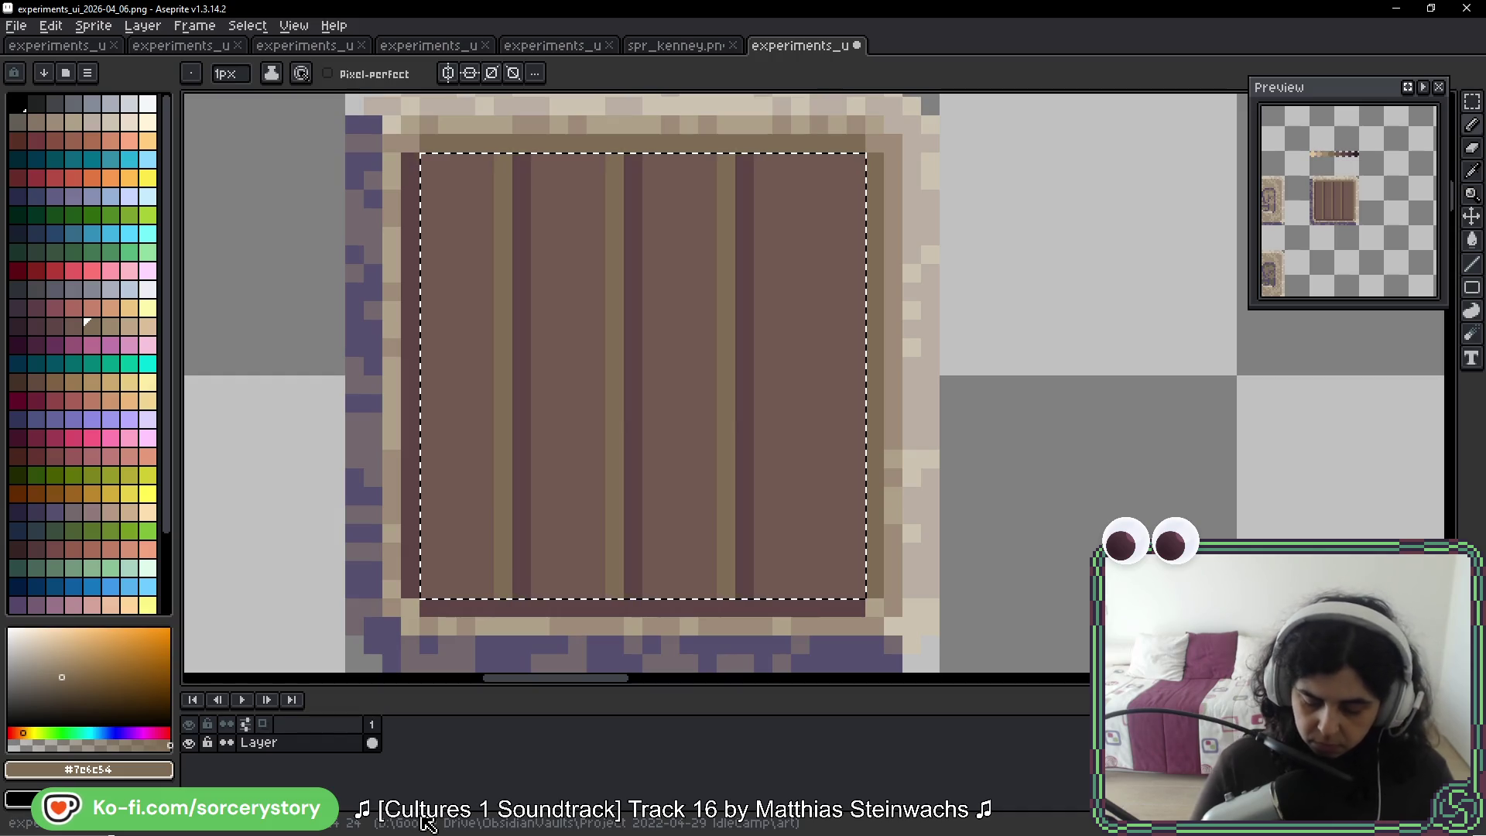
key("ctrl+d")
key("shift+q")
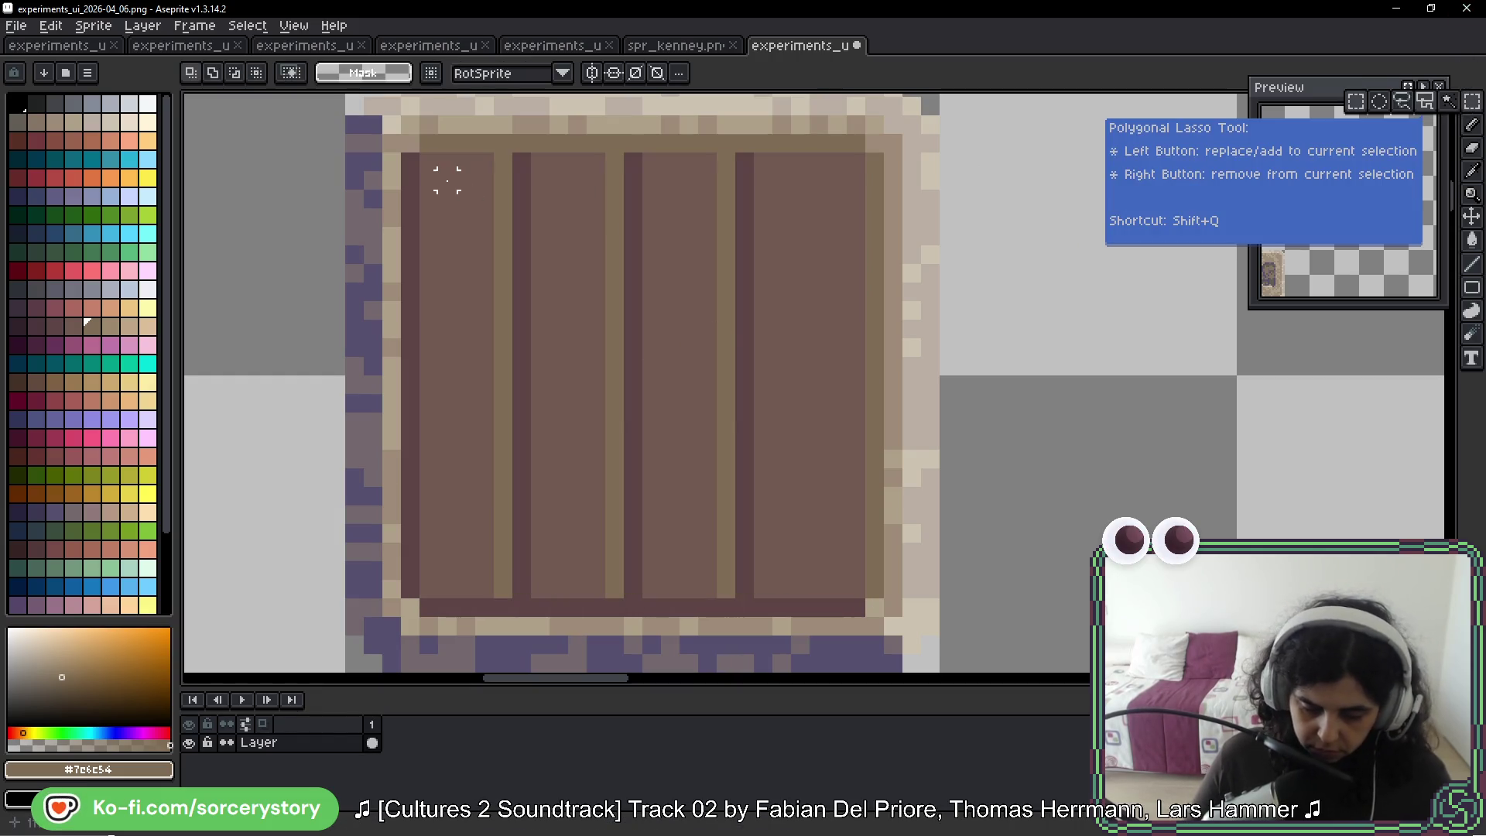
Shift the seam-and-highlight stripes one pixel right, undoing the extra move
left_click_drag(447, 162, 790, 599)
left_click_drag(614, 392, 637, 391)
key("ctrl+d")
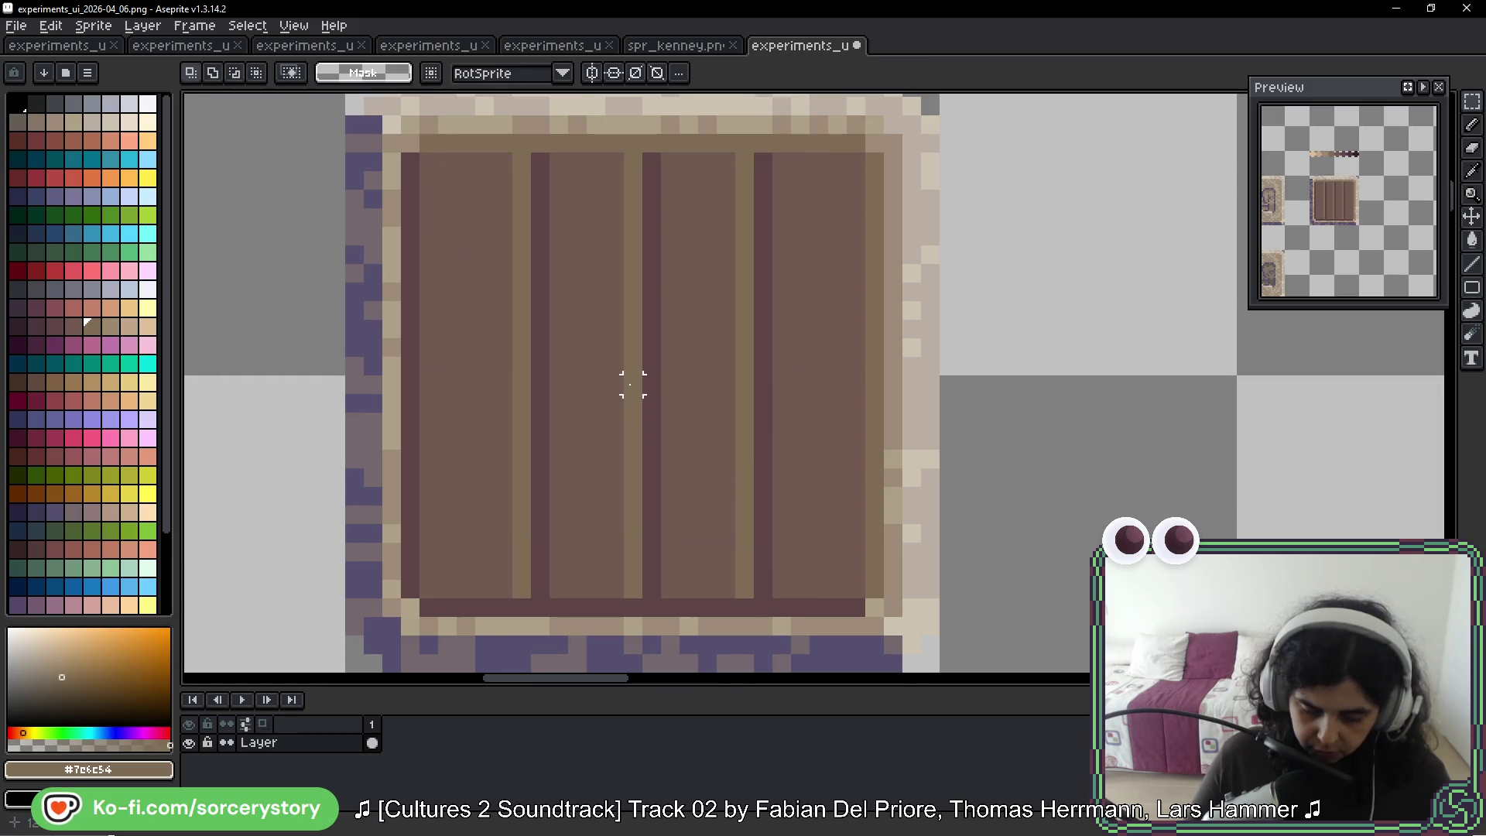
mouse_move(725, 160)
left_mouse_down()
mouse_move(767, 579)
mouse_move(795, 601)
left_mouse_up()
left_click_drag(739, 437, 767, 410)
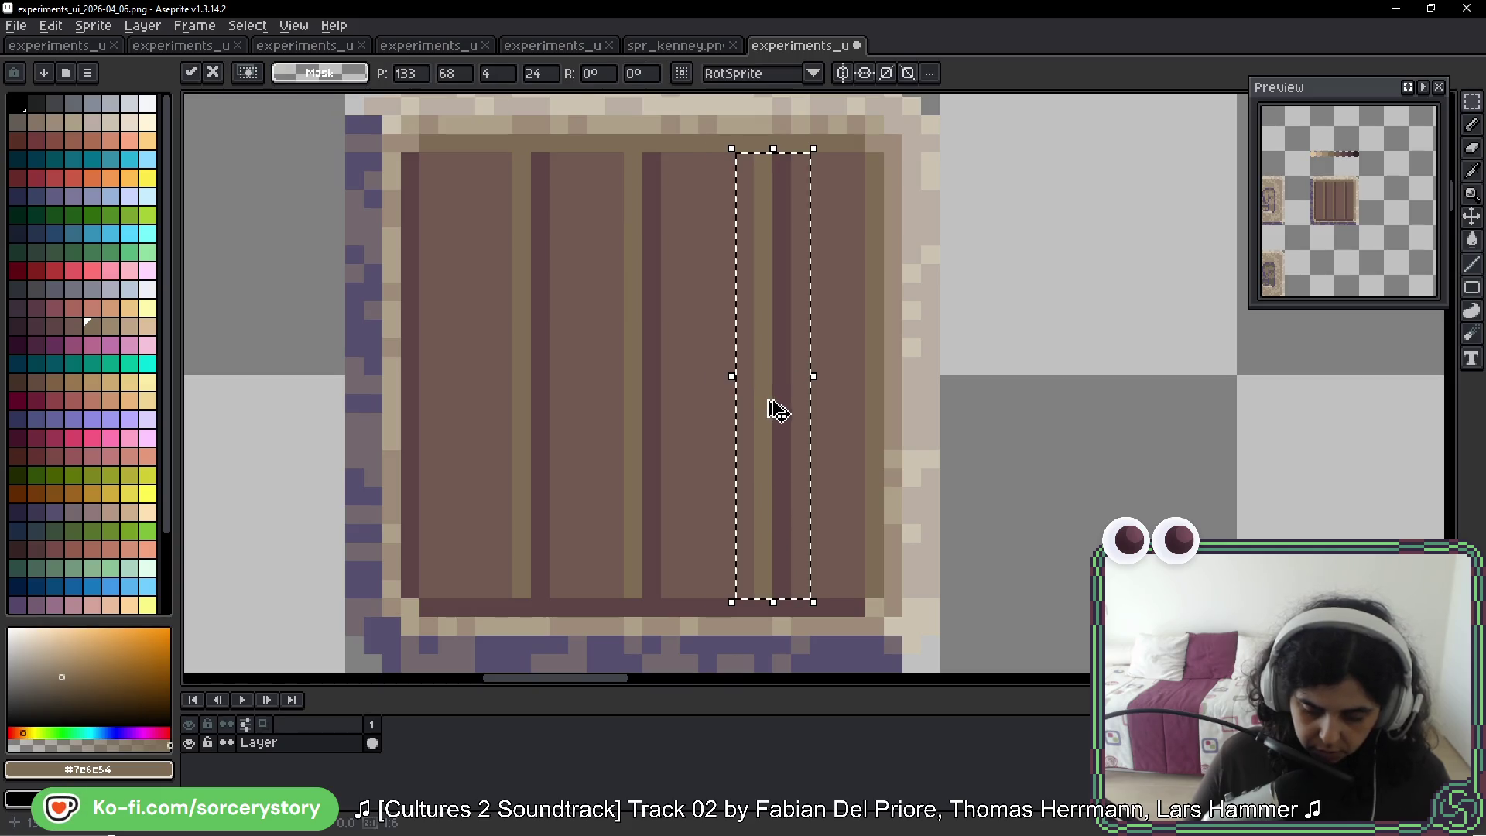
key("ctrl+d")
key("ctrl+z")
key("ctrl+z")
scroll(836, 434, "down", 4)
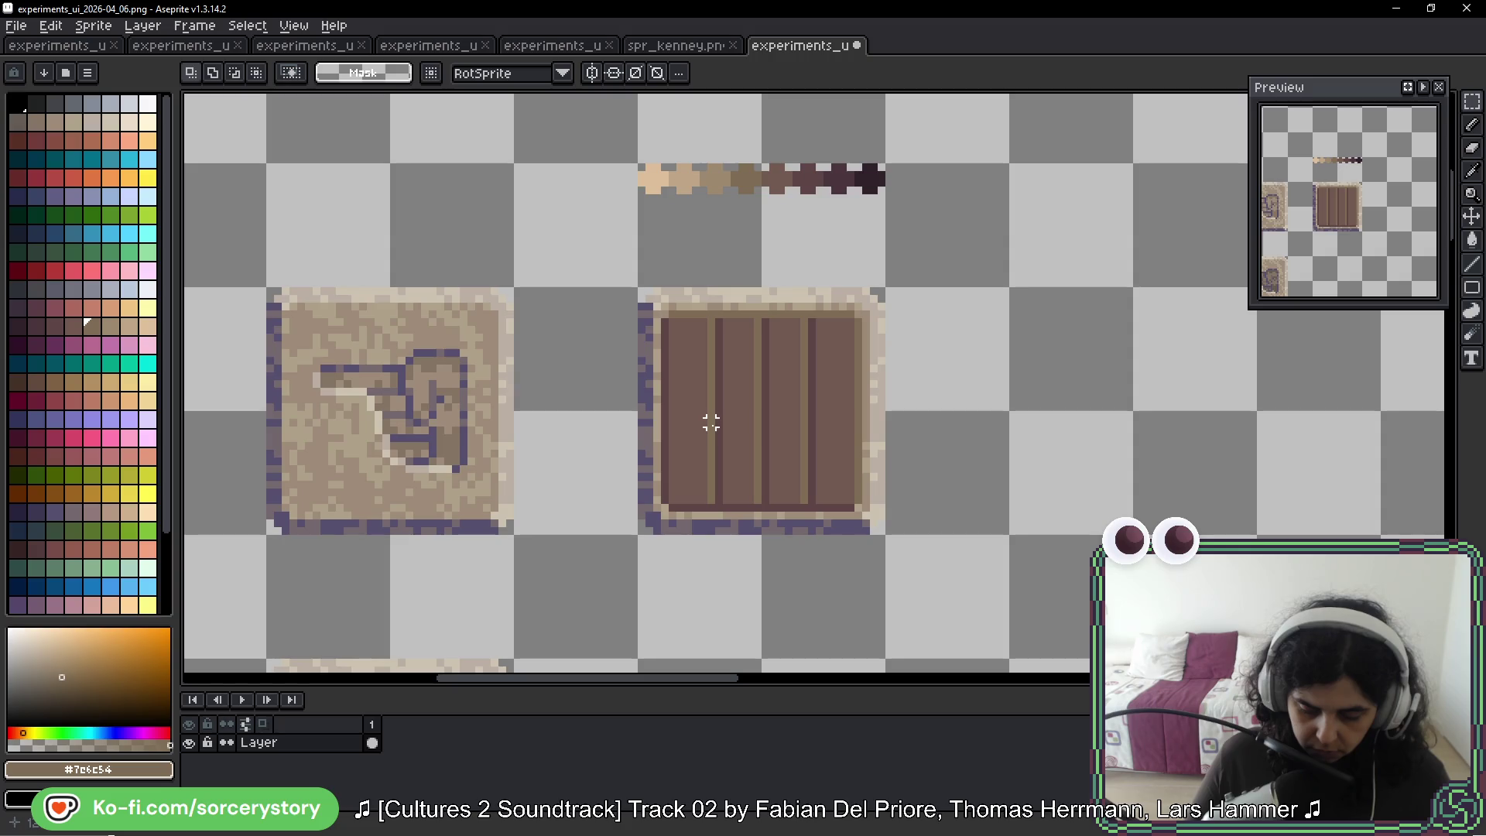
Copy the crate tile one tile to the right
mouse_move(867, 446)
left_mouse_down()
mouse_move(875, 249)
mouse_move(889, 348)
left_mouse_up()
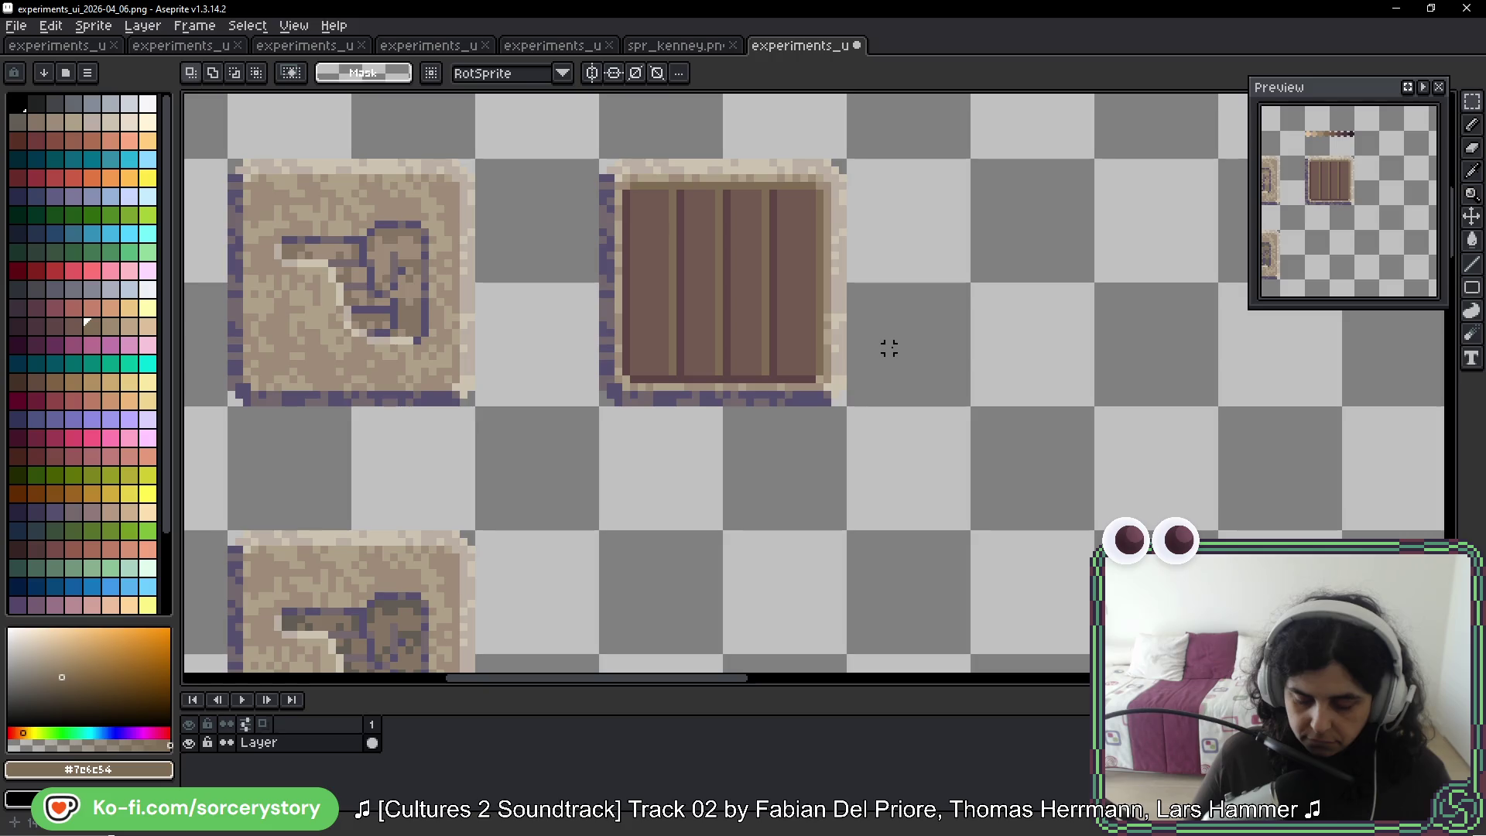
mouse_move(657, 209)
left_mouse_down()
mouse_move(786, 358)
mouse_move(985, 305)
left_mouse_up()
key("ctrl+d")
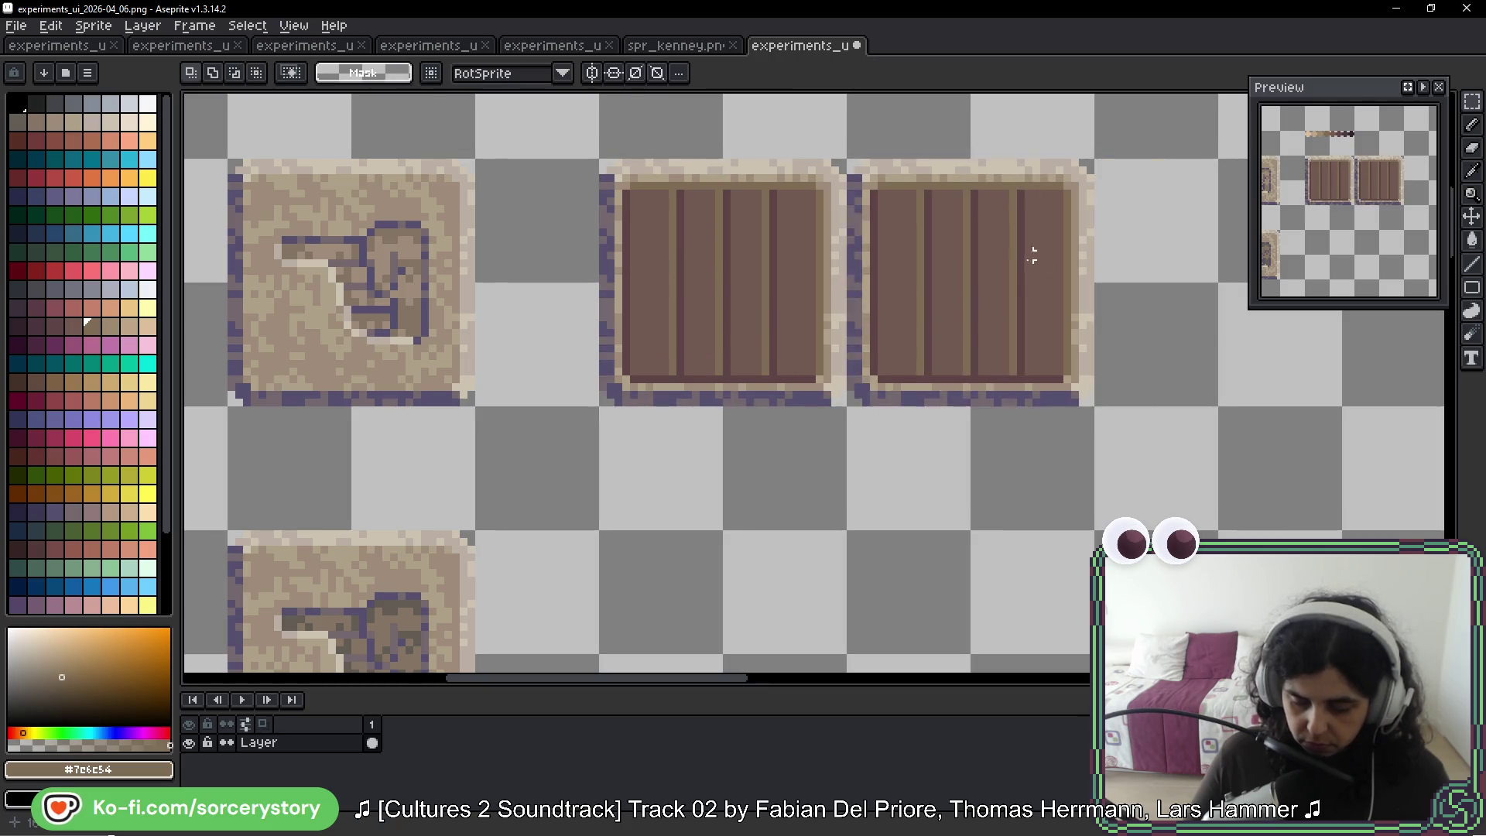
scroll(1033, 255, "up", 3)
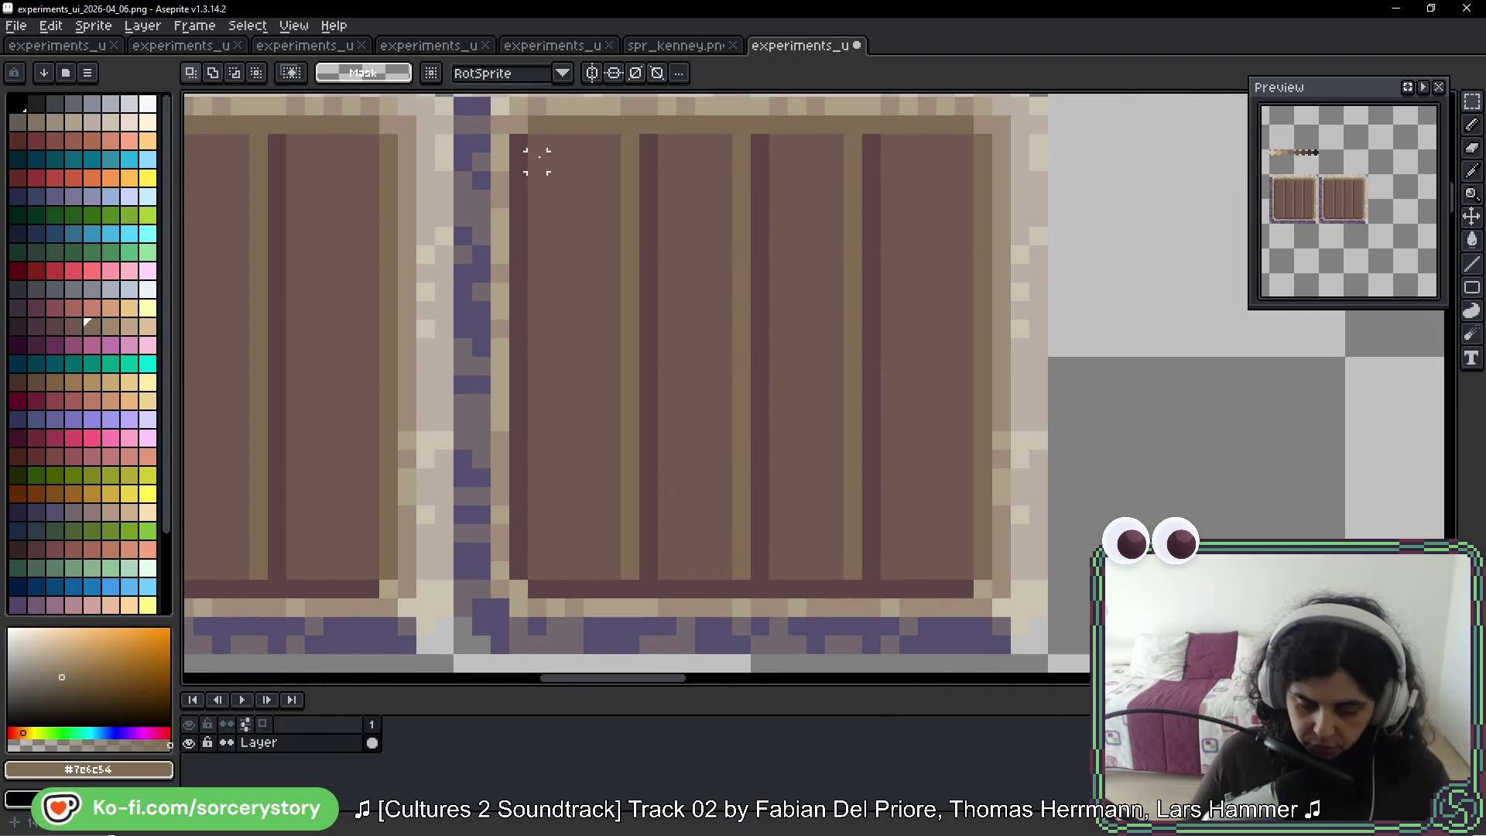
Rotate the copy's inner planks 90° so they run horizontally
mouse_move(533, 143)
left_mouse_down()
mouse_move(712, 412)
mouse_move(982, 589)
left_mouse_up()
left_click_drag(1002, 359, 1005, 434)
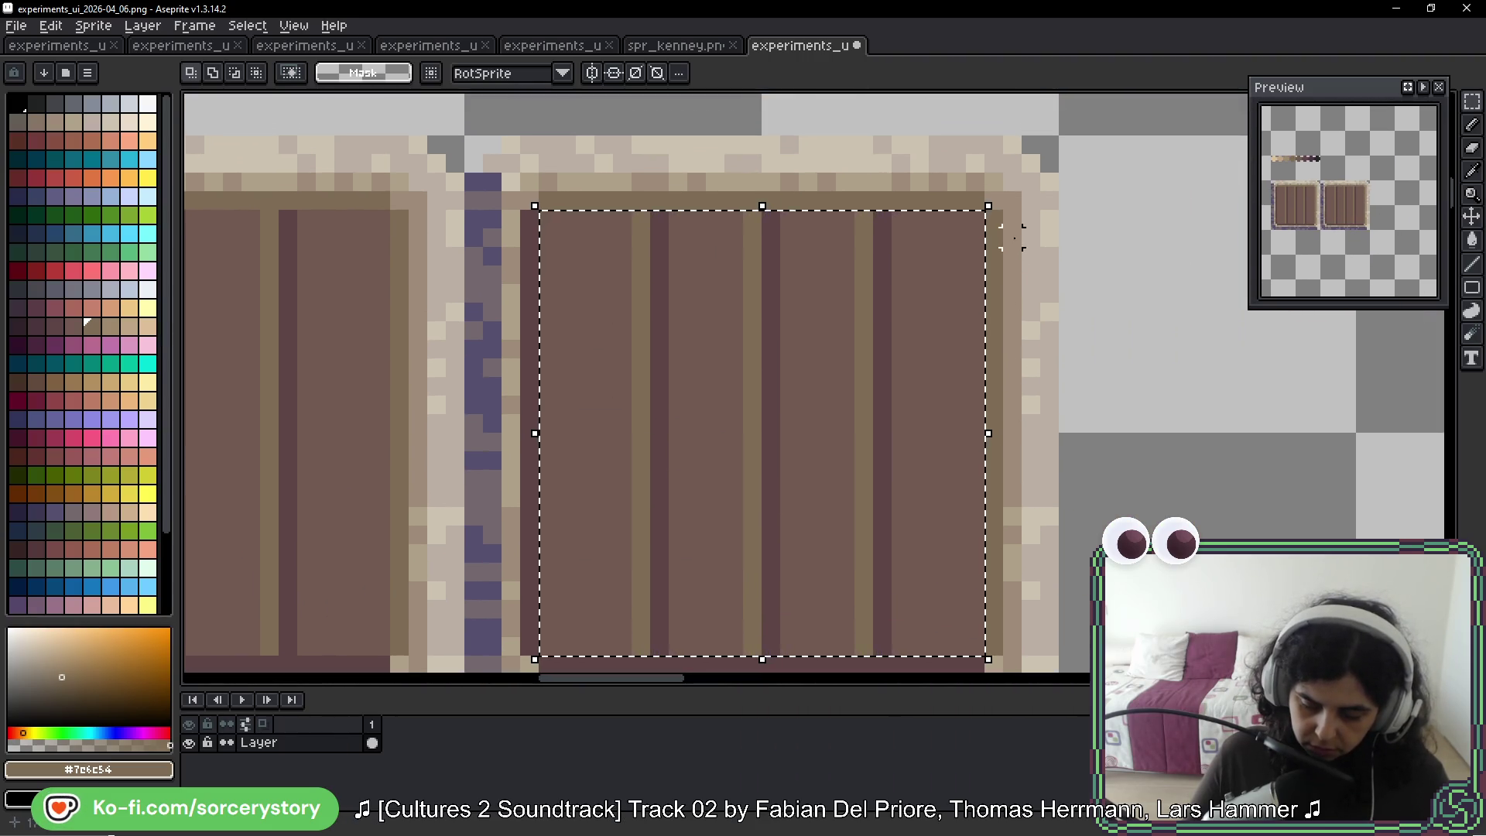
mouse_move(1010, 200)
left_mouse_down()
mouse_move(952, 183)
mouse_move(587, 239)
left_mouse_up()
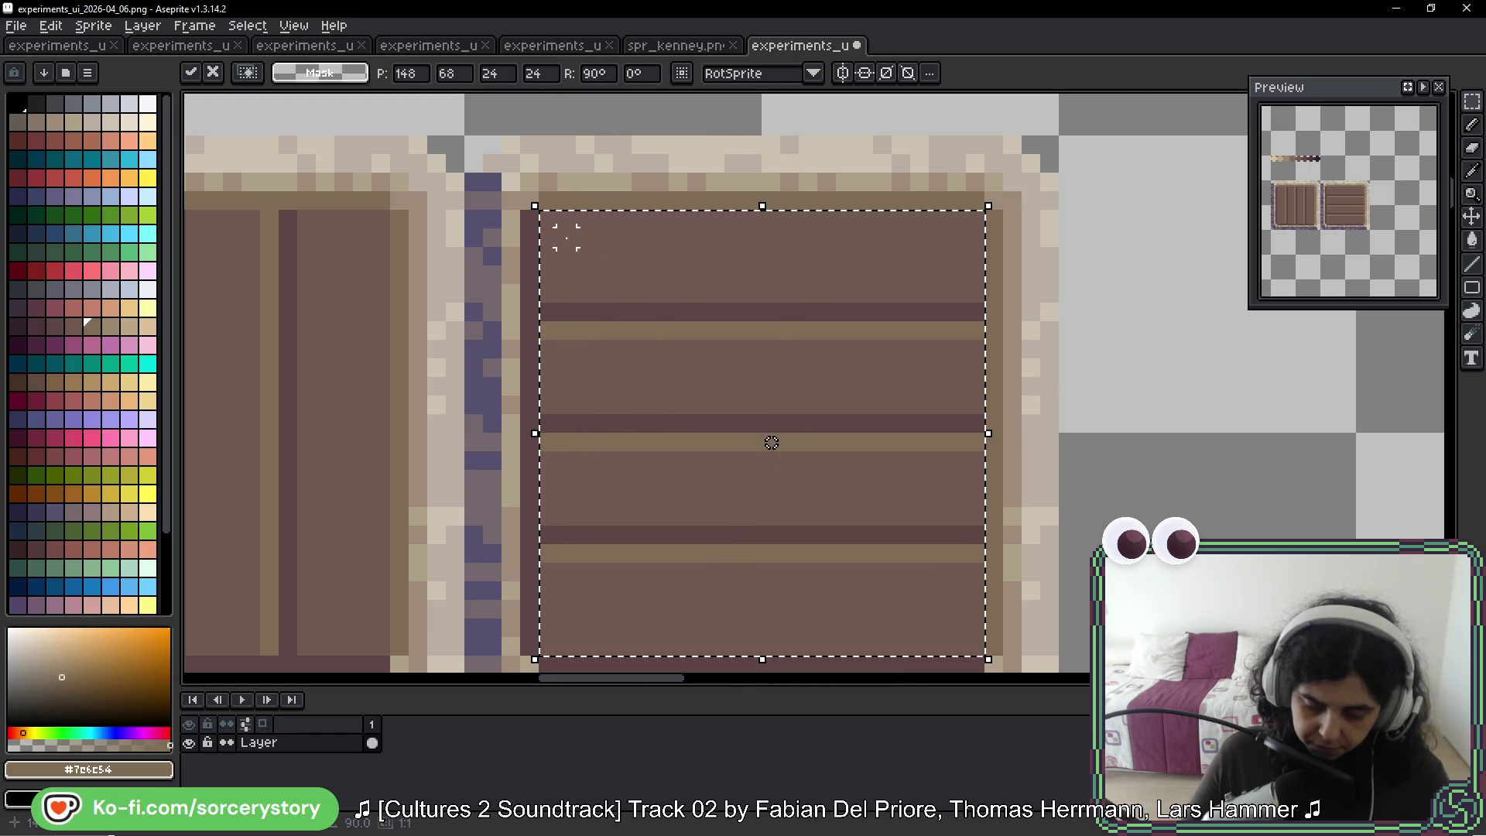
key("ctrl+d")
scroll(844, 310, "down", 5)
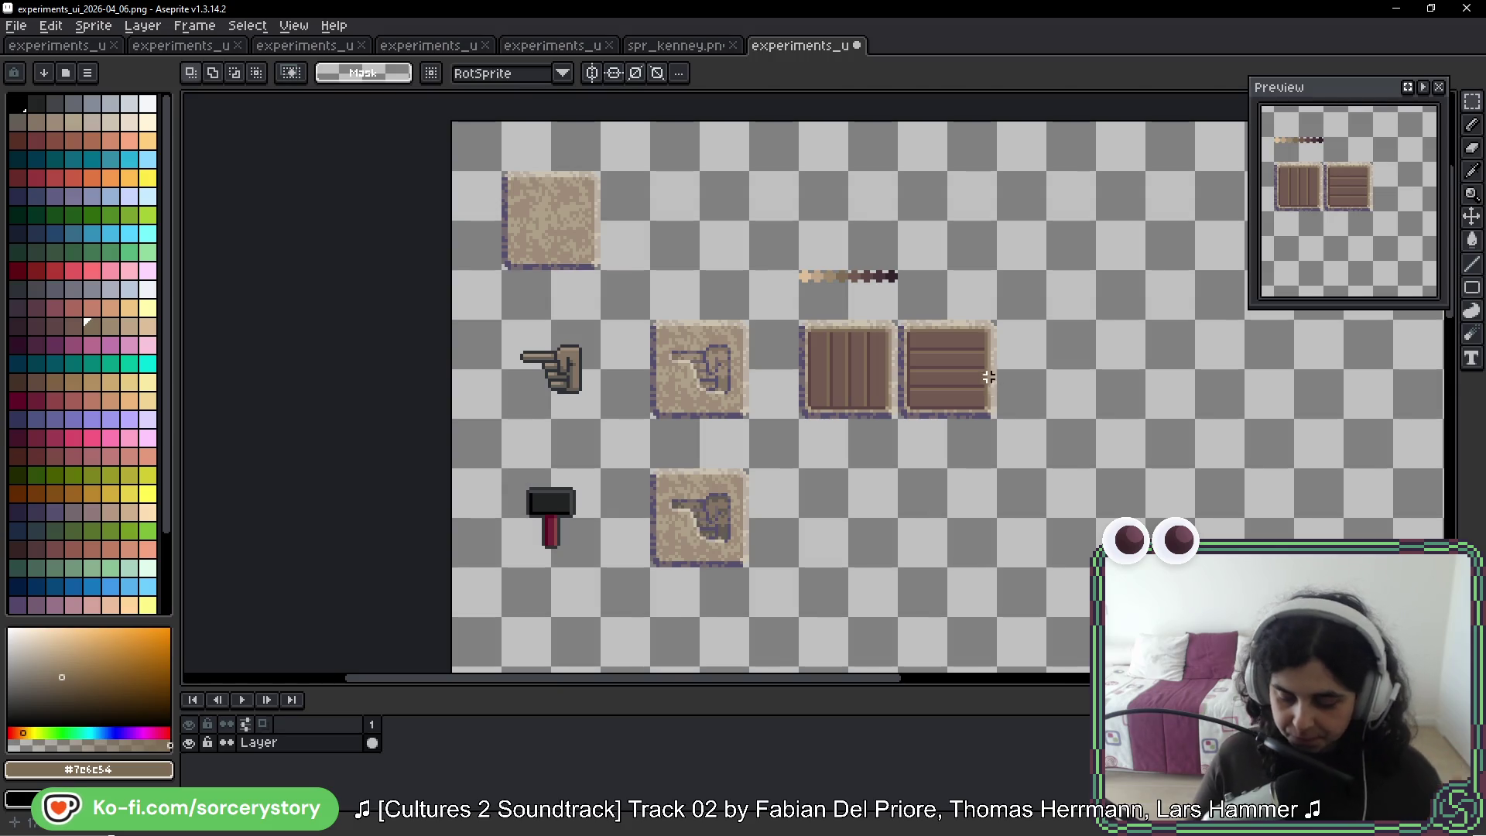
Marquee-select the horizontal-plank crate and place a copy one tile directly beneath it
scroll(987, 387, "up", 4)
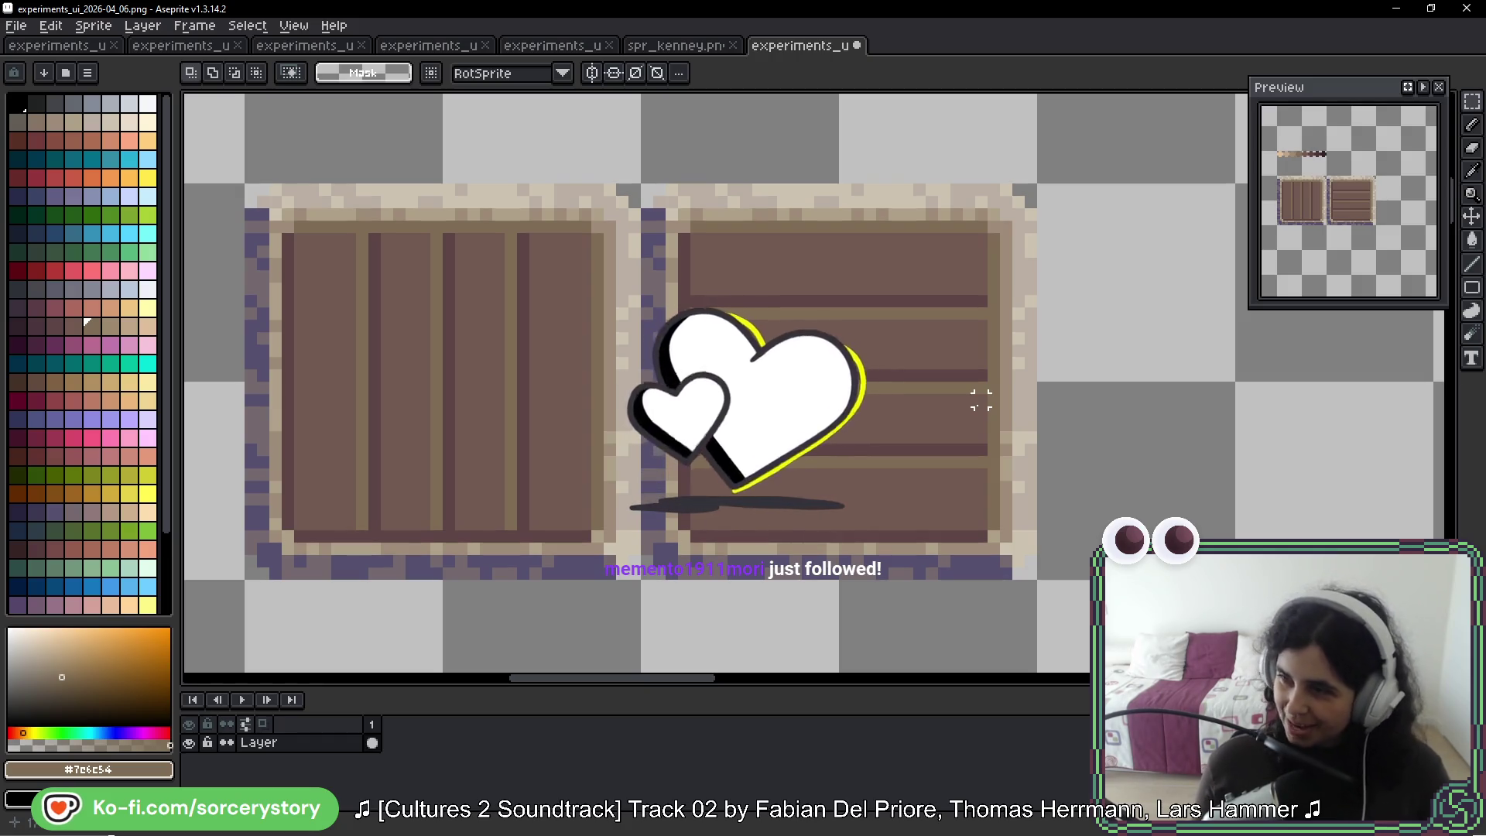
key("b")
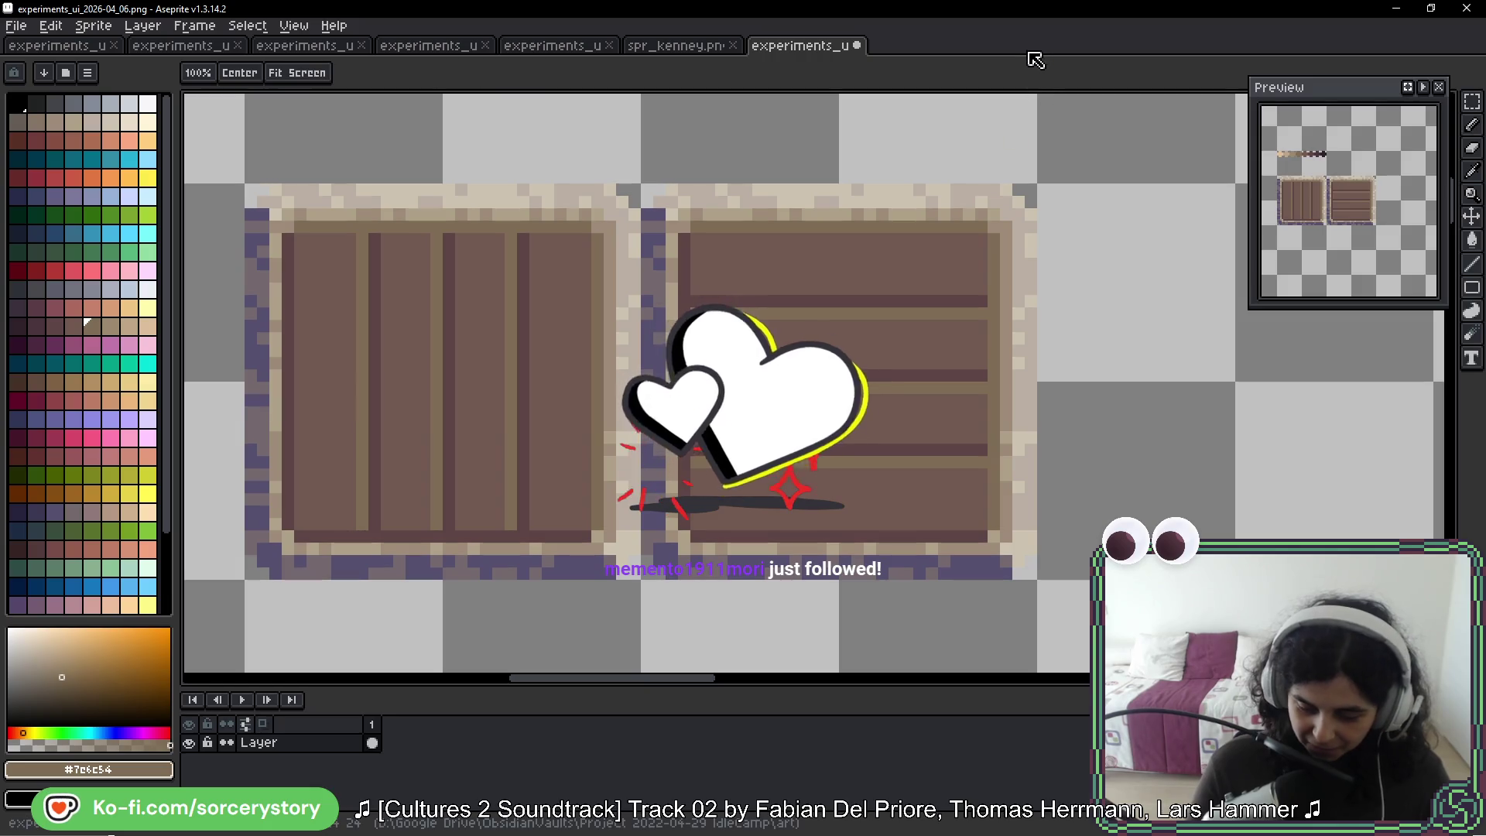
key("space")
left_click_drag(1090, 375, 979, 345)
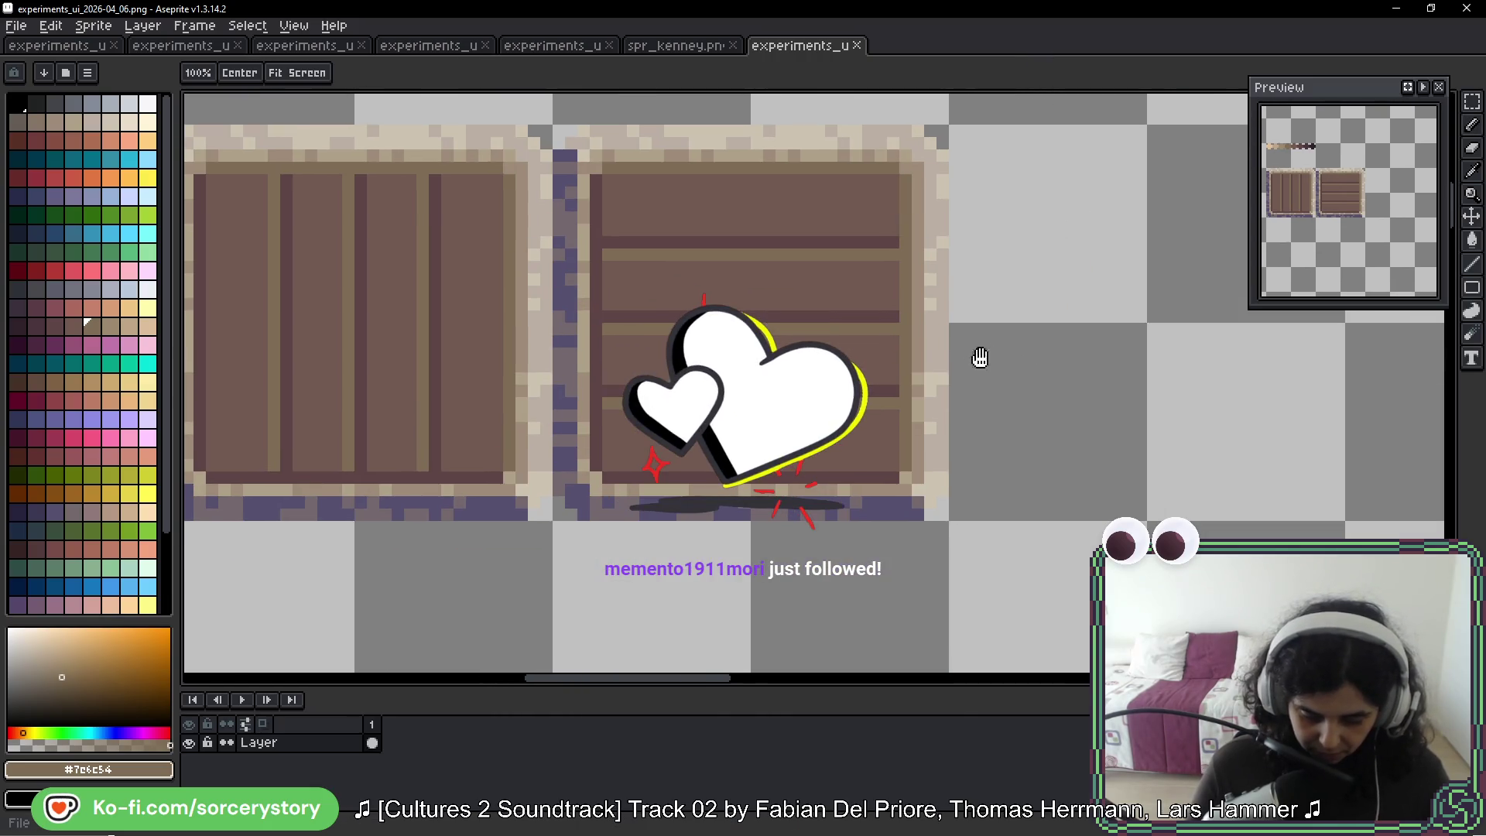
left_click_drag(947, 491, 963, 489)
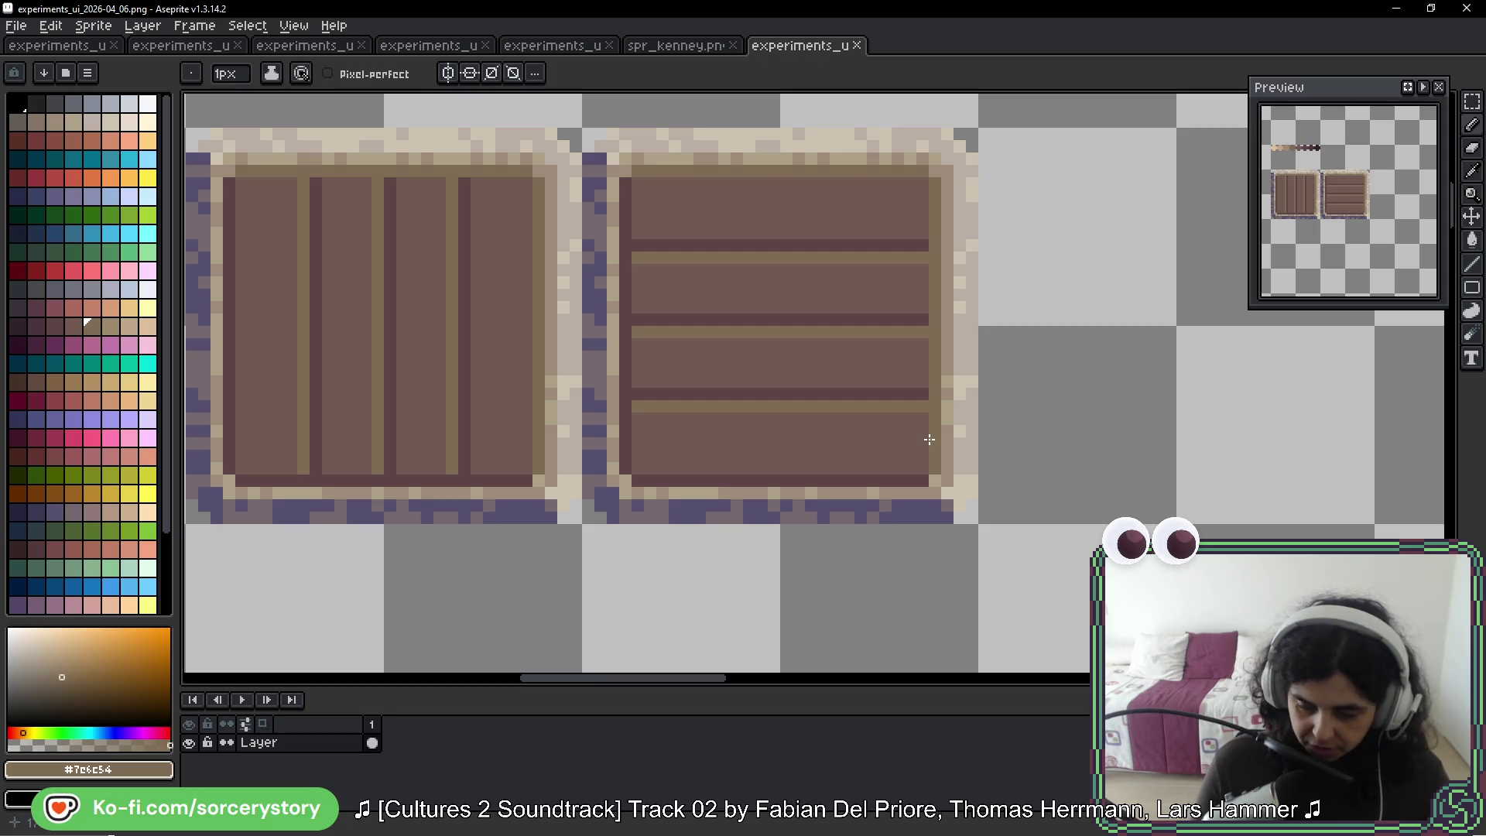
left_click(1471, 102)
mouse_move(956, 155)
left_mouse_down()
mouse_move(711, 431)
mouse_move(726, 385)
mouse_move(772, 656)
mouse_move(813, 382)
left_mouse_up()
key("Return")
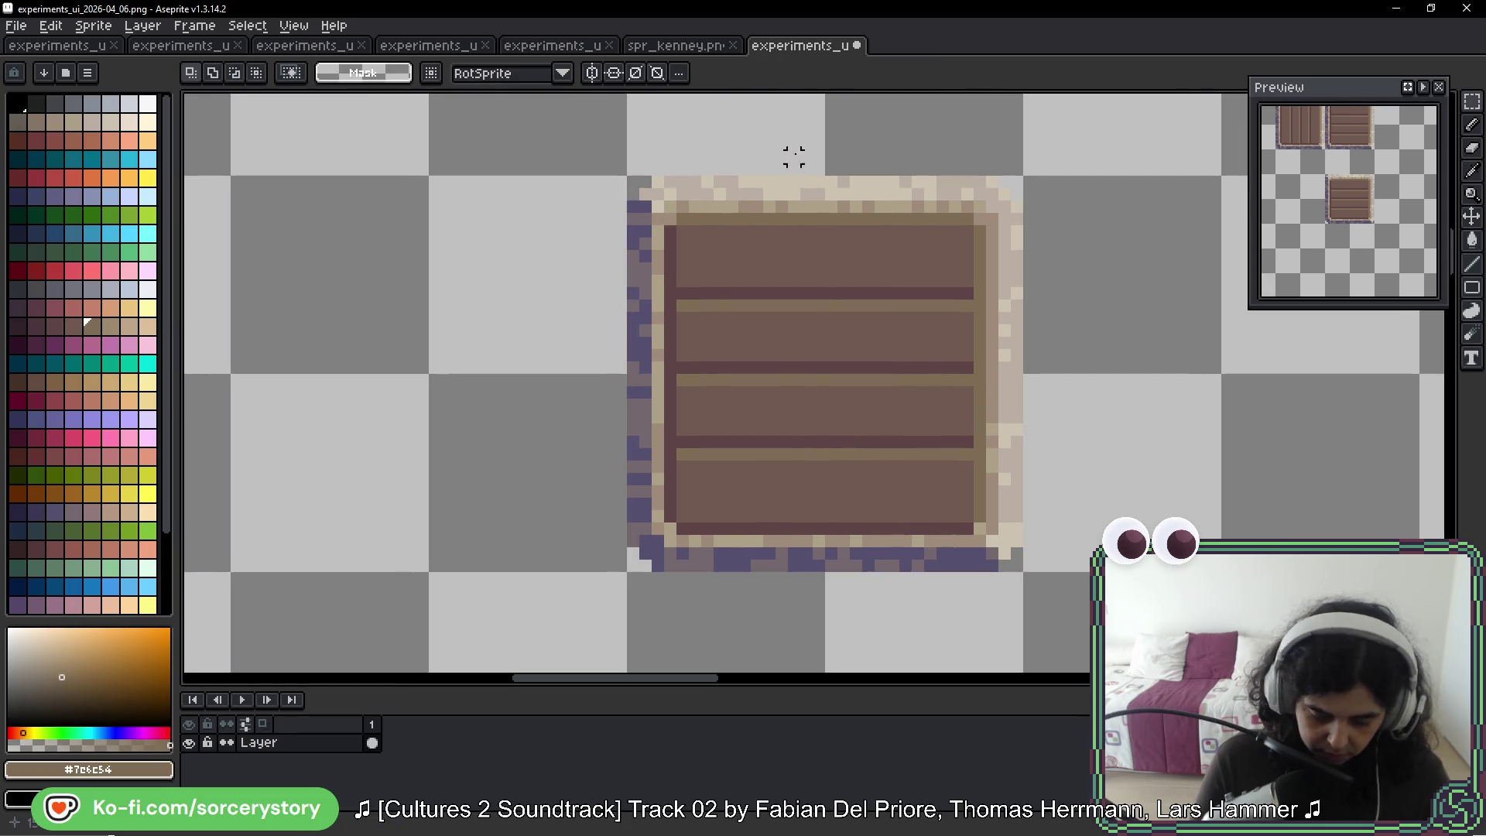
Shade the lower crate's inner edges: a light left column, with the right column and top row darker
key("b")
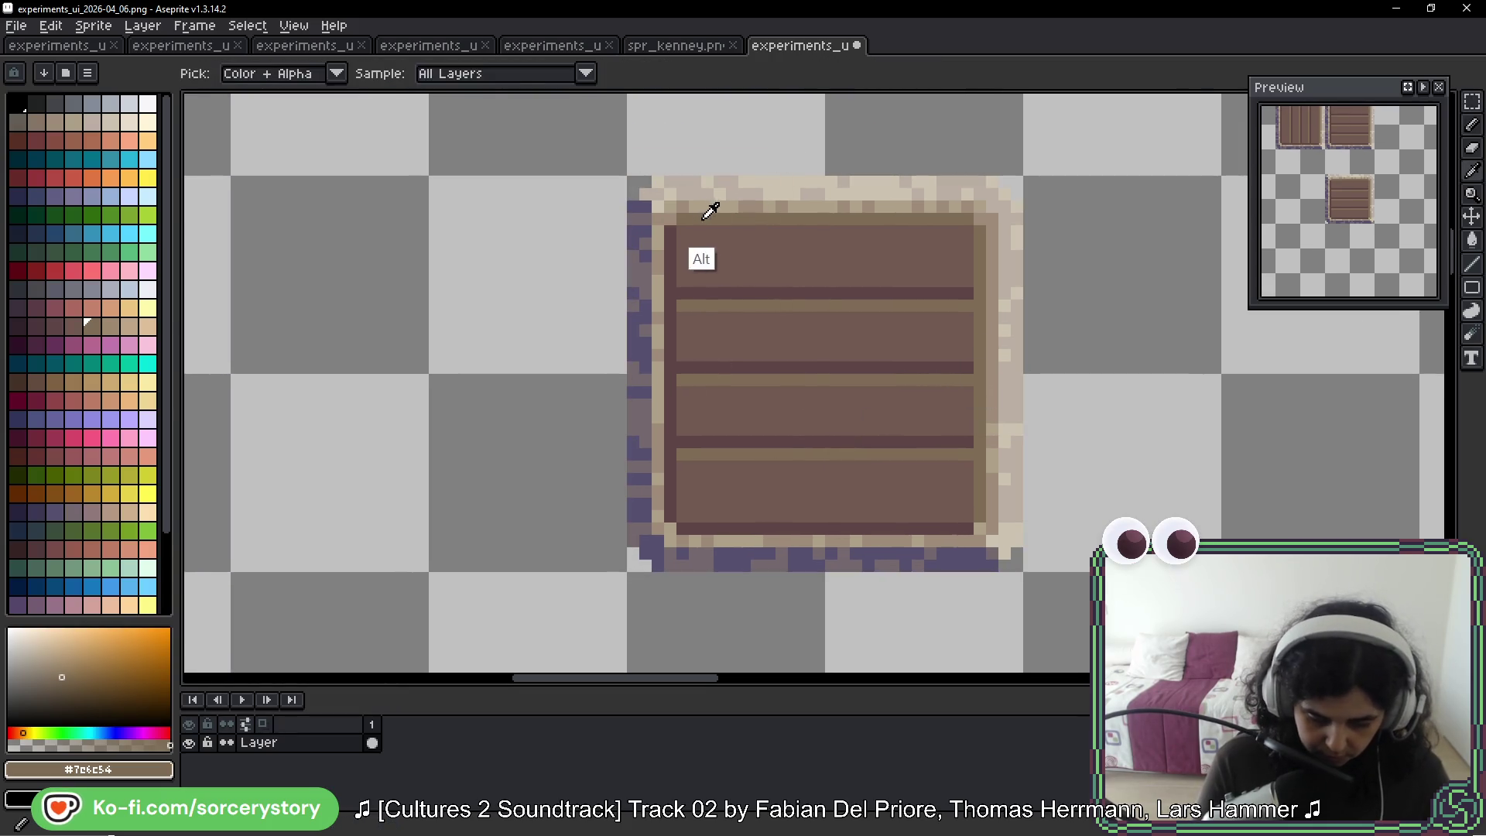
mouse_move(669, 230)
left_mouse_down()
mouse_move(668, 503)
mouse_move(927, 530)
mouse_move(981, 512)
mouse_move(978, 425)
left_mouse_up()
left_click(976, 441, "alt")
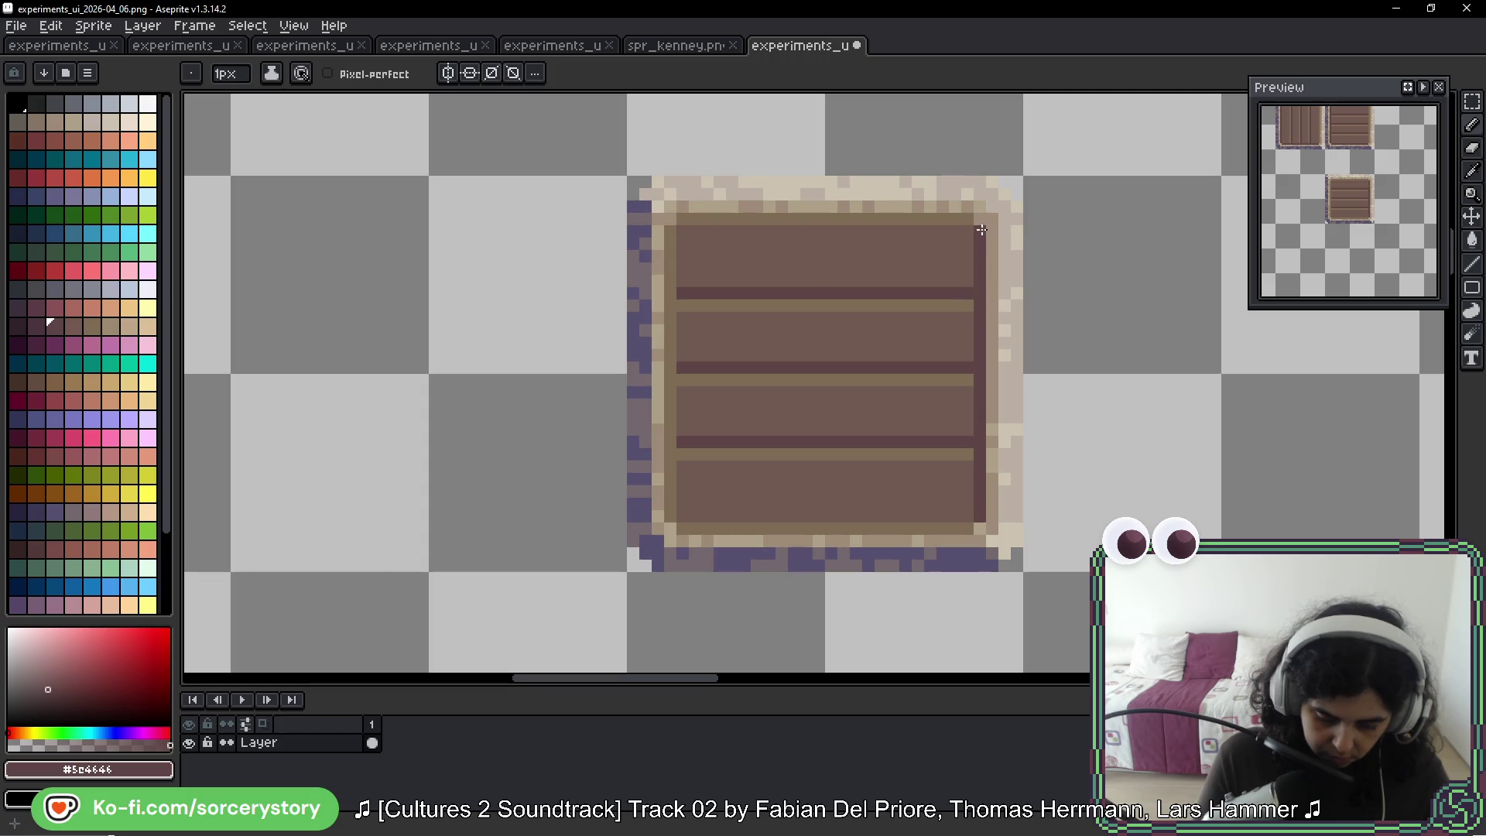
left_click_drag(882, 219, 677, 220)
Bring up the spr_kenney.png sprite sheet
scroll(745, 309, "down", 4)
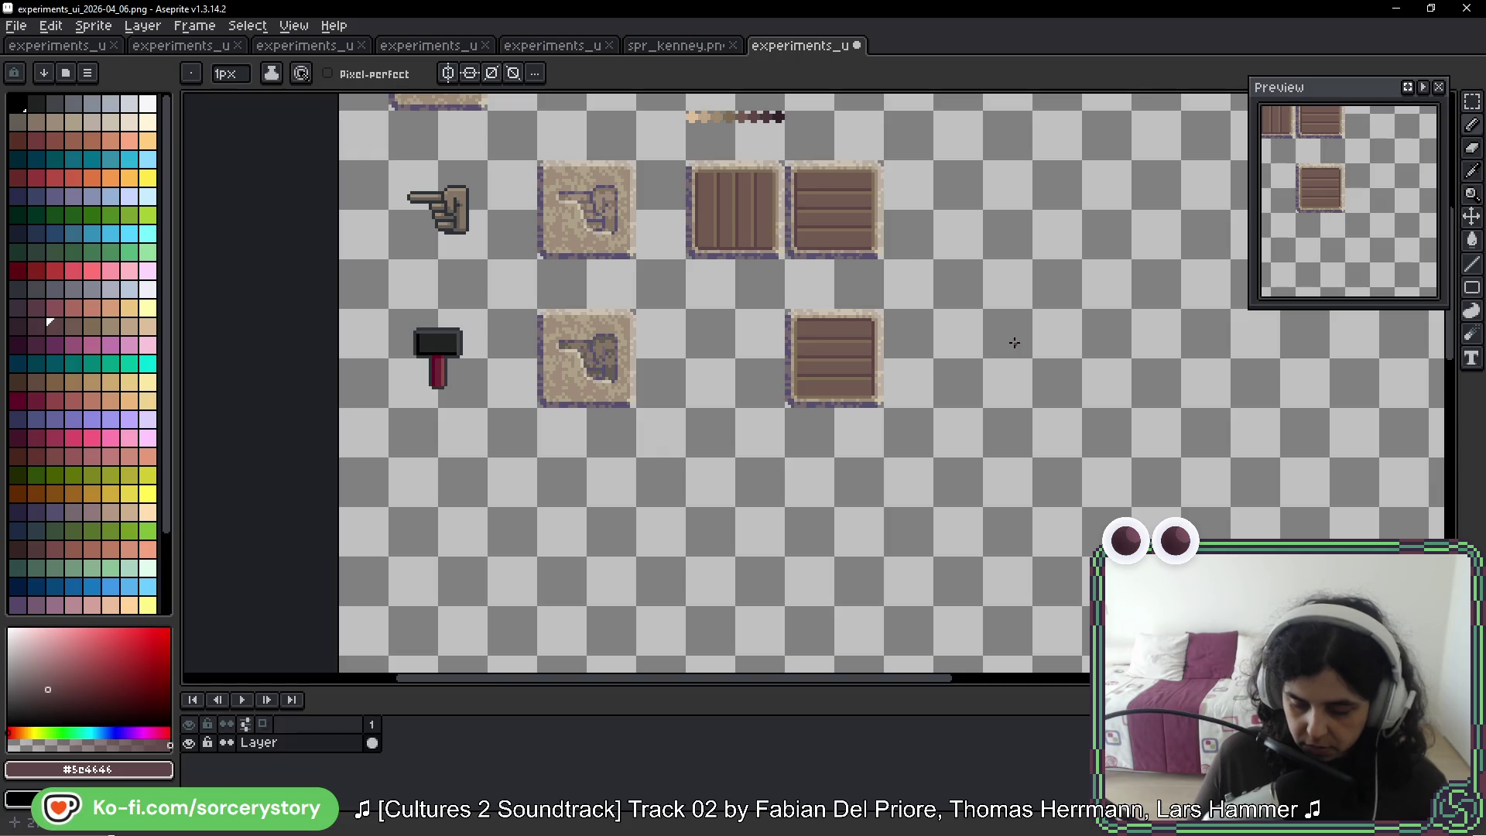
scroll(909, 300, "up", 3)
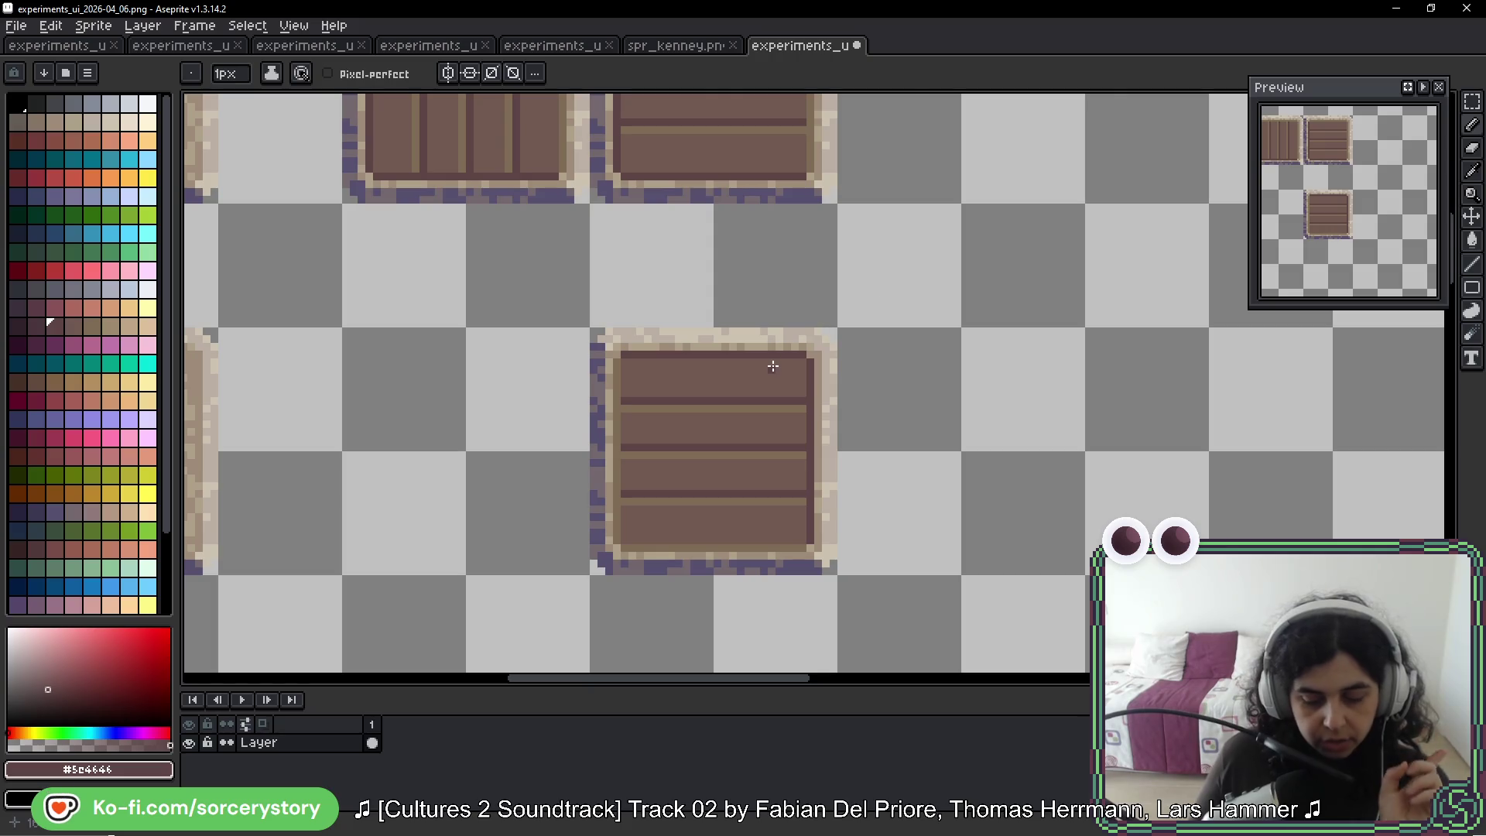
scroll(730, 315, "down", 6)
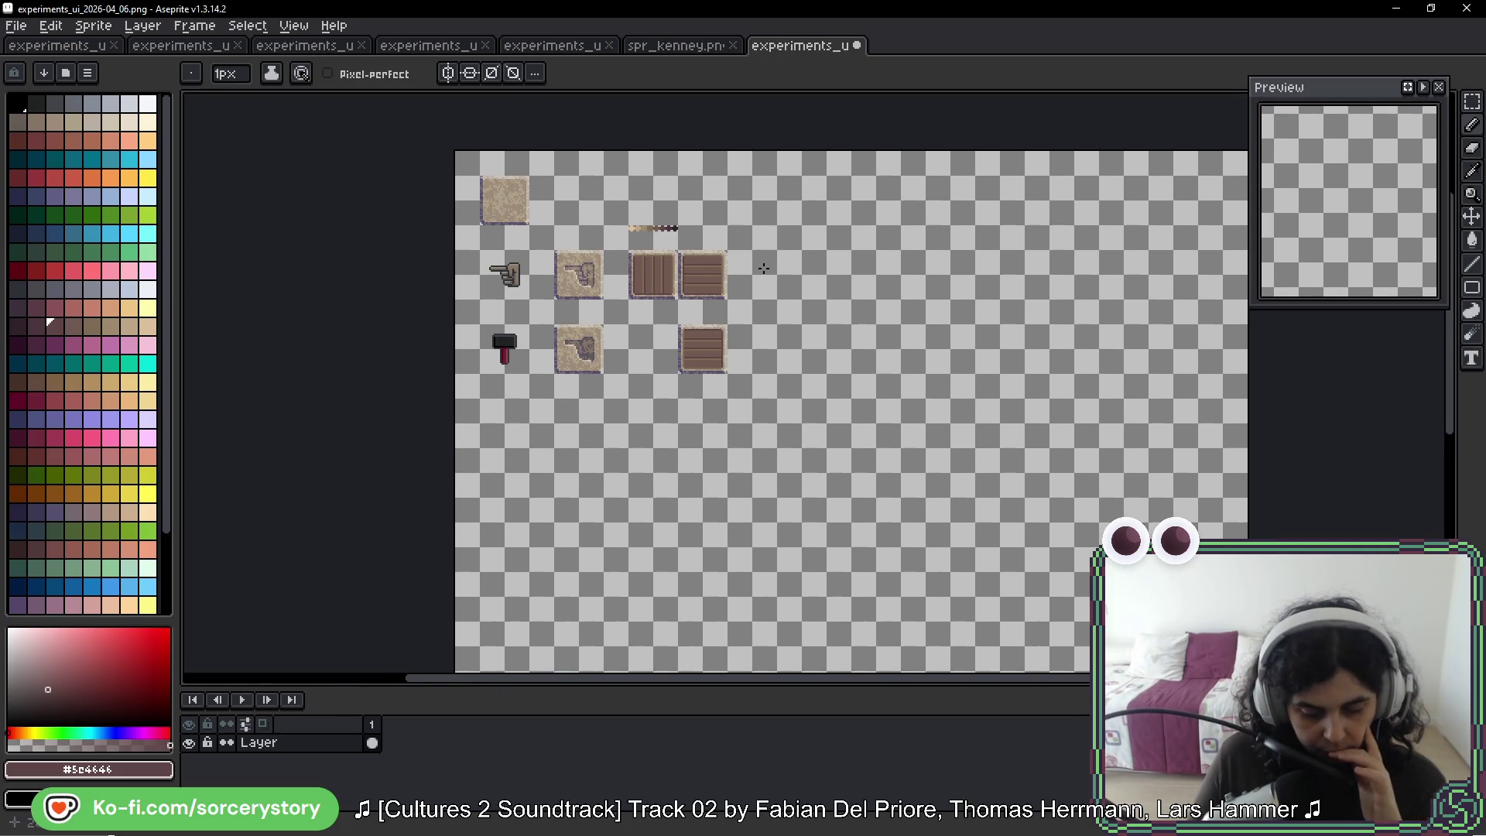
scroll(730, 296, "up", 2)
left_click(662, 47)
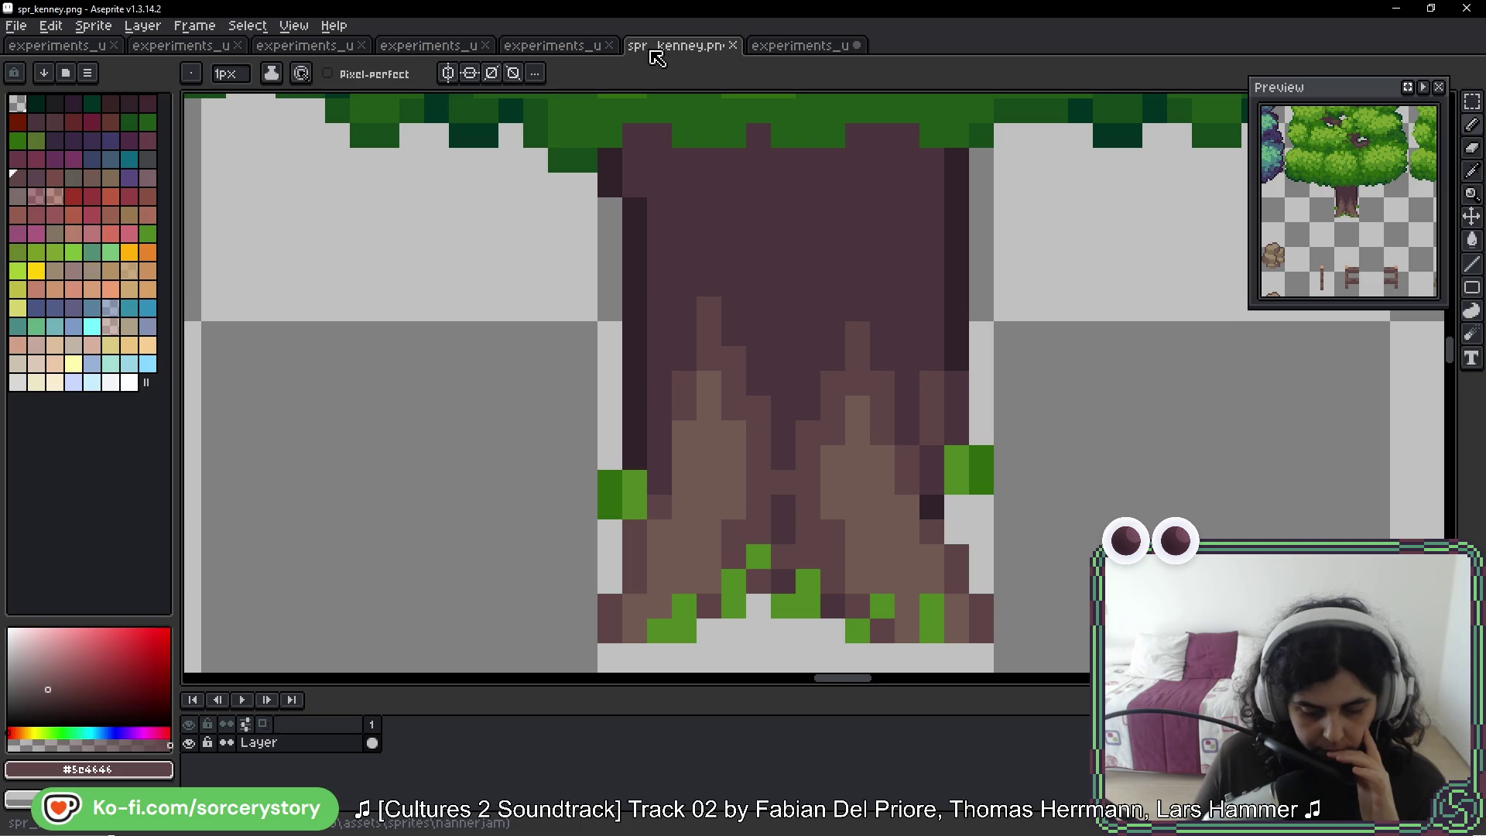
Look through the other open sprite sheets, then return to the UI tiles sheet
left_click(552, 46)
left_click(428, 47)
left_click(341, 46)
left_click(801, 46)
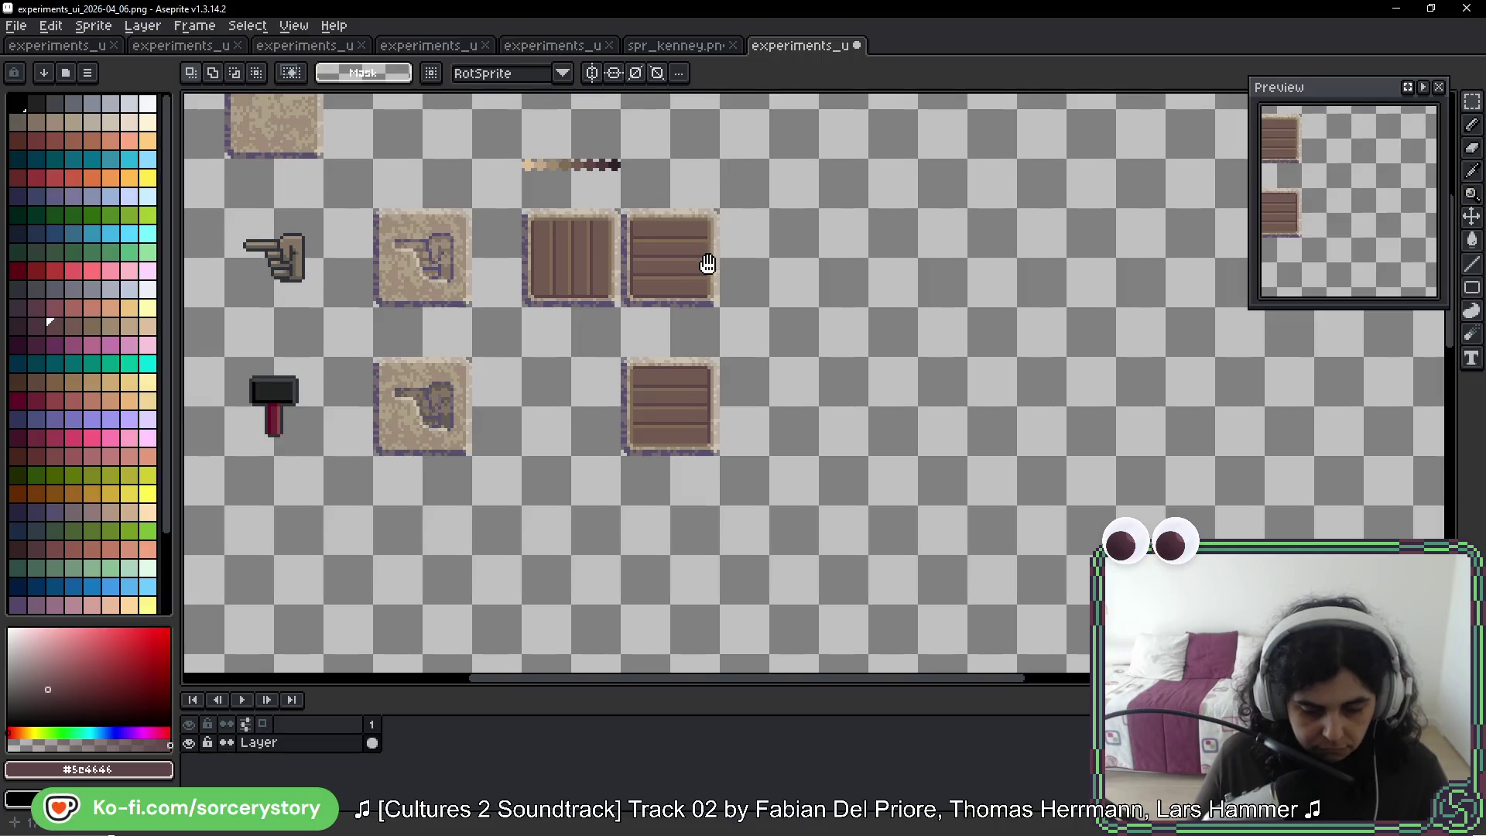
Paste a plain beige tile beside the crates and commit it
key("ctrl+v")
mouse_move(820, 352)
left_mouse_down()
mouse_move(800, 329)
mouse_move(728, 309)
mouse_move(727, 288)
mouse_move(846, 309)
mouse_move(822, 309)
left_mouse_up()
key("Return")
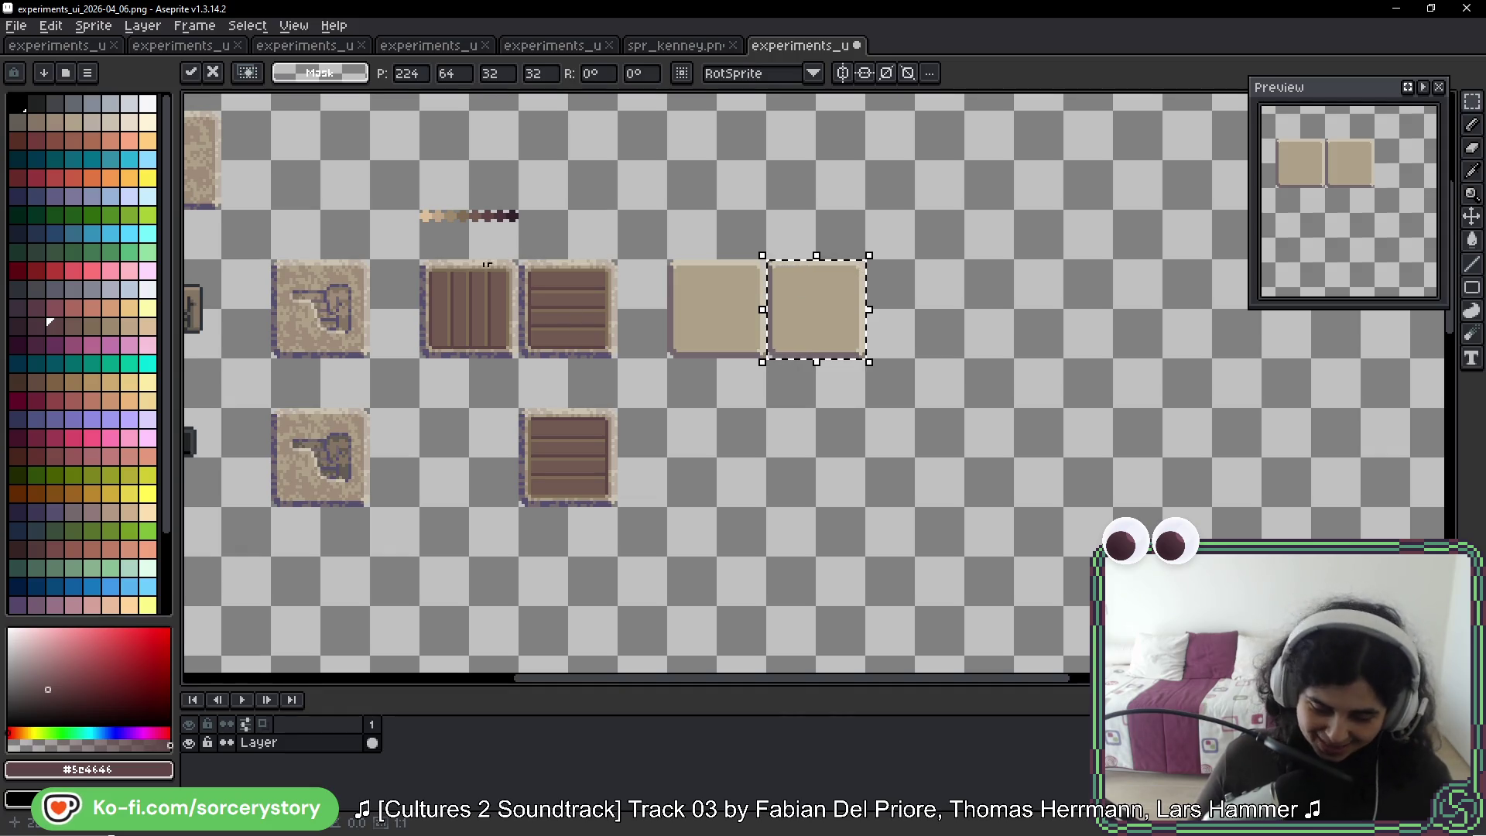
scroll(487, 300, "up", 4)
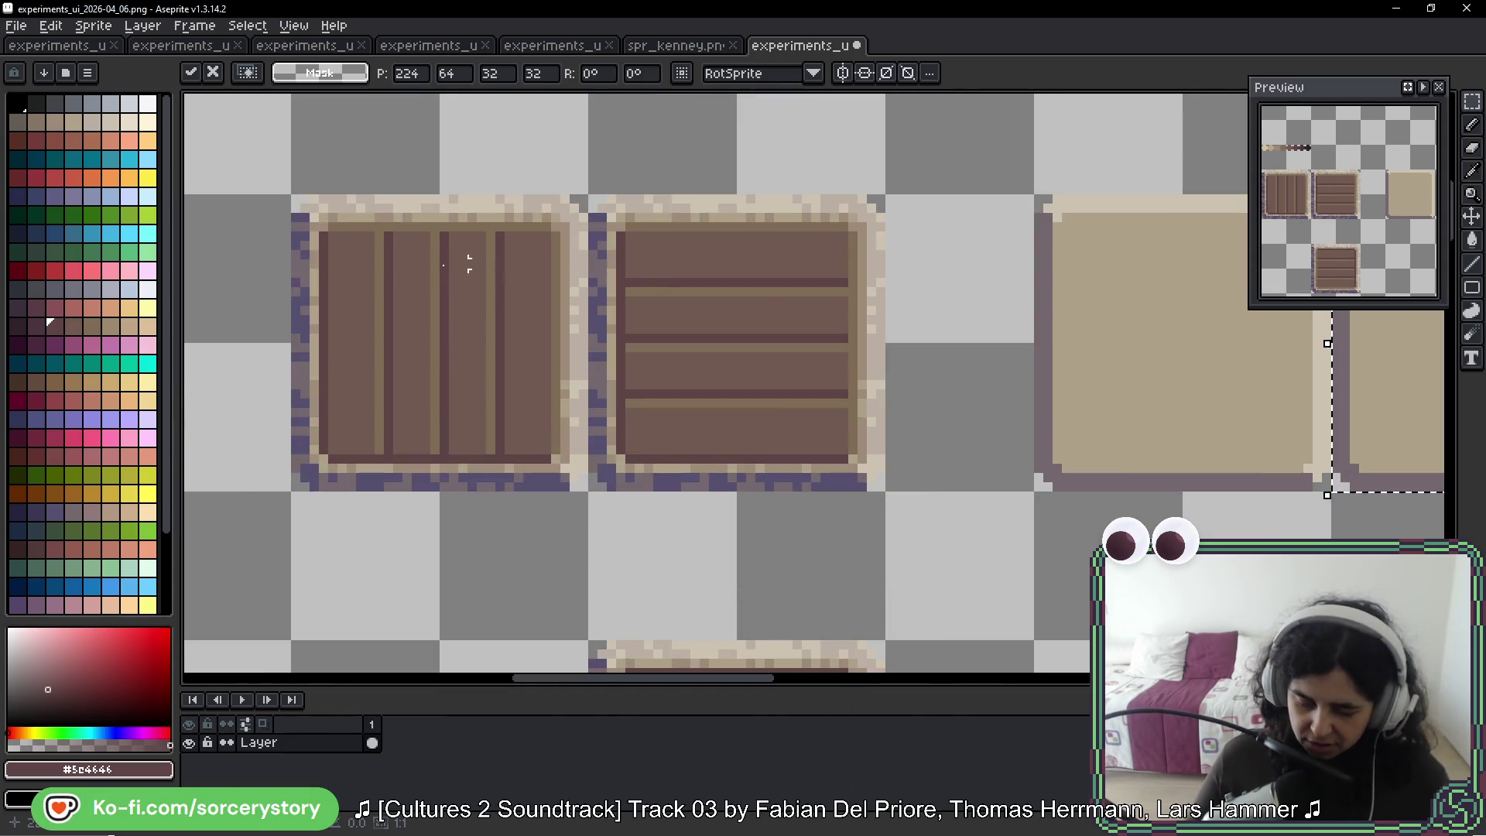
Copy the left crate's vertical planks onto the first plain beige tile
scroll(457, 279, "up", 3)
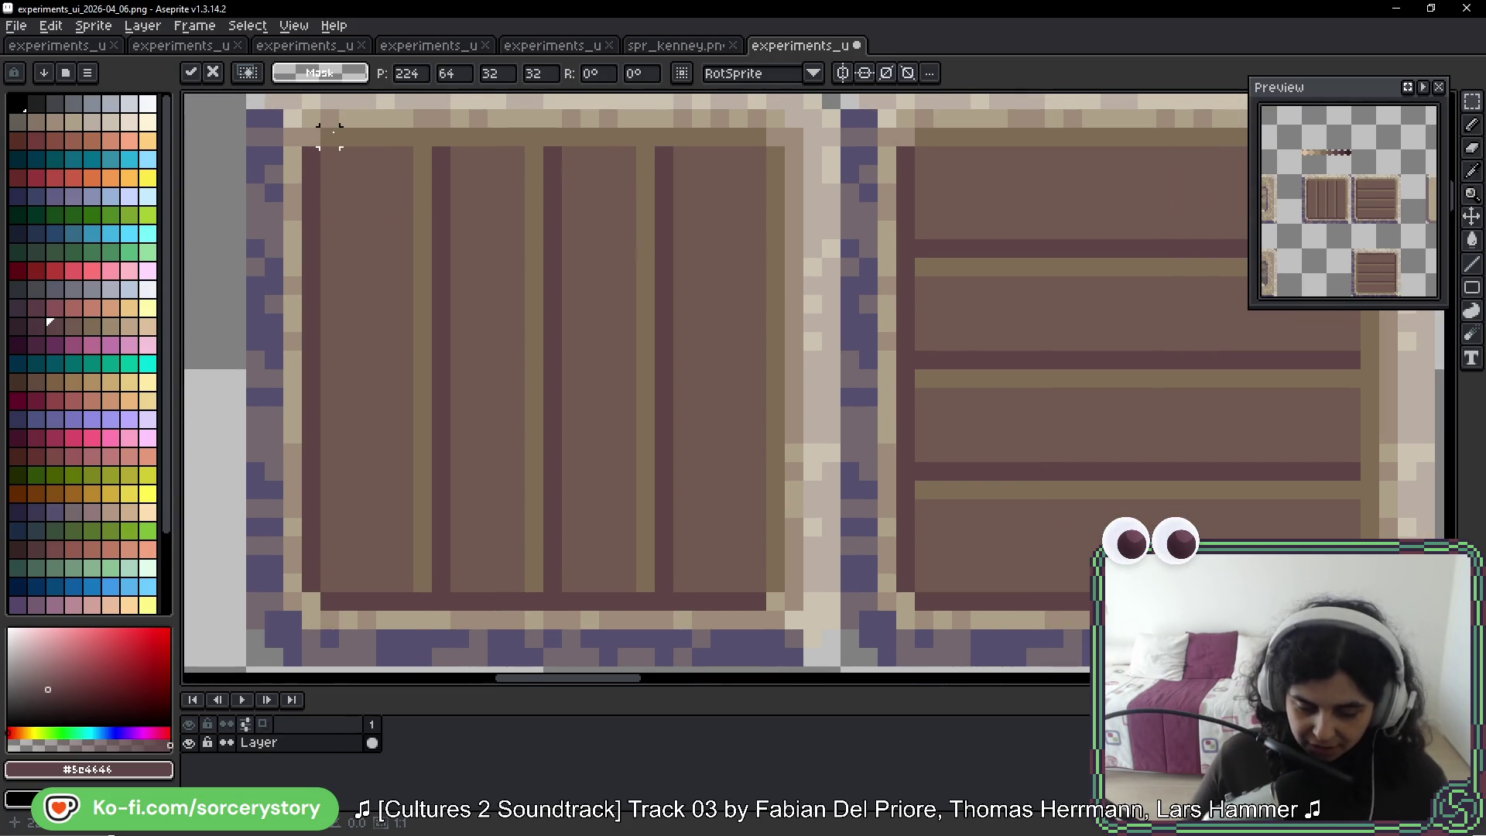
mouse_move(322, 128)
left_mouse_down()
mouse_move(766, 541)
mouse_move(762, 608)
mouse_move(359, 239)
mouse_move(301, 126)
left_mouse_up()
mouse_move(464, 159)
left_mouse_down()
mouse_move(1454, 225)
mouse_move(1032, 316)
mouse_move(719, 243)
mouse_move(743, 163)
left_mouse_up()
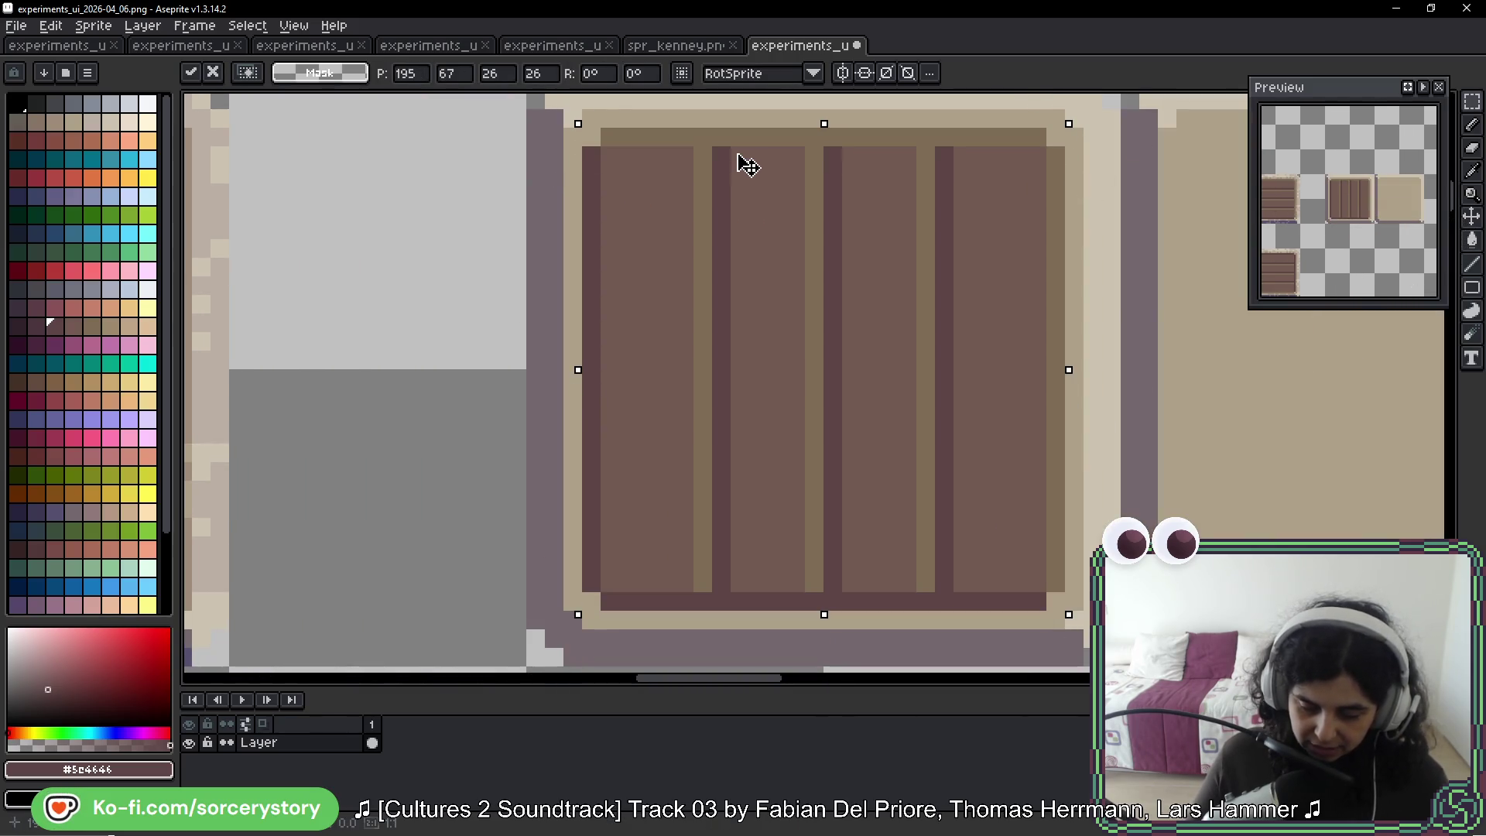
left_click_drag(853, 233, 487, 199)
key("ctrl+d")
Undo a stray selection and place another plank copy onto the second beige tile
left_click_drag(260, 124, 457, 305)
left_click(260, 123)
key("ctrl+z")
key("ctrl+z")
key("ctrl+z")
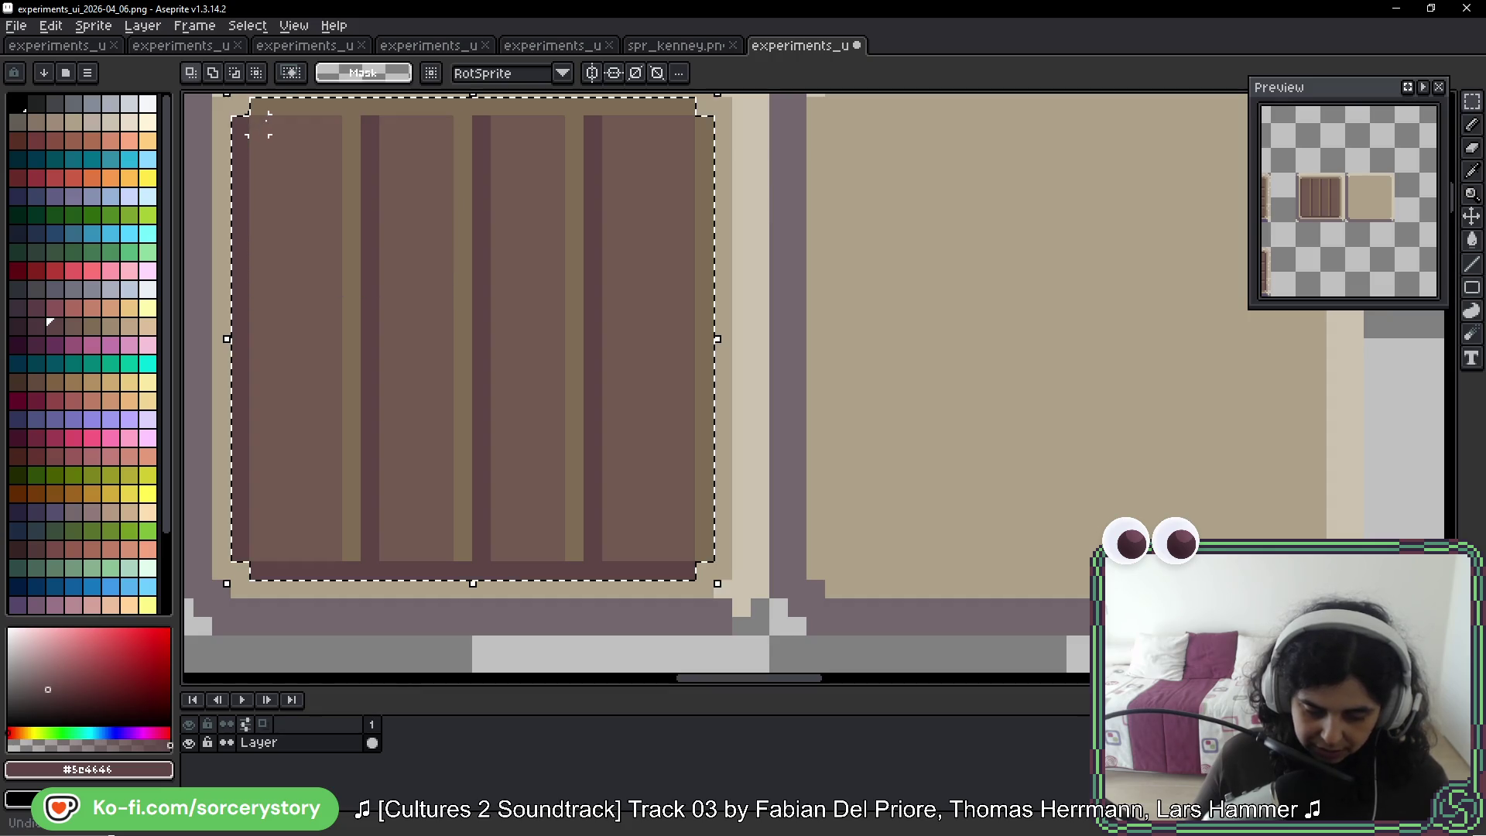
mouse_move(288, 122)
left_mouse_down()
mouse_move(939, 173)
mouse_move(989, 239)
mouse_move(932, 590)
mouse_move(882, 374)
left_mouse_up()
scroll(959, 417, "up", 3)
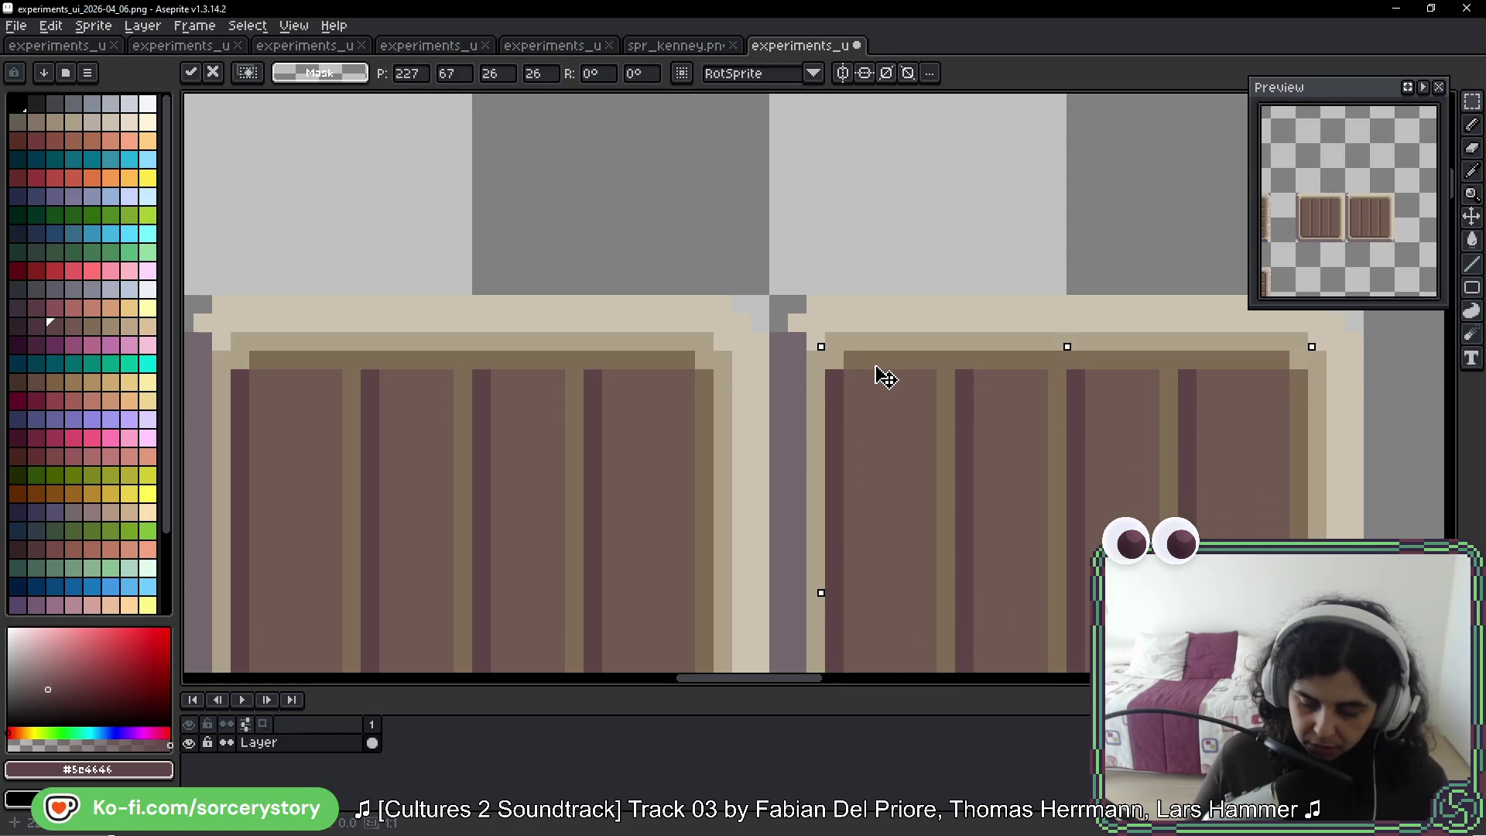
scroll(952, 457, "down", 3)
scroll(929, 291, "right", 3)
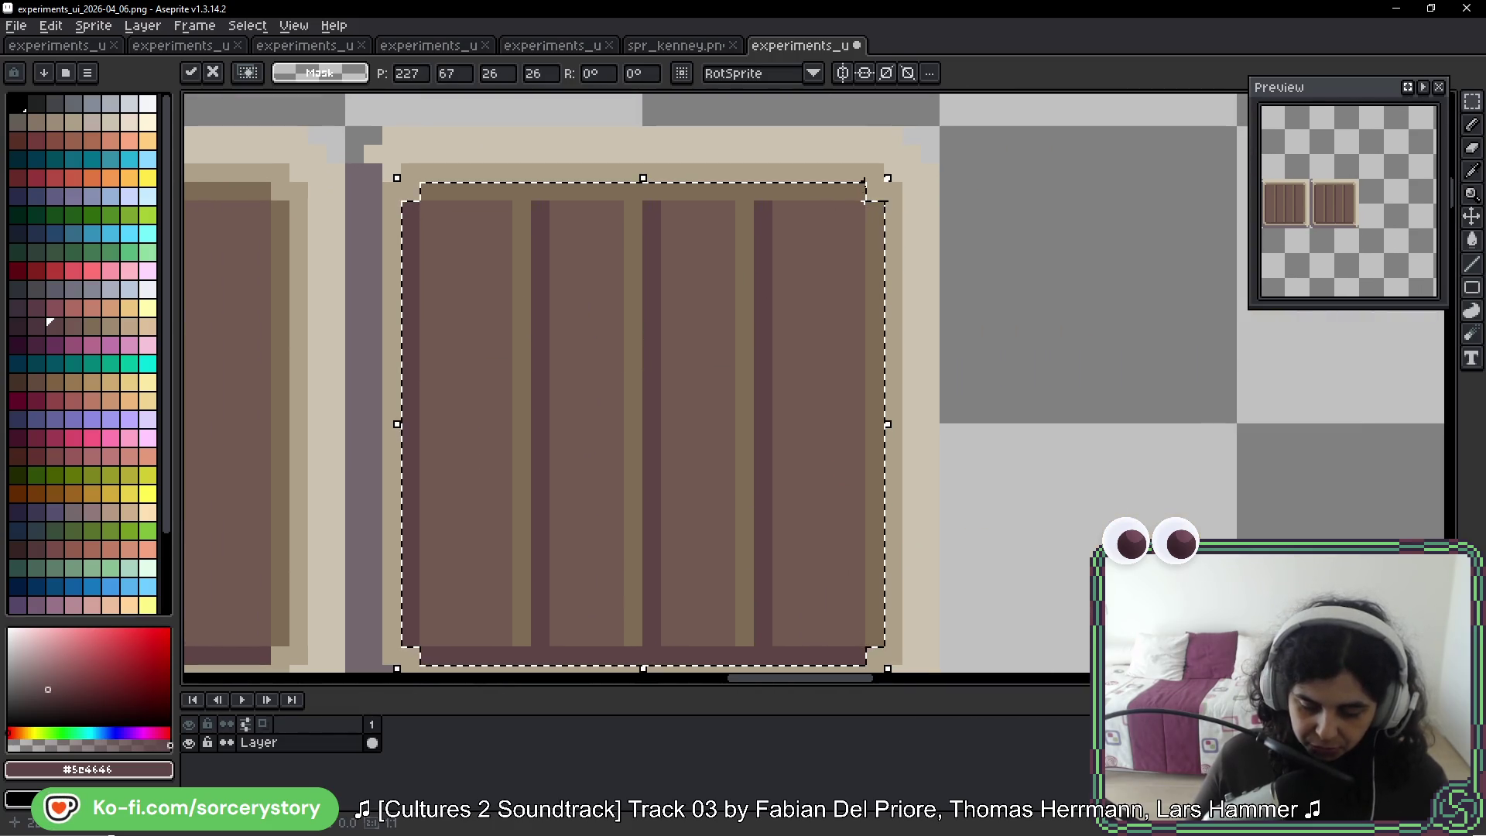
key("Return")
Rotate the second tile's planks 90° so they run horizontally
mouse_move(856, 206)
left_mouse_down()
mouse_move(420, 607)
mouse_move(414, 654)
left_mouse_up()
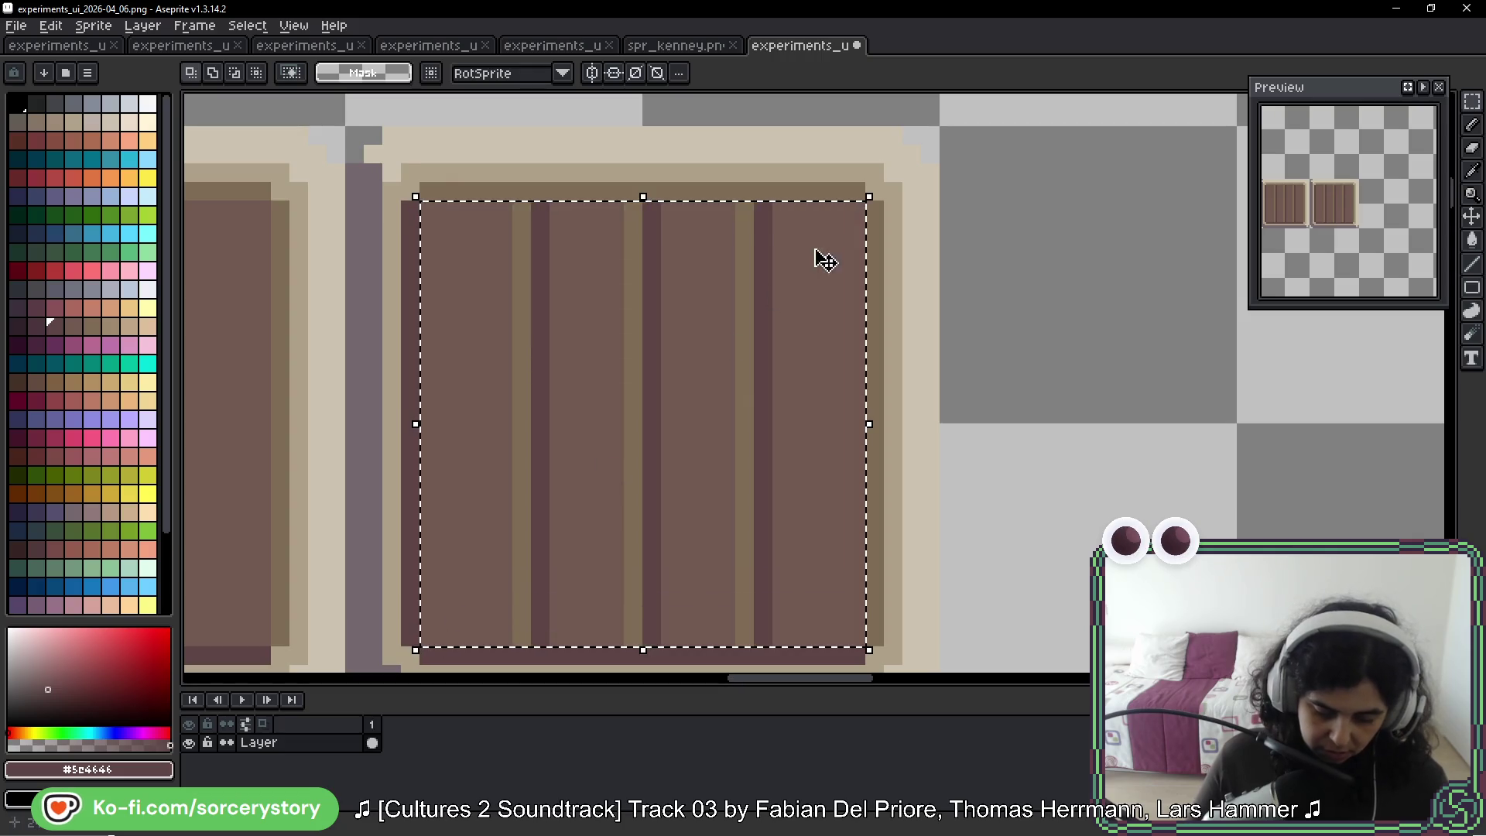
mouse_move(880, 189)
left_mouse_down()
mouse_move(716, 189)
mouse_move(498, 232)
left_mouse_up()
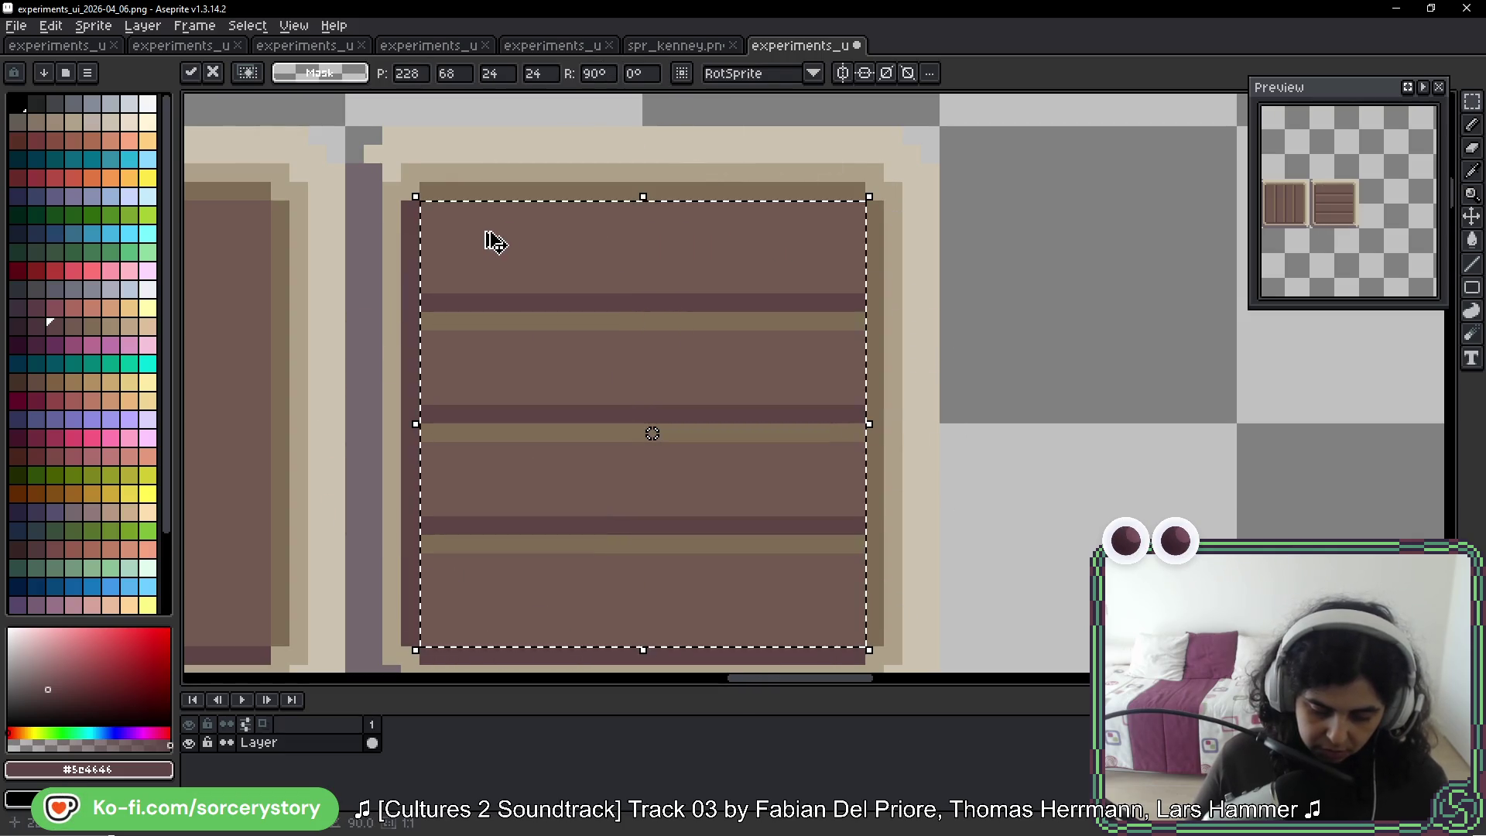
key("Return")
scroll(514, 369, "down", 3)
scroll(581, 441, "down", 3)
scroll(580, 464, "up", 2)
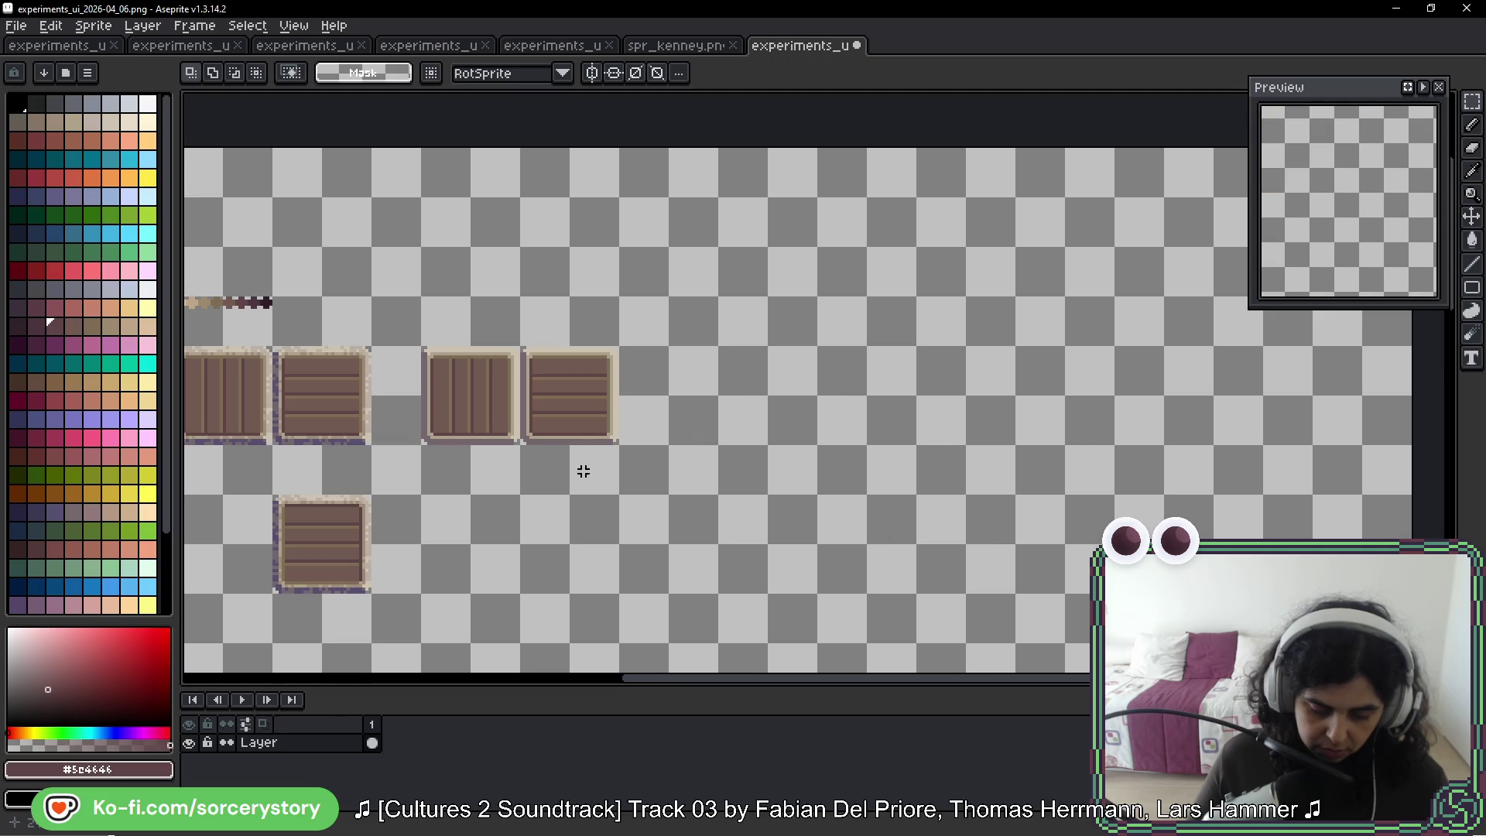
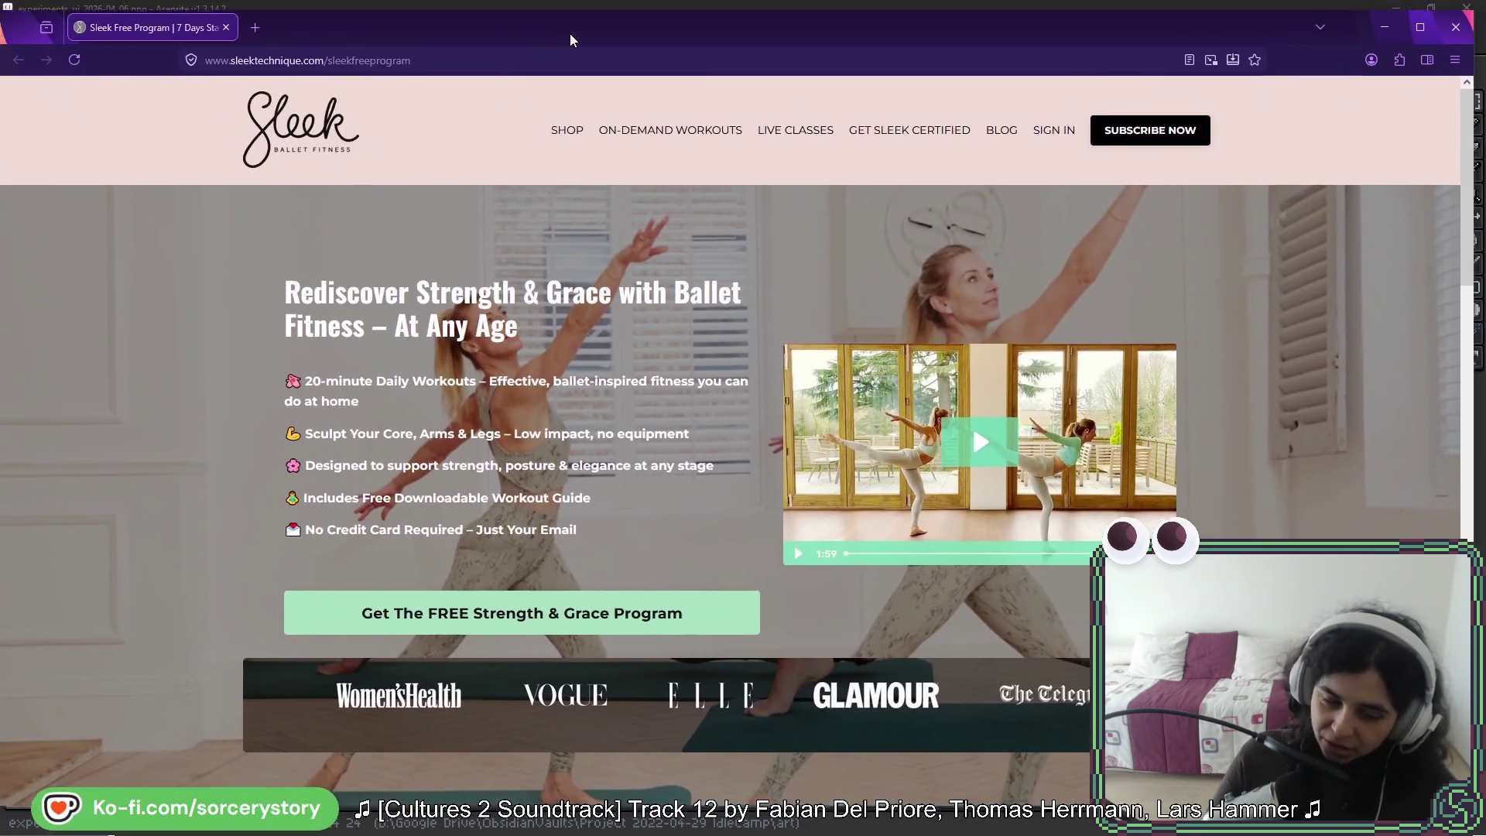
Nudge the Firefox window with the ballet fitness page slightly into place over Aseprite
left_click_drag(570, 34, 585, 30)
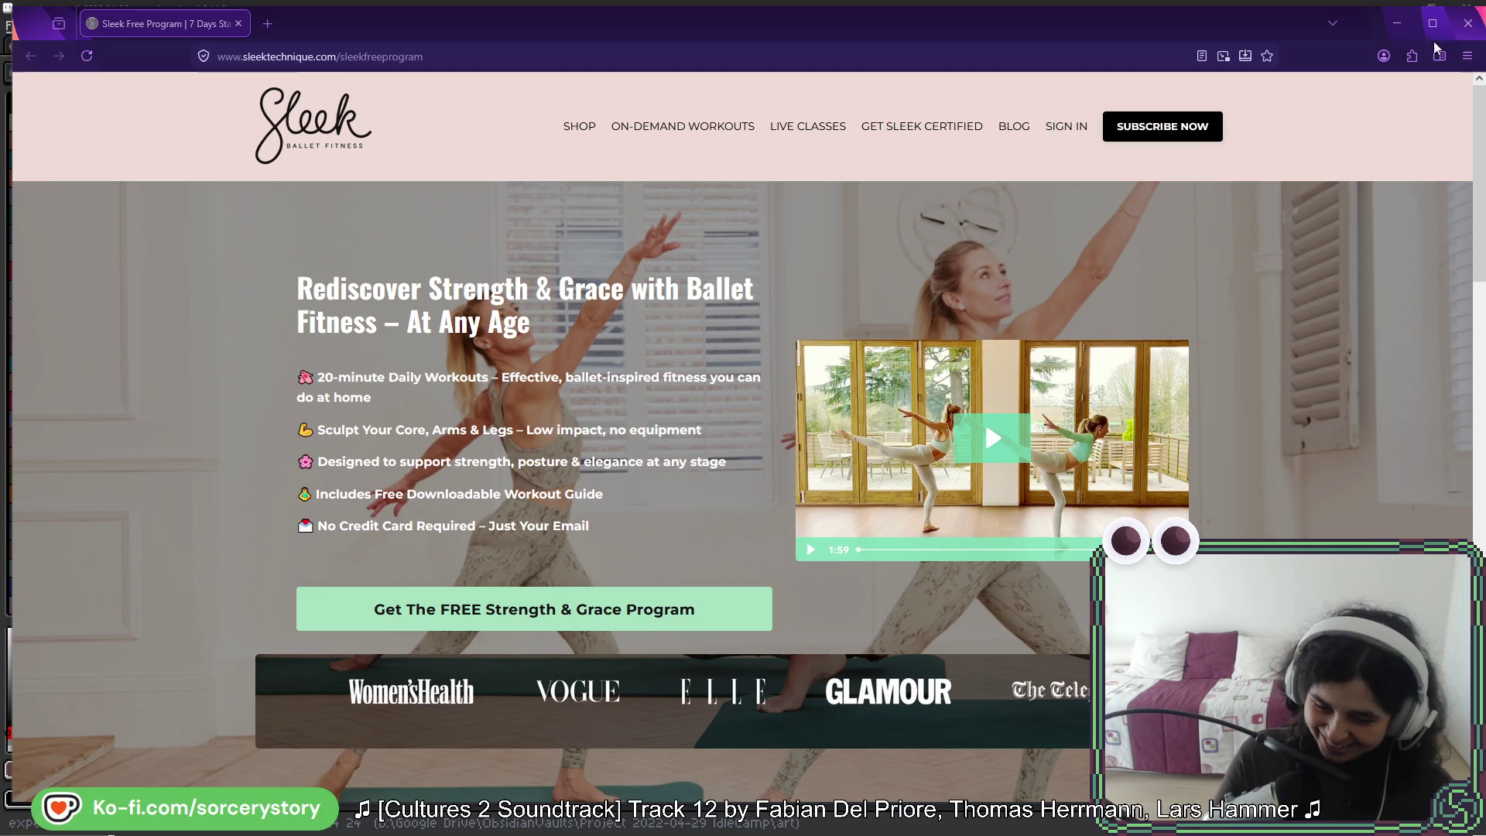
Close the ballet fitness window and maximize the sleek GitHub repository window
left_click(1455, 27)
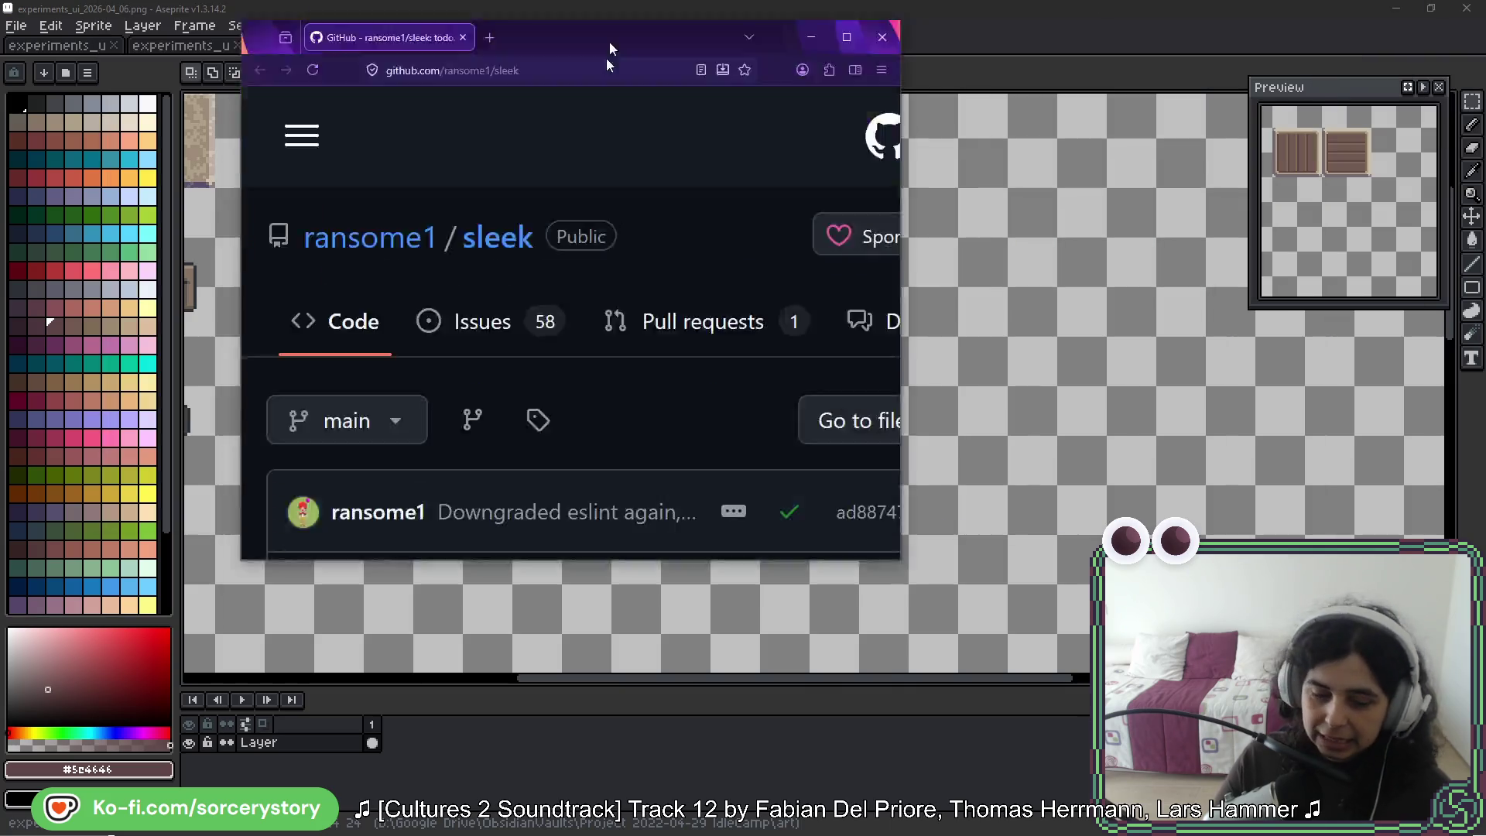
left_click_drag(606, 58, 500, 137)
double_click(500, 137)
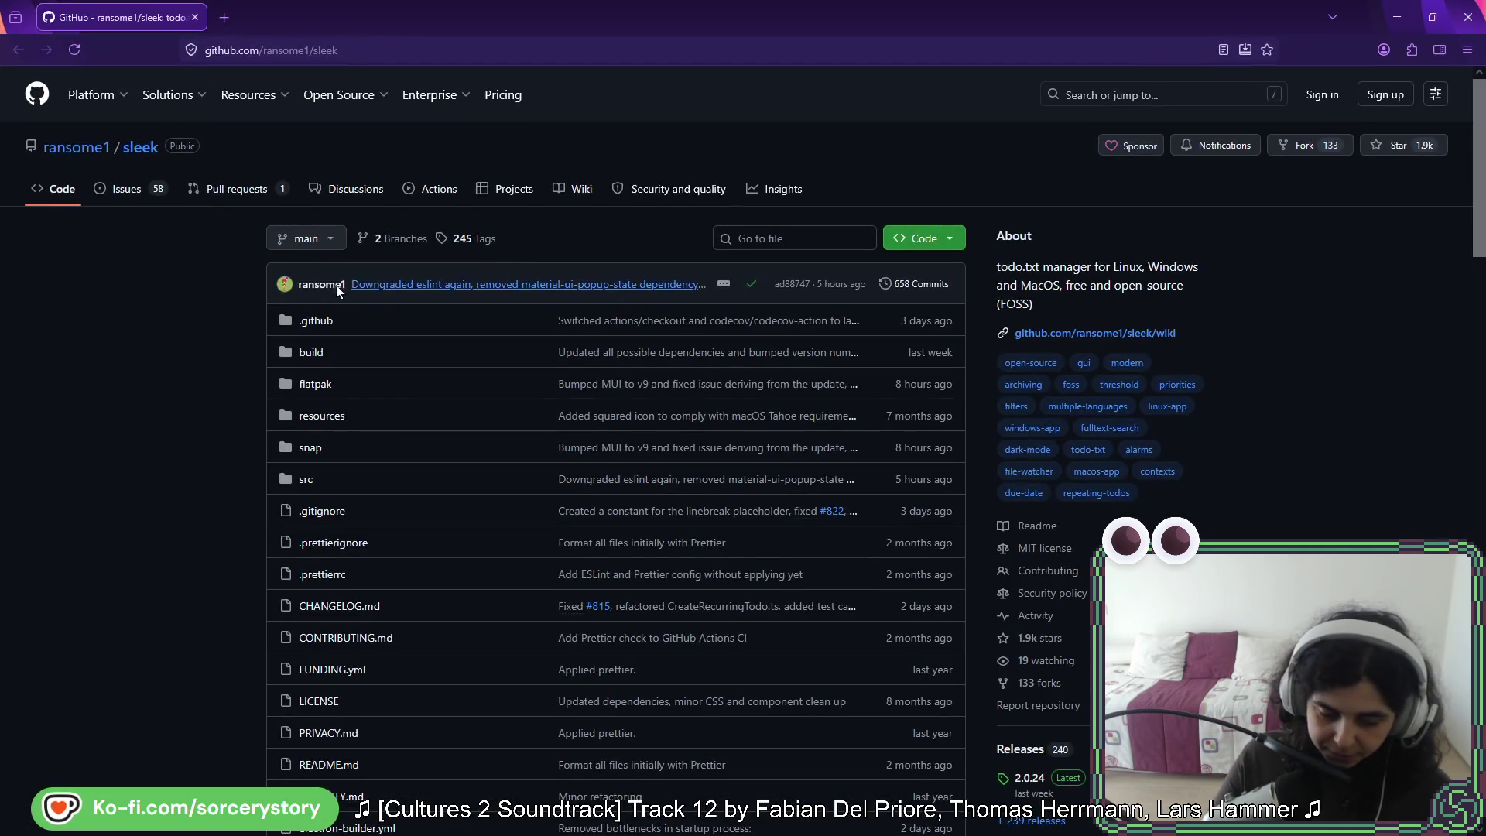
Open the sleek README screenshot full-size in a new tab, then return to the repository page
scroll(165, 320, "down", 15)
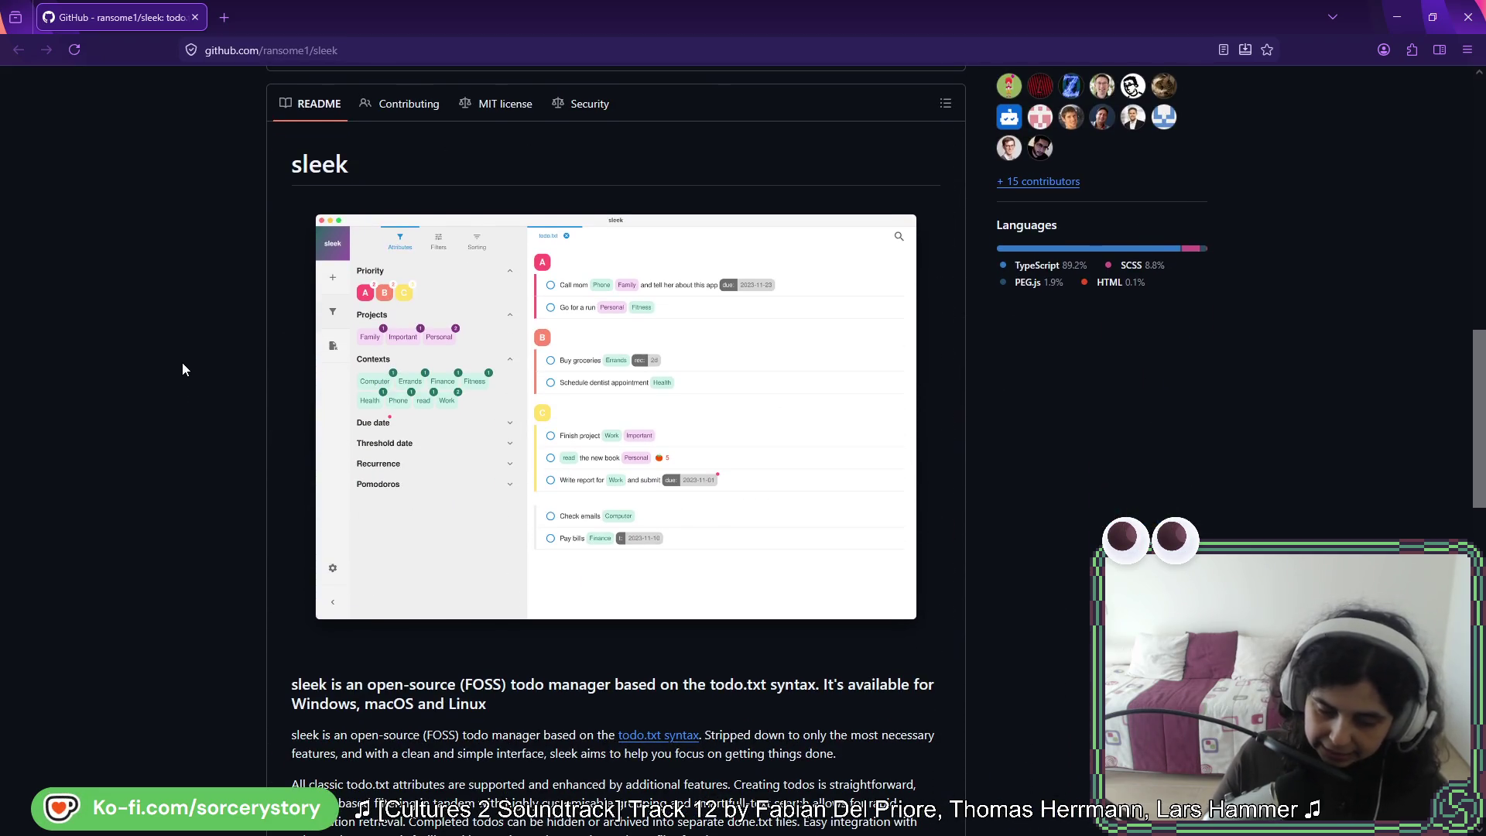
scroll(182, 363, "up", 15)
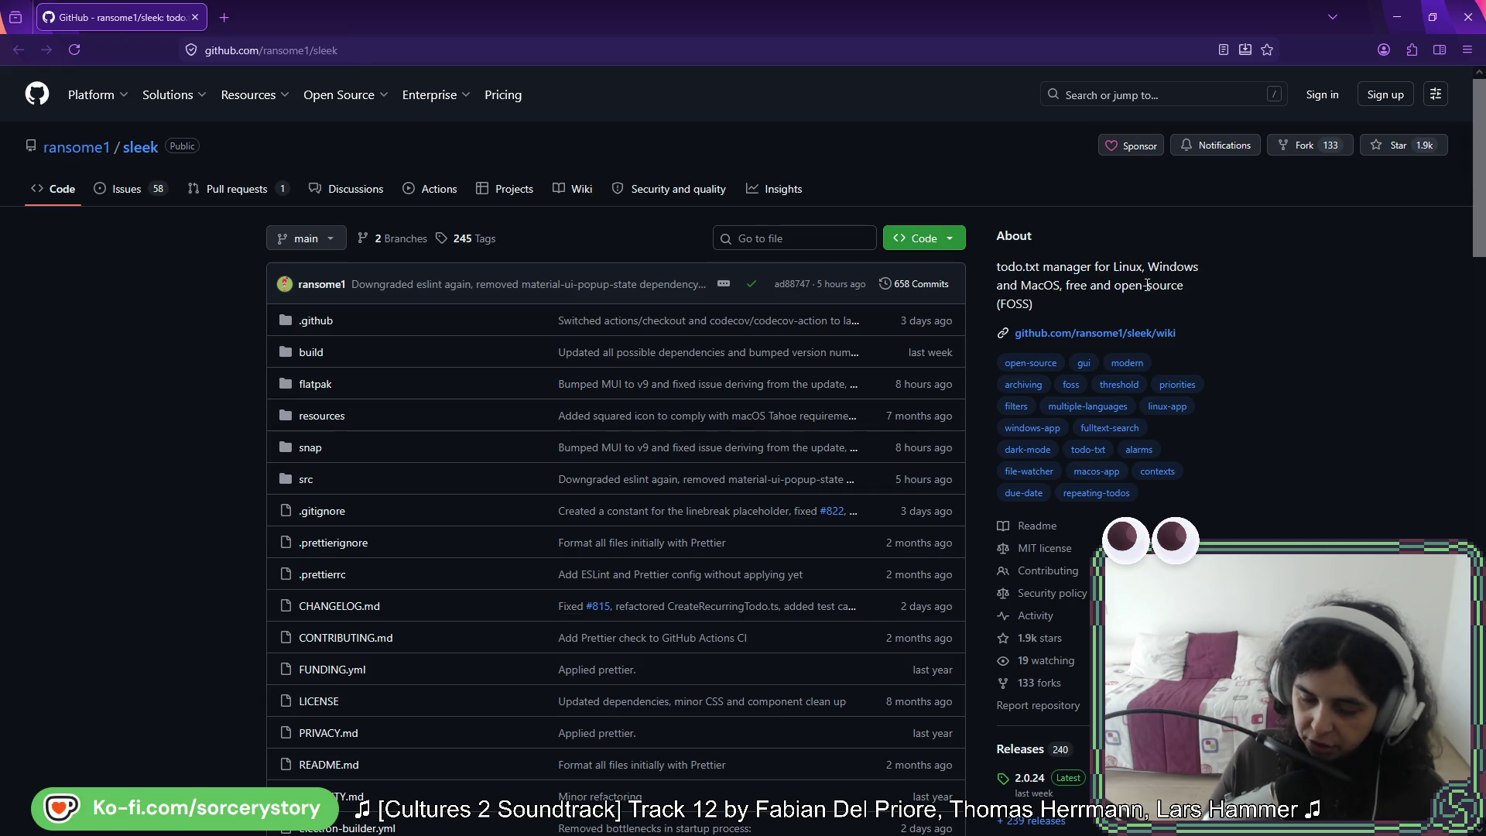
scroll(166, 443, "down", 13)
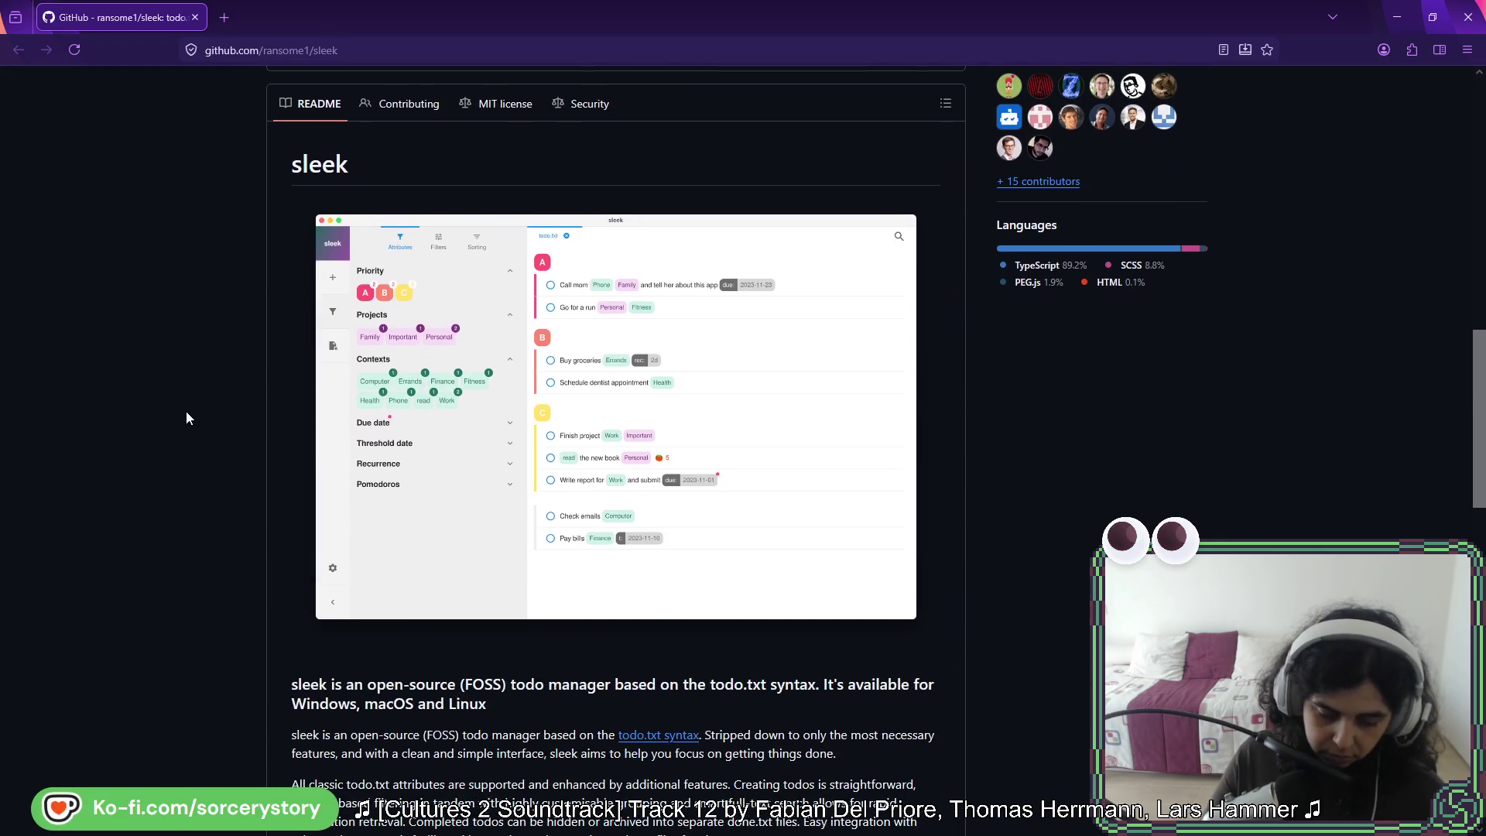
left_click(526, 288)
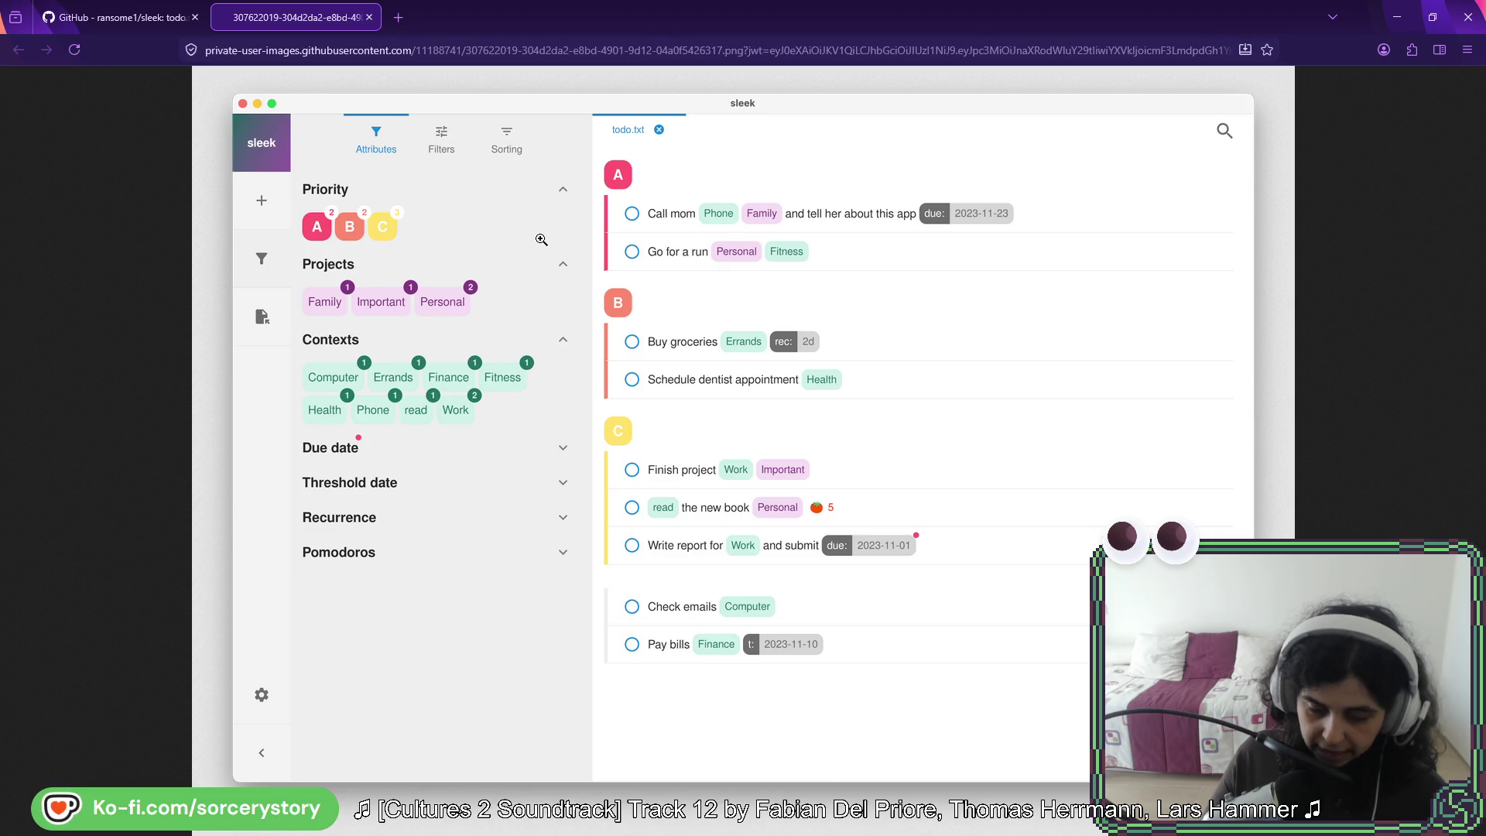
left_click(156, 23)
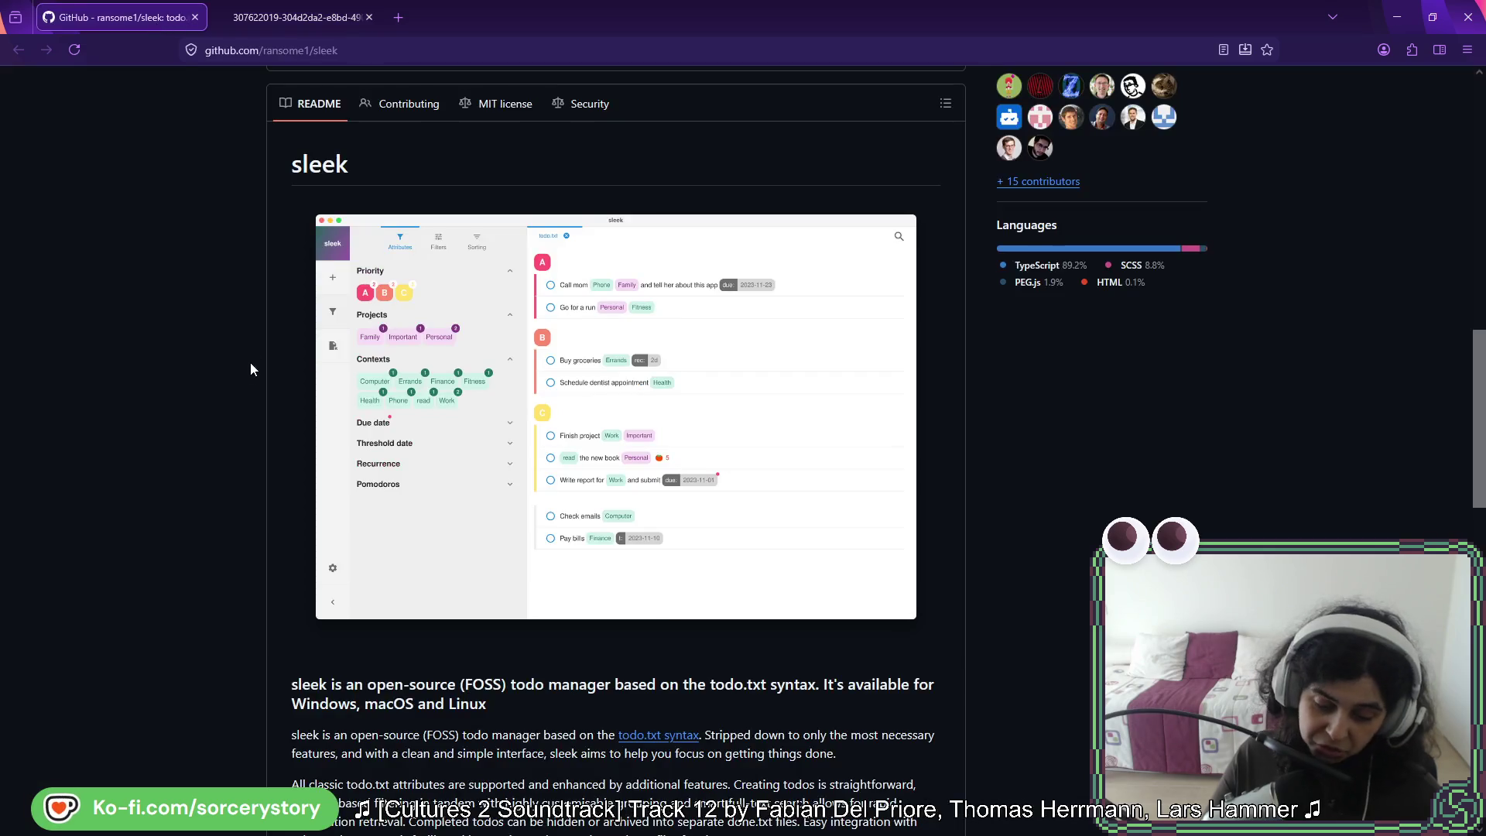
Read down the sleek README to its store links, scroll back up, and Alt+Tab to Aseprite
scroll(203, 394, "down", 3)
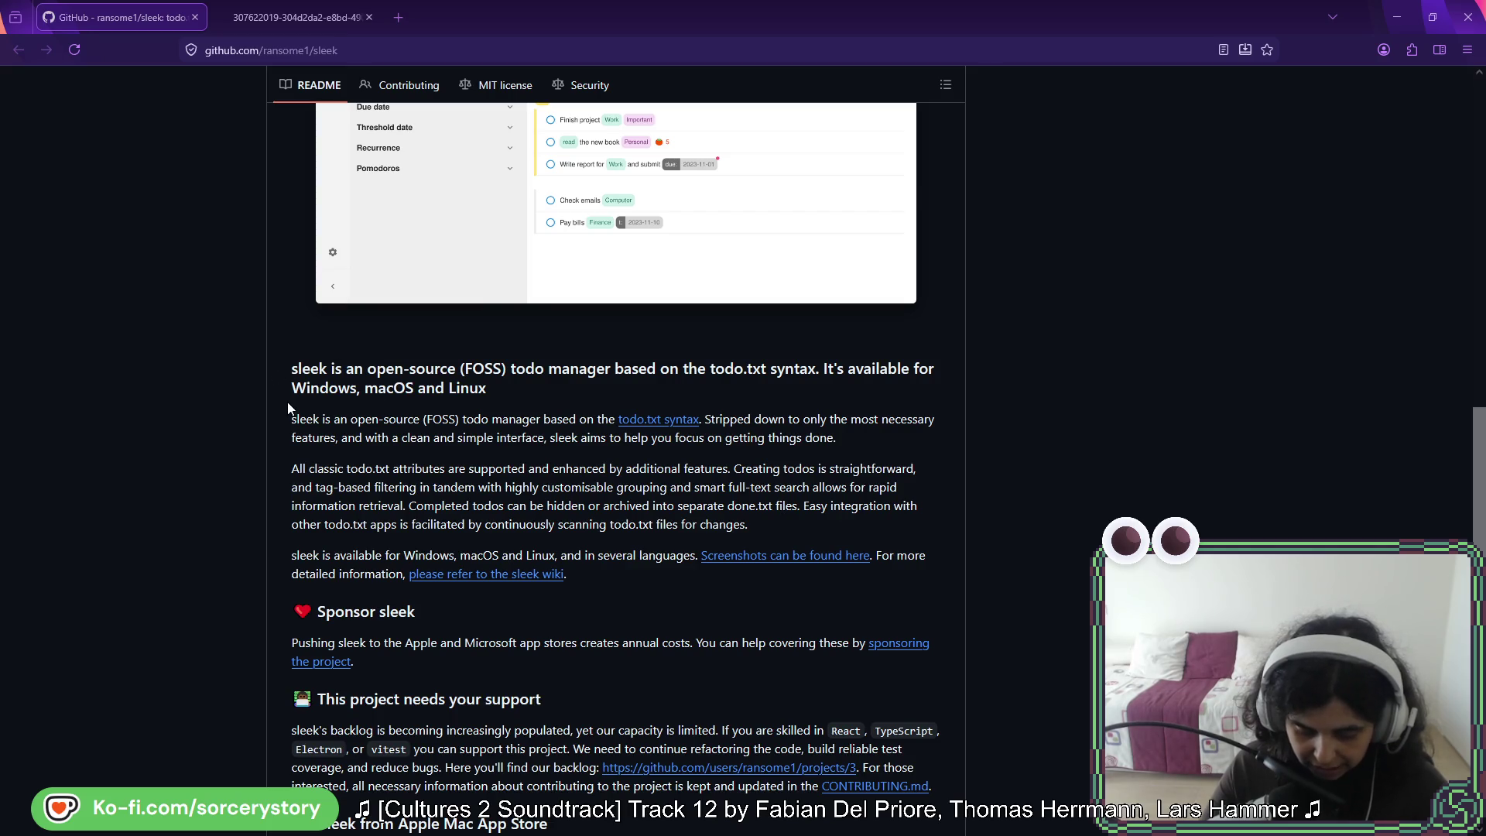
scroll(286, 397, "down", 3)
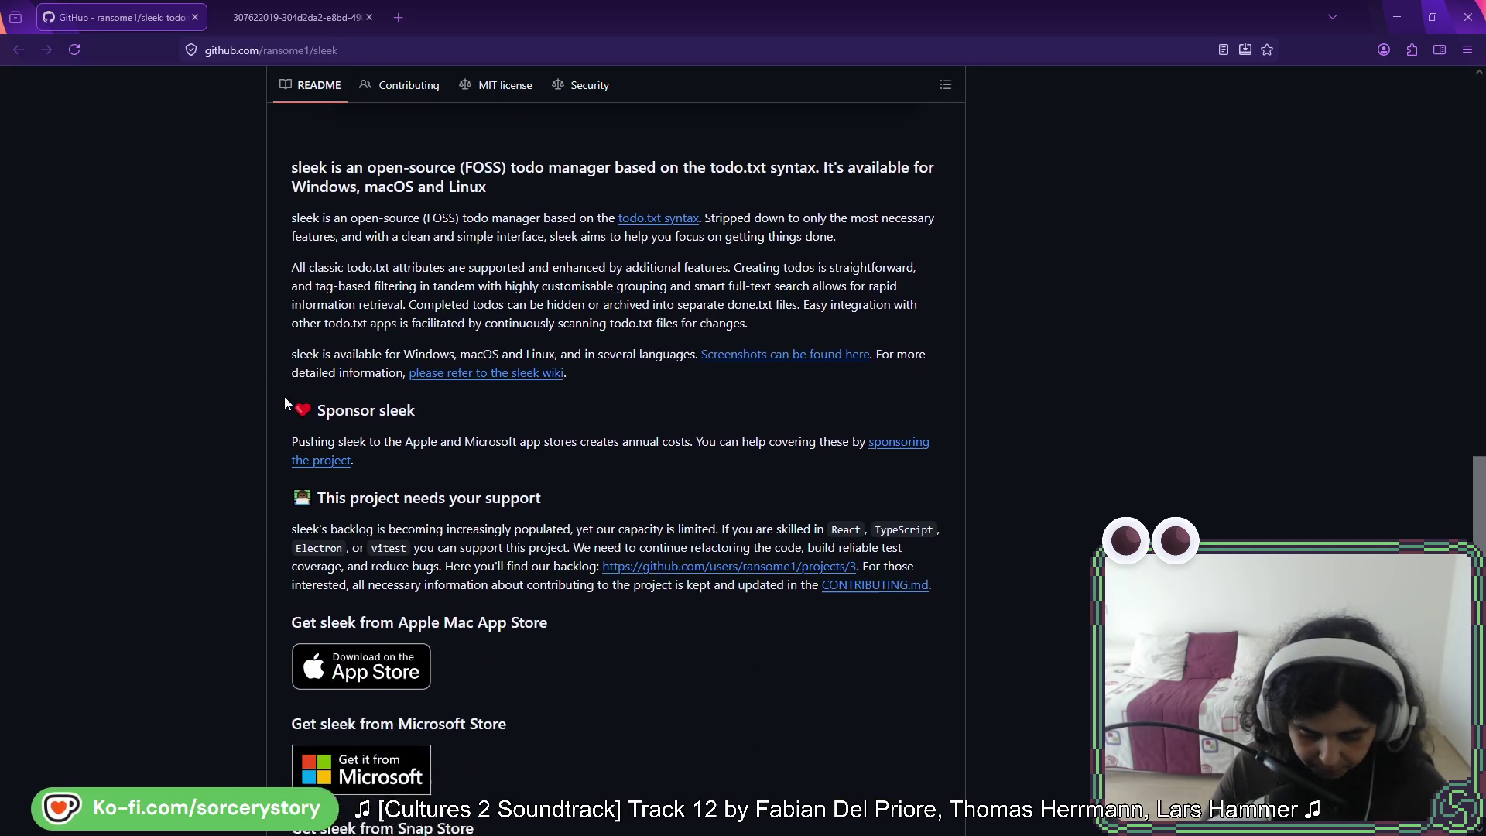
scroll(279, 396, "up", 1)
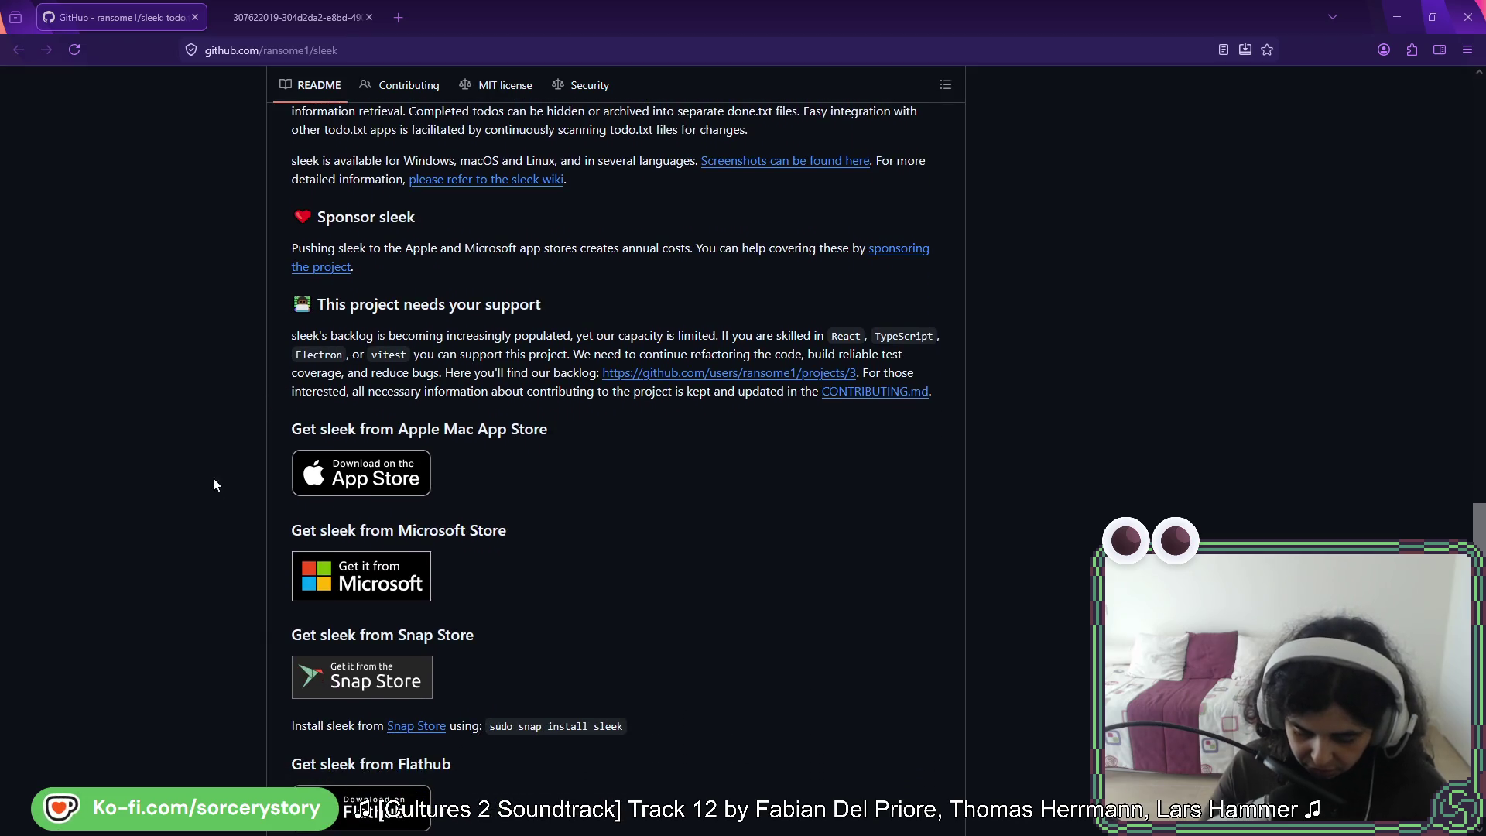
middle_click(215, 506)
scroll(217, 401, "up", 10)
middle_click(208, 480)
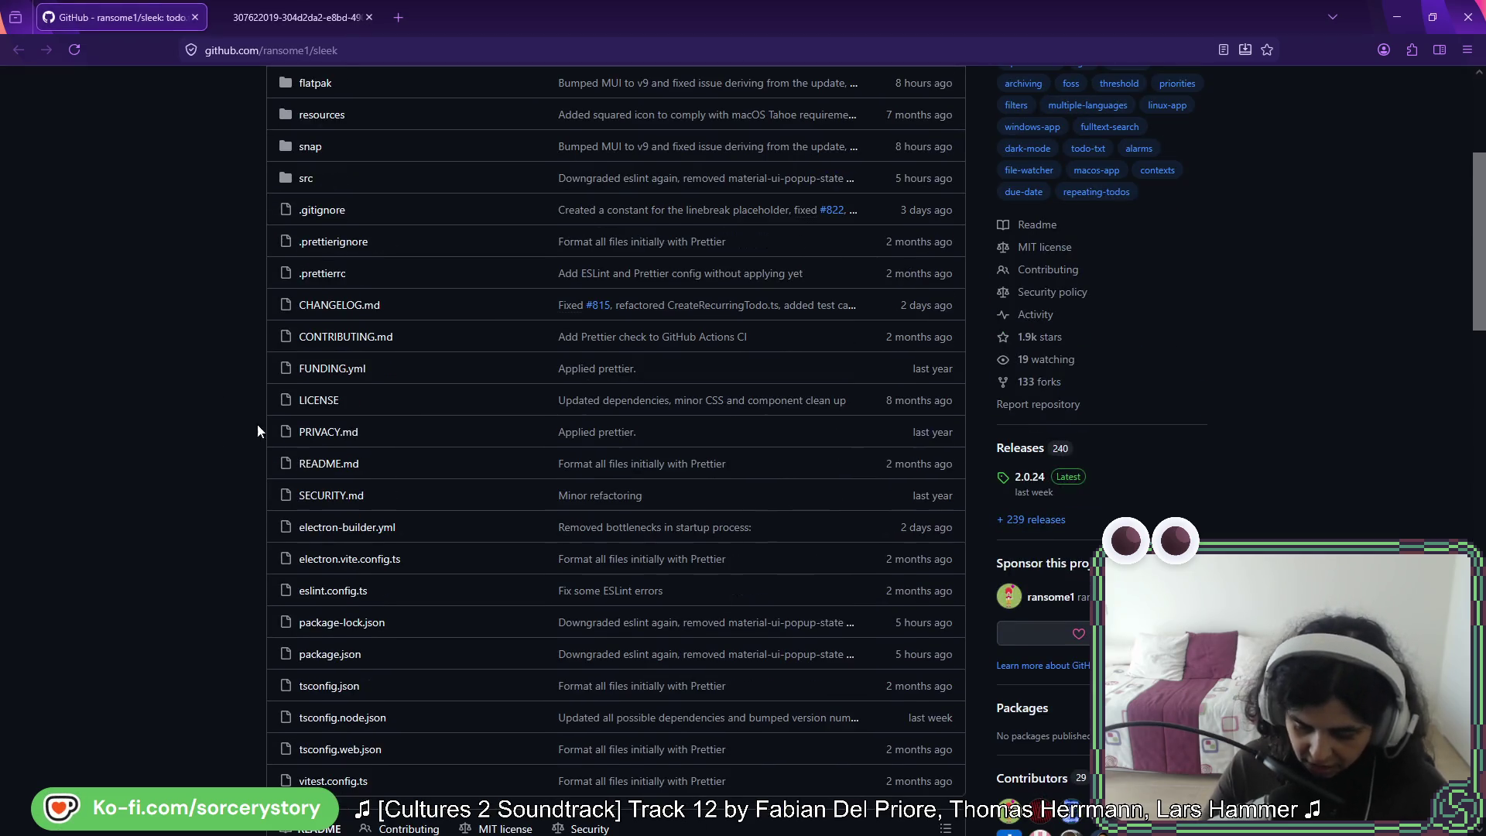
key("alt+Tab")
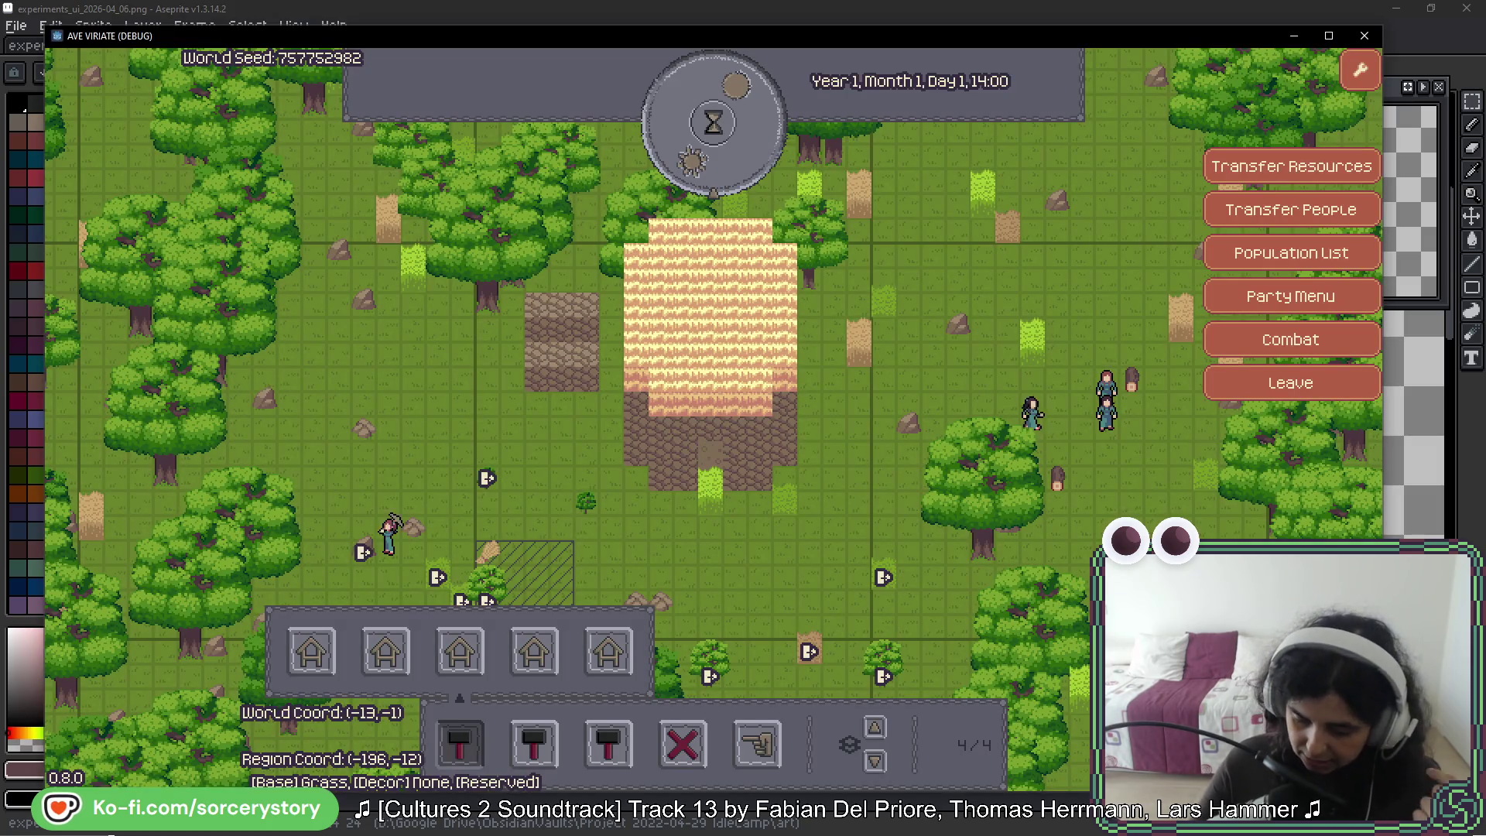
Pan the colony map southward to view the house, villagers and hatched building plot
key("s")
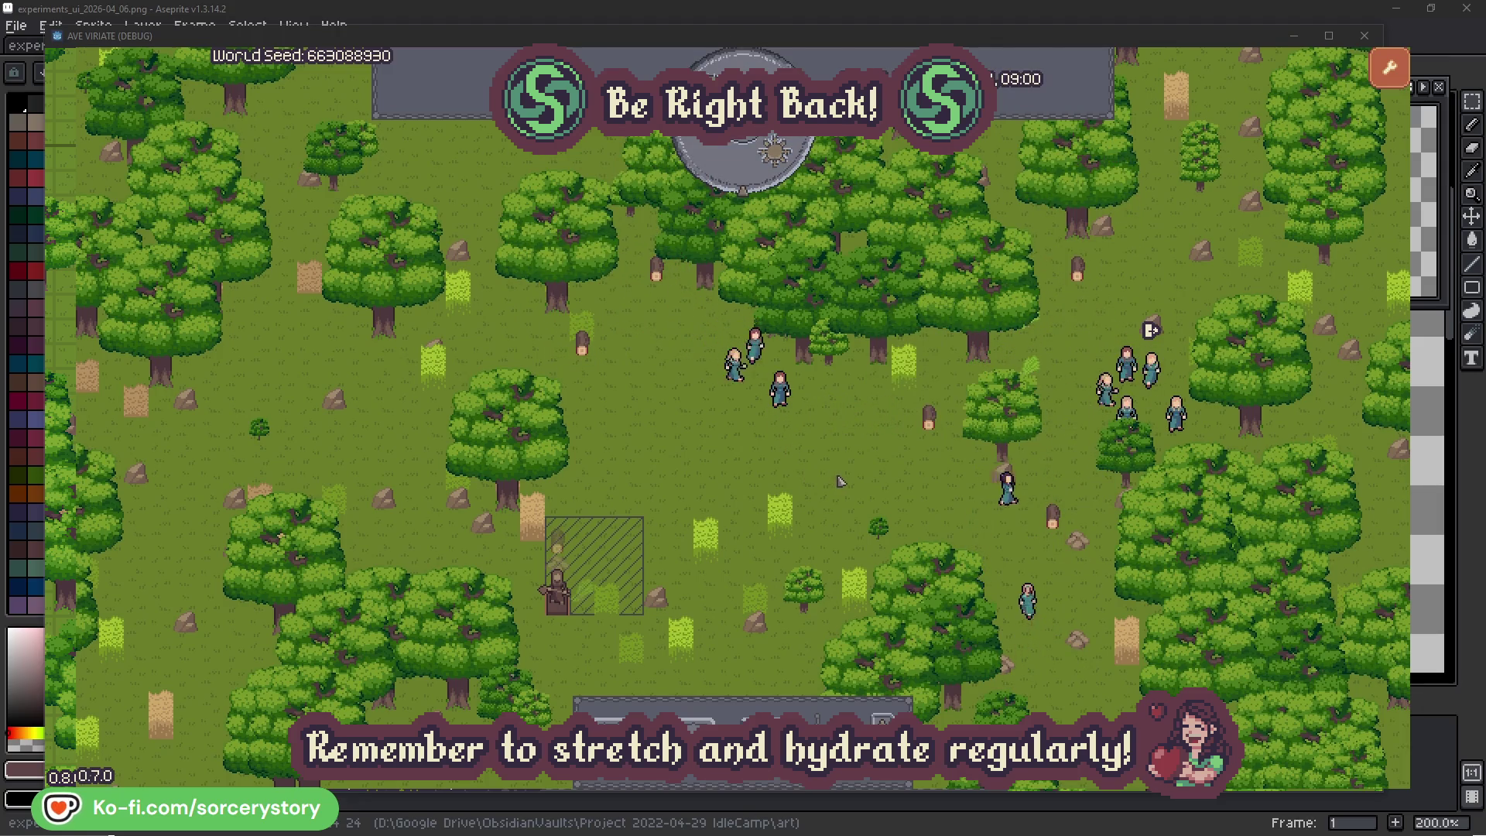
Inspect the building plot's wood pile, showing 0/100 with one incoming reservation
left_click(557, 540)
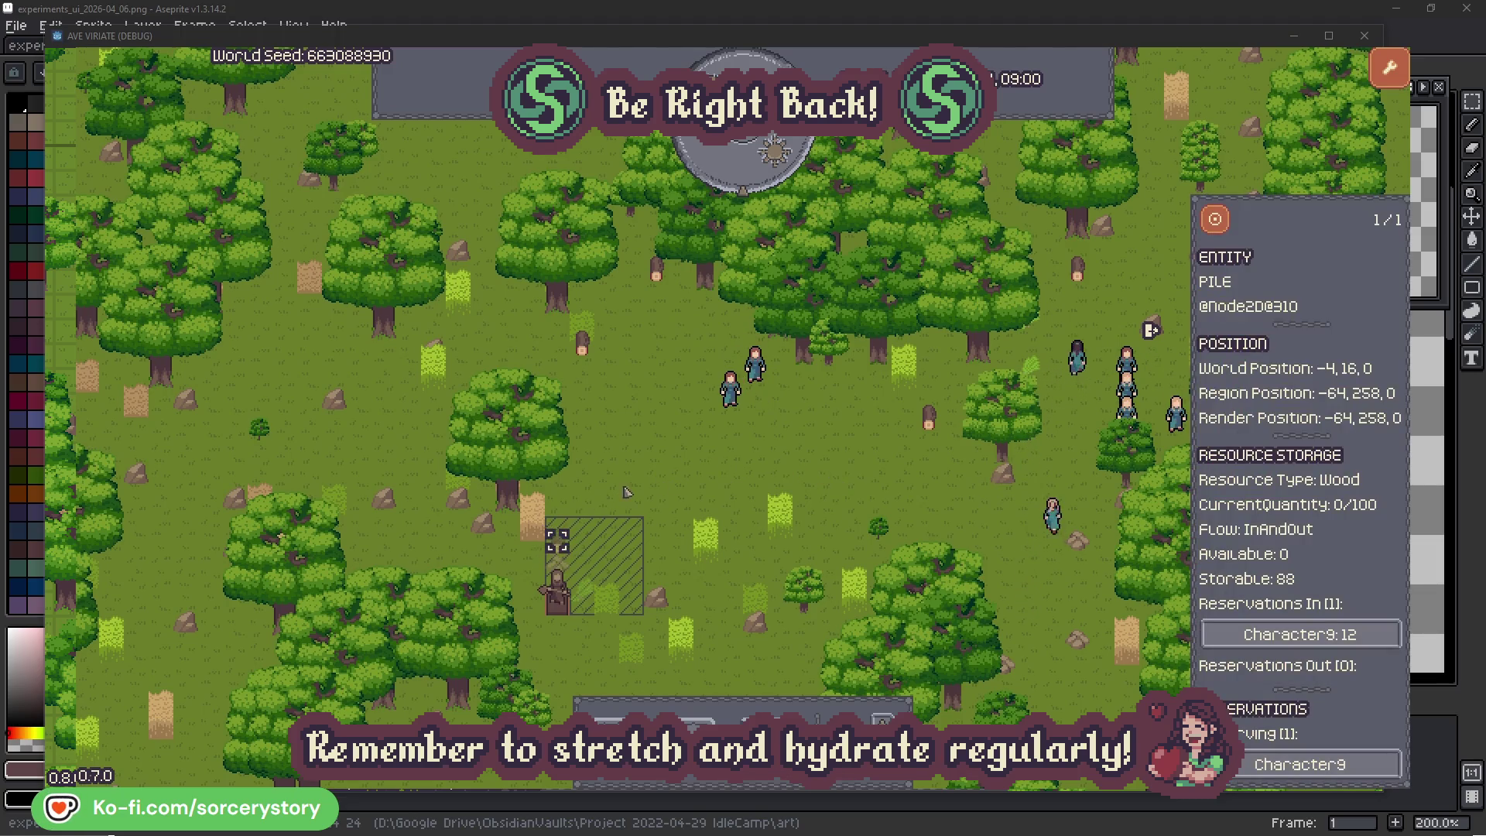
Inspect a resource-carrying villager and centre the map on its 2 Herb pile
left_click(1349, 635)
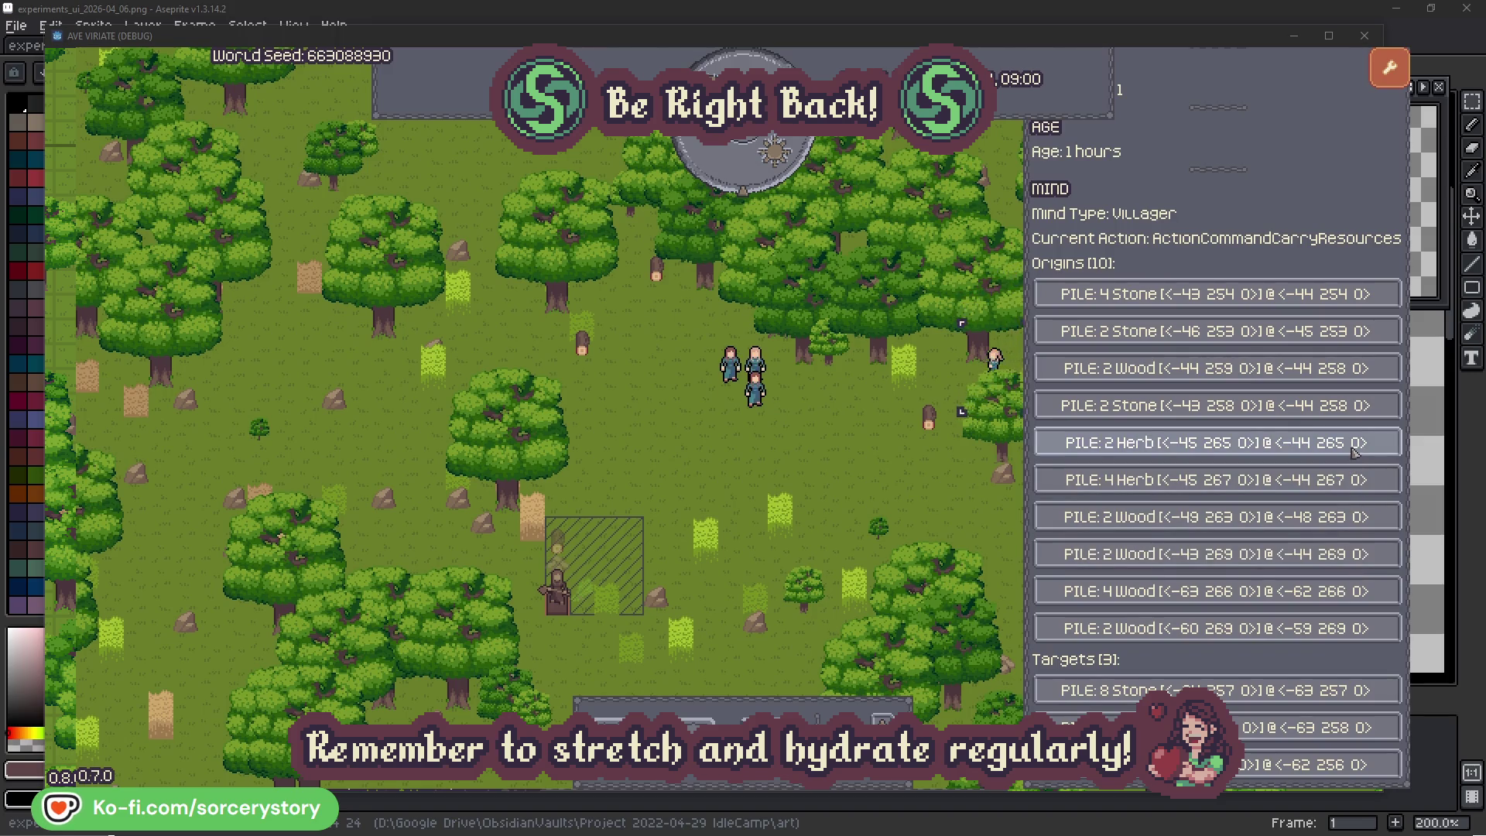
left_click(1354, 452)
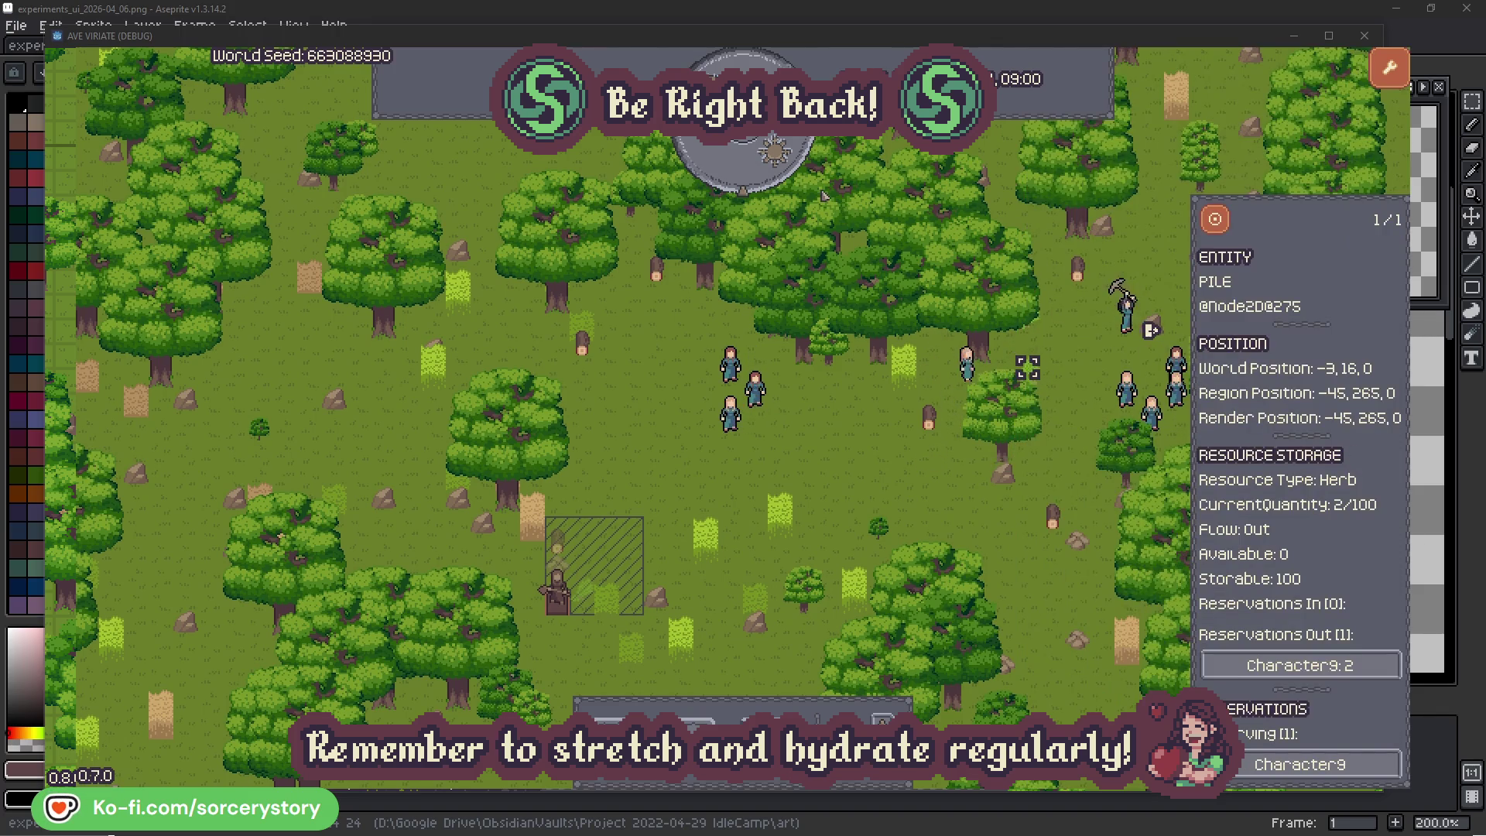
left_click(1216, 221)
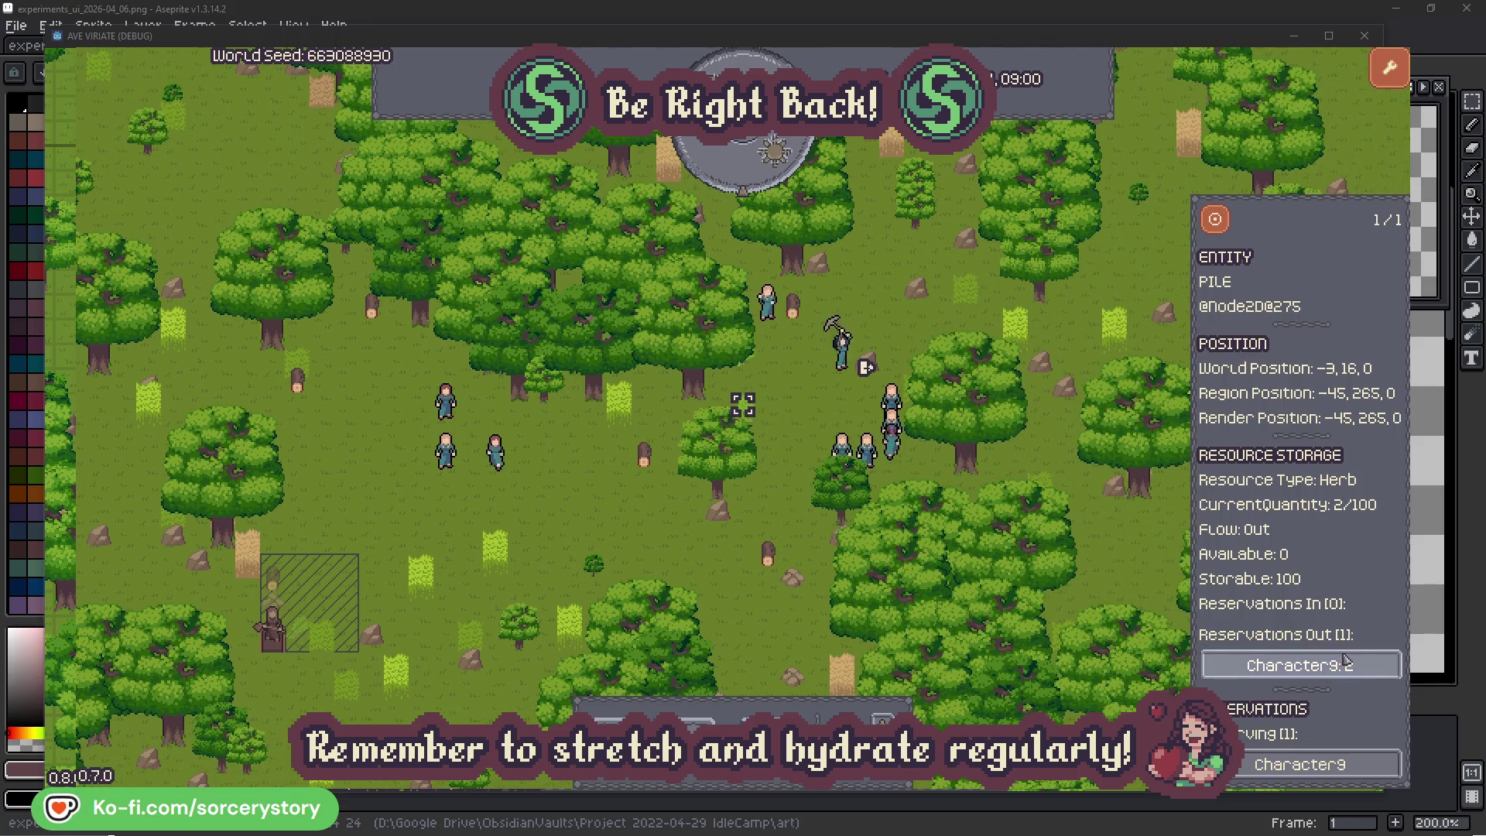
Centre on the Wood pile by the building frame, close the inspector, and select Character2
left_click(1308, 665)
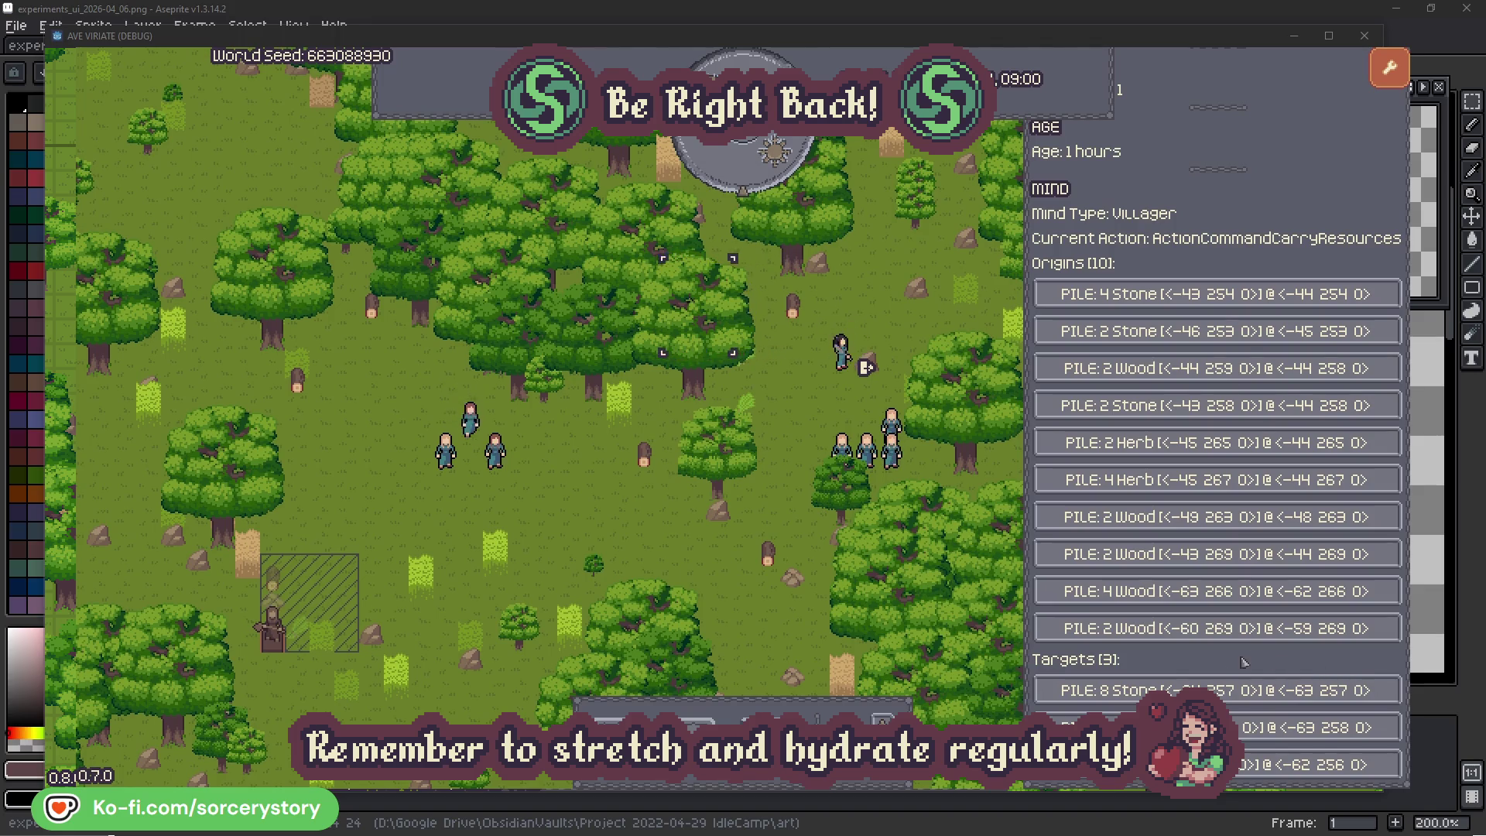
left_click(1315, 727)
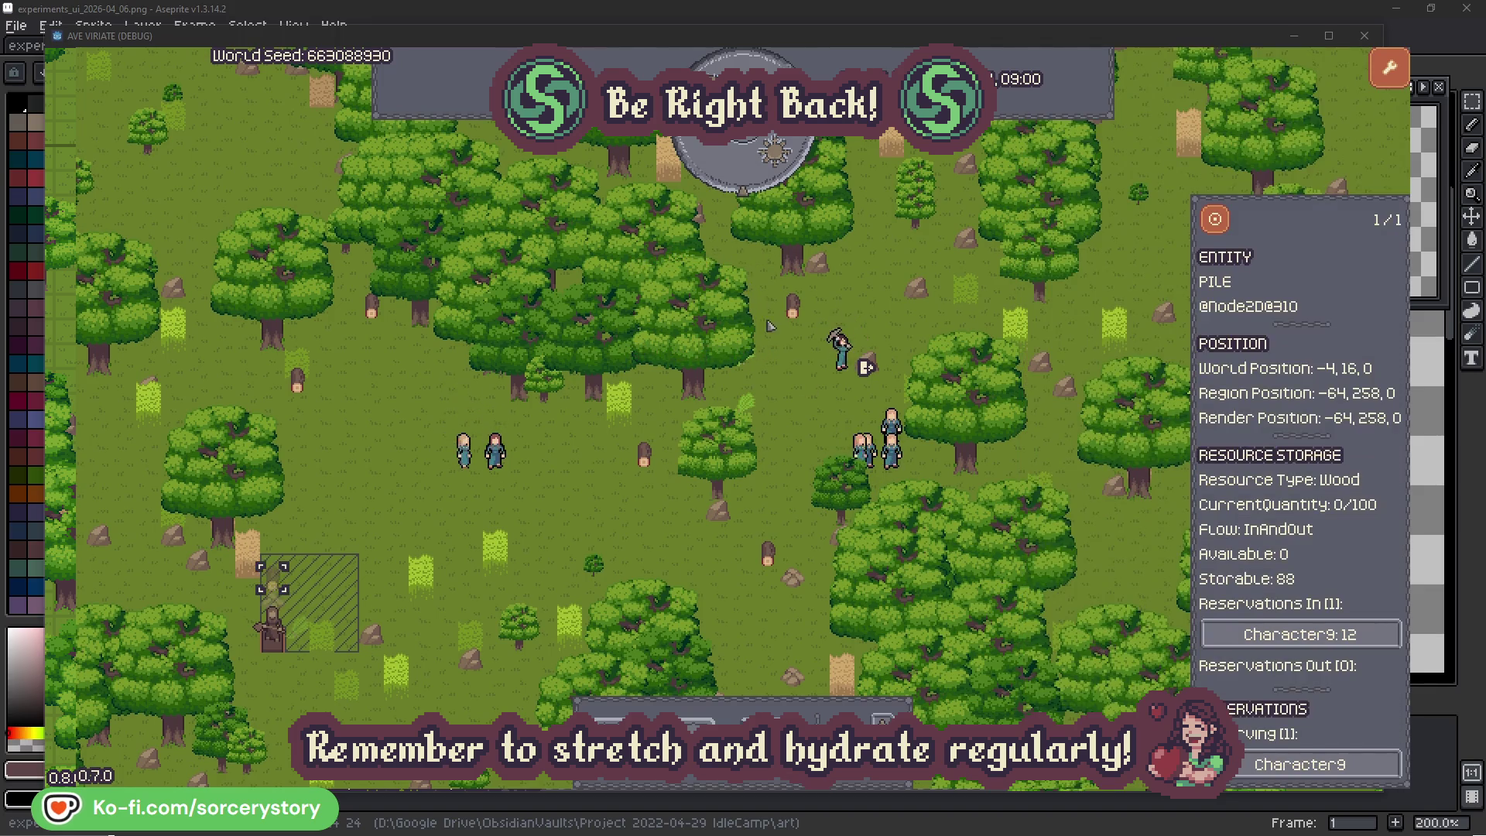
left_click(1215, 223)
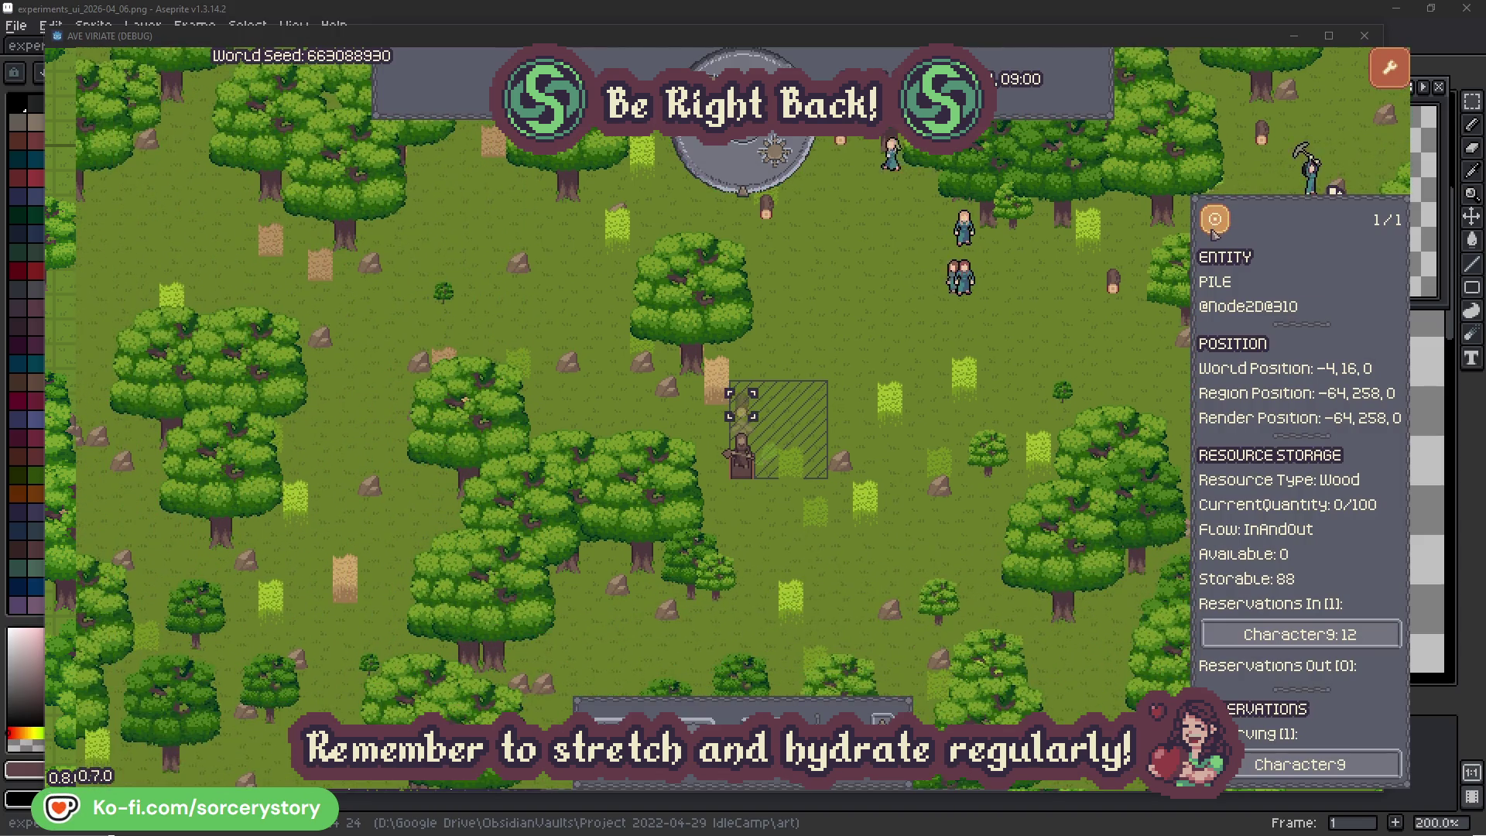
left_click(1096, 340)
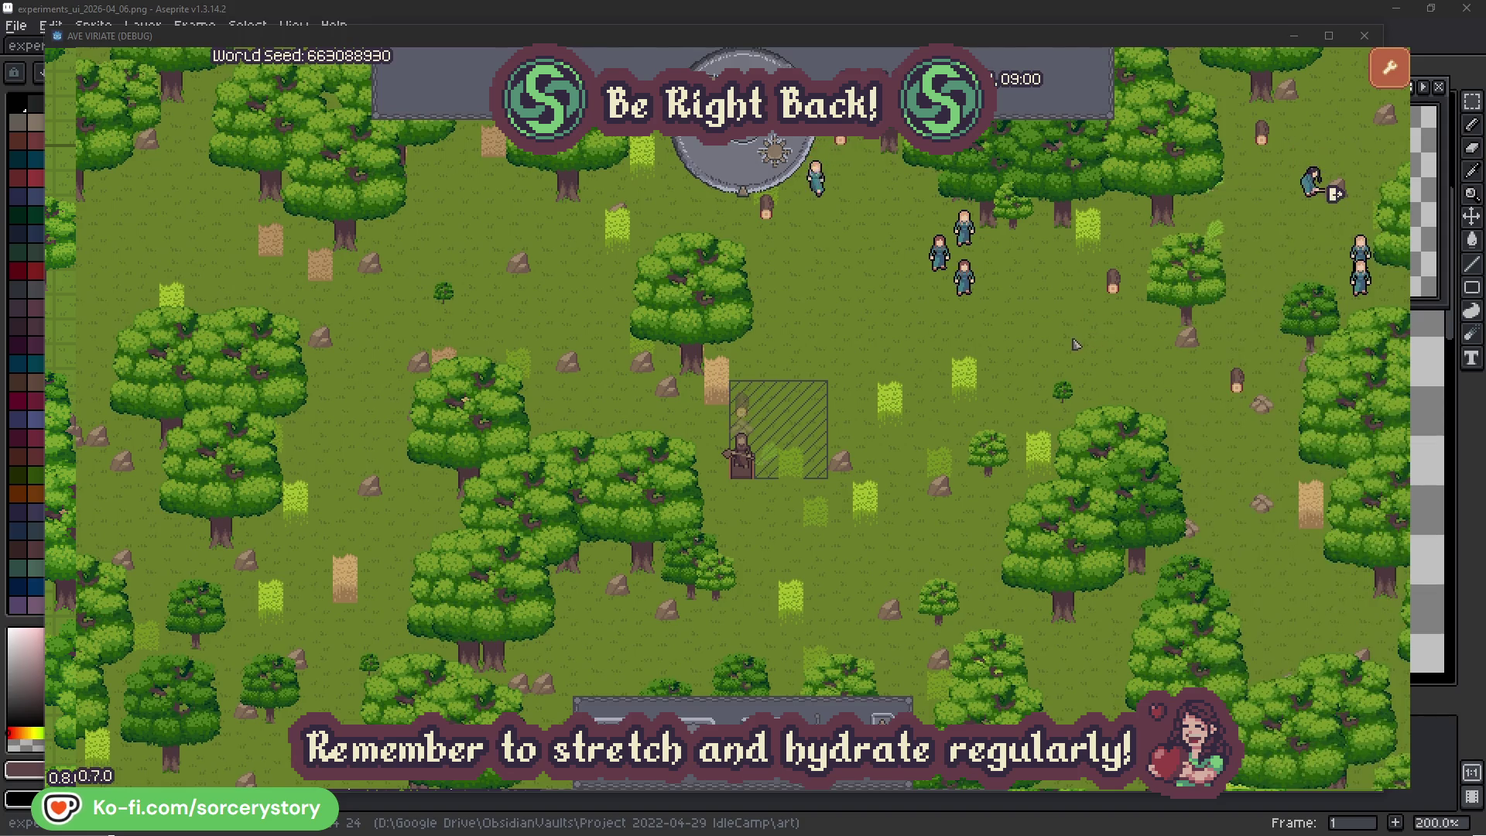
left_click(970, 286)
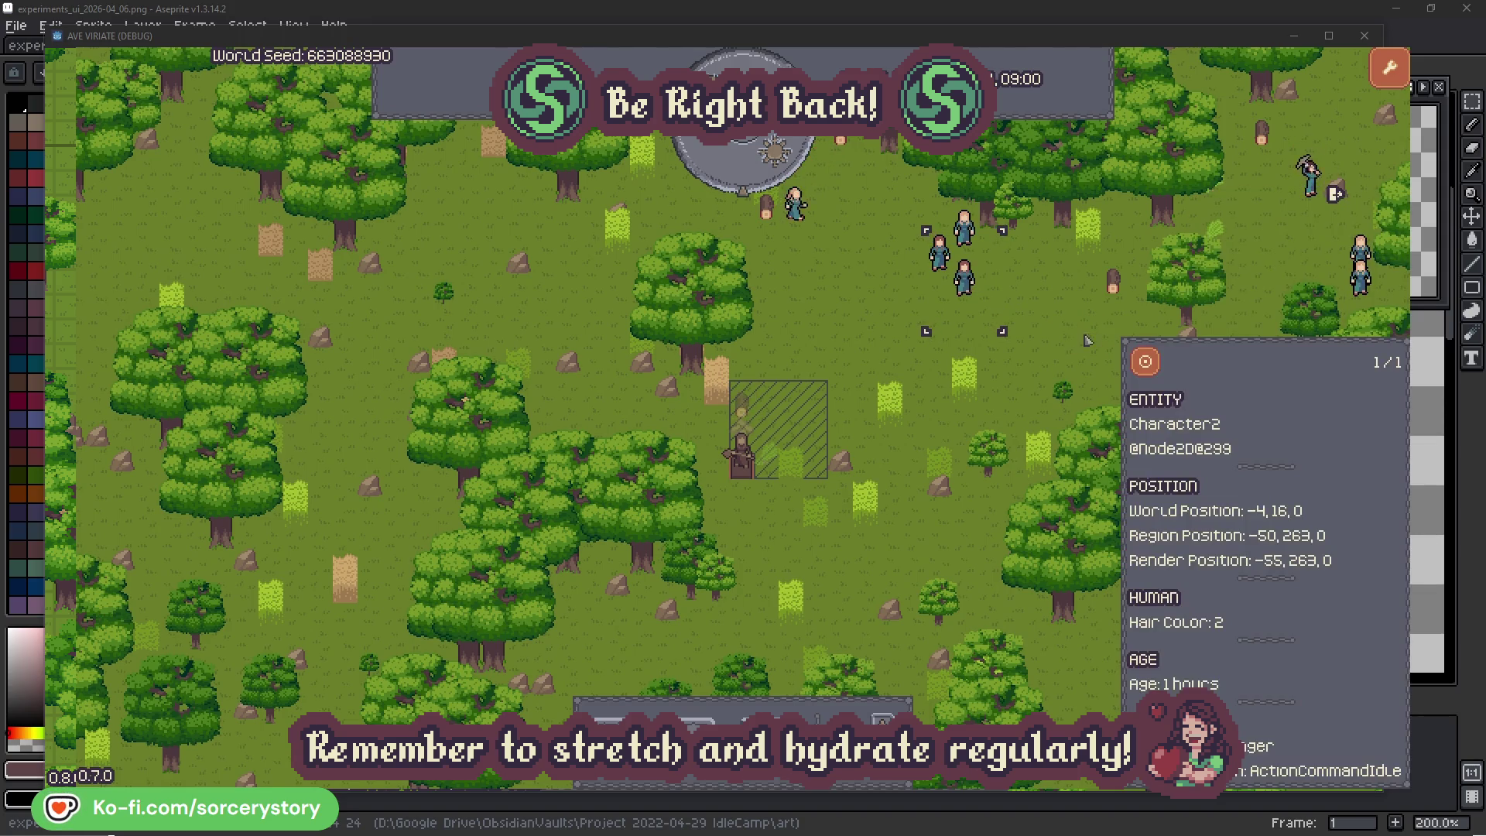
key("f")
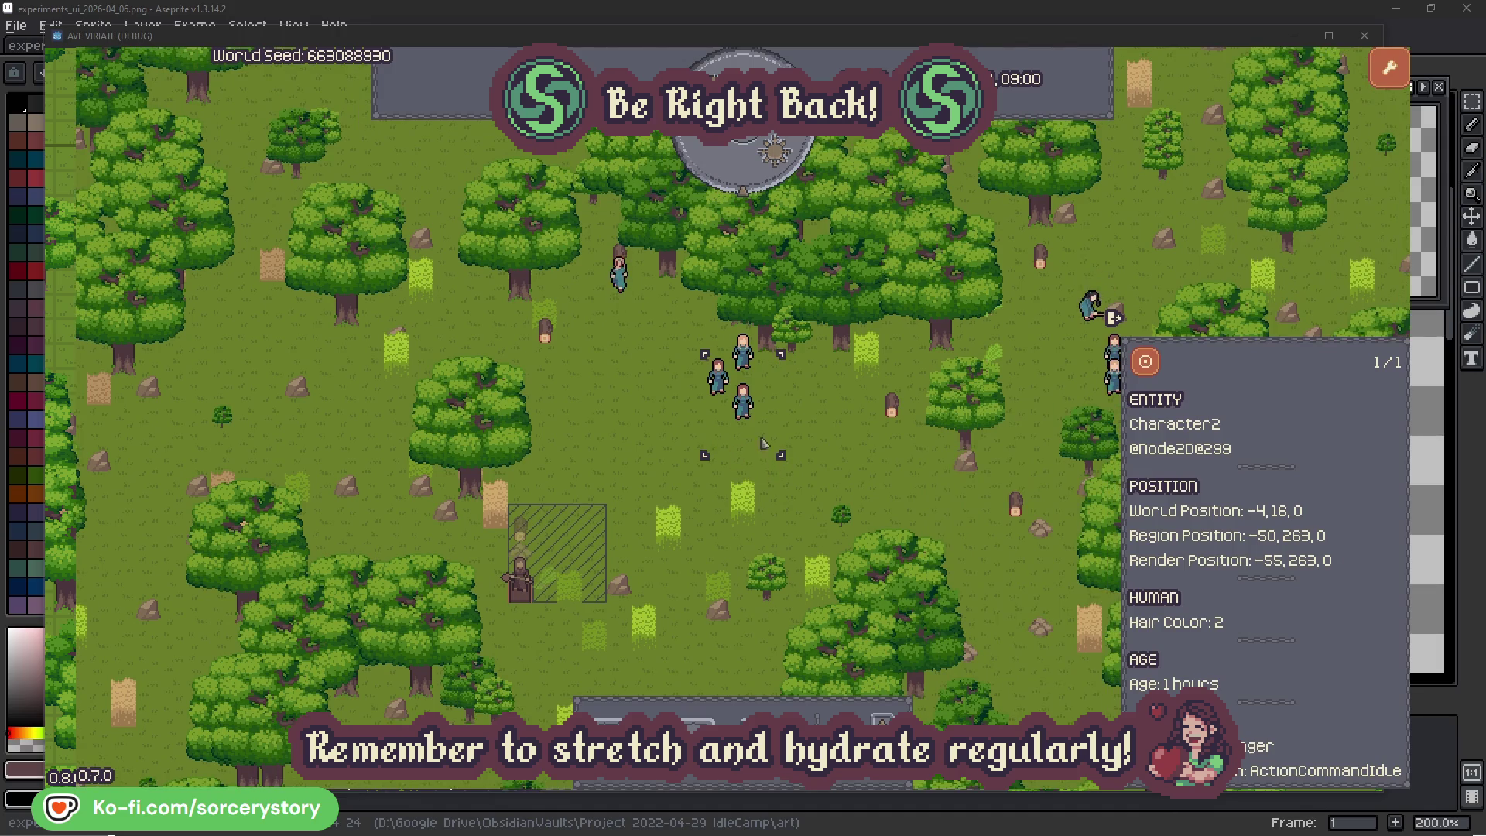
left_click(849, 449)
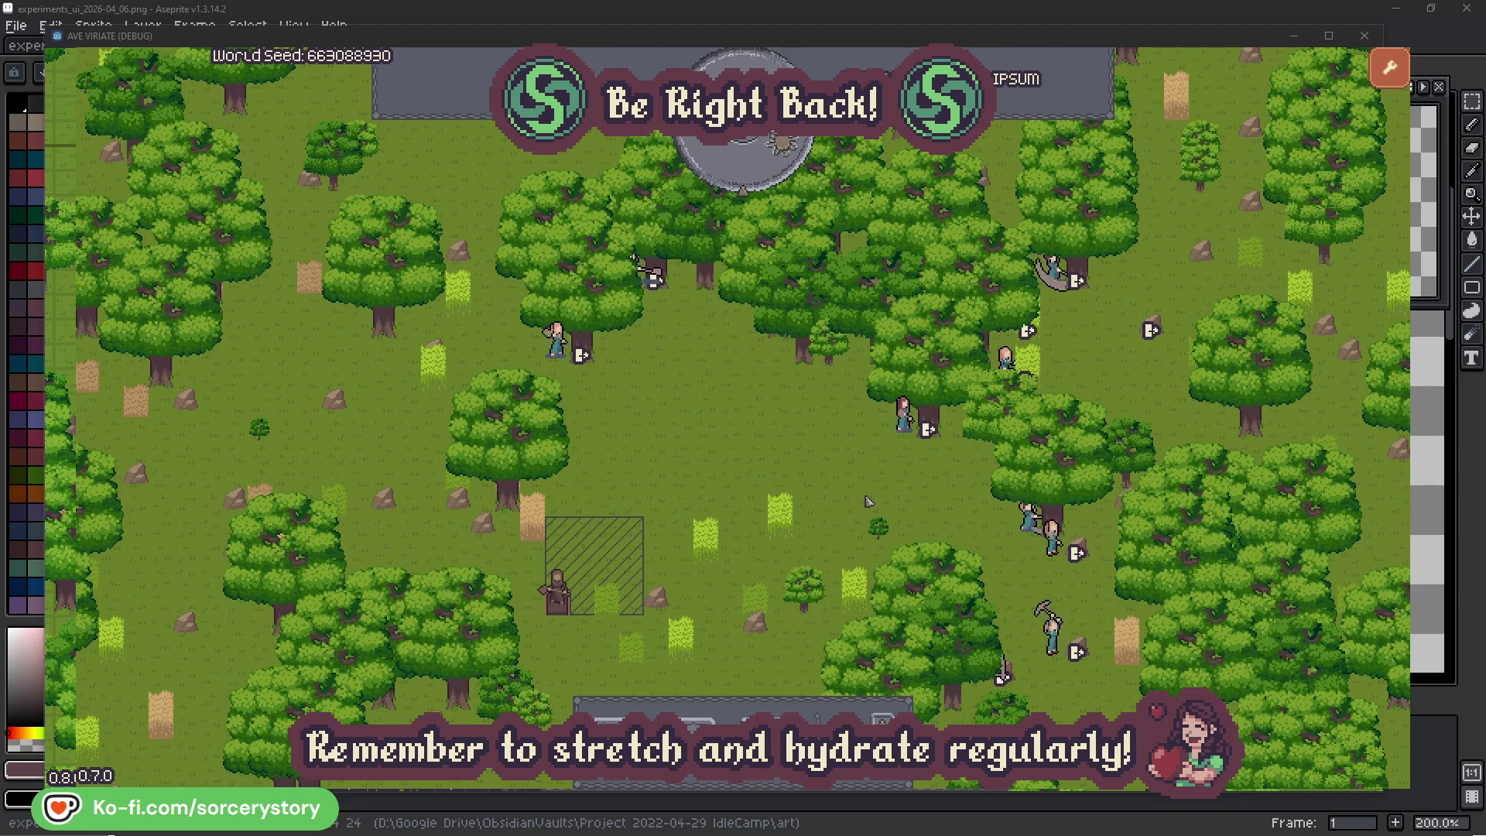
left_click(903, 416)
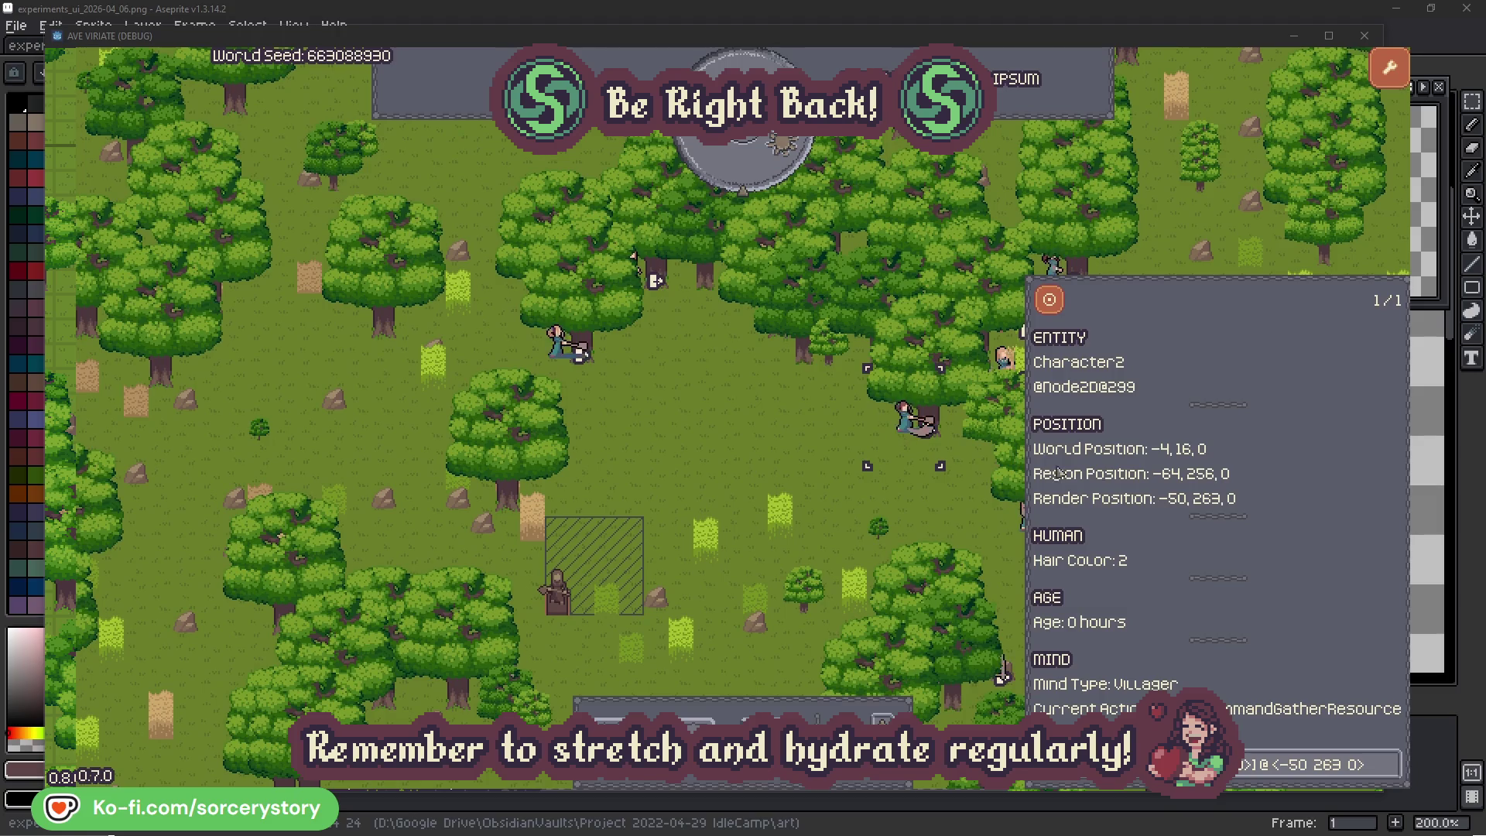
left_click(1390, 775)
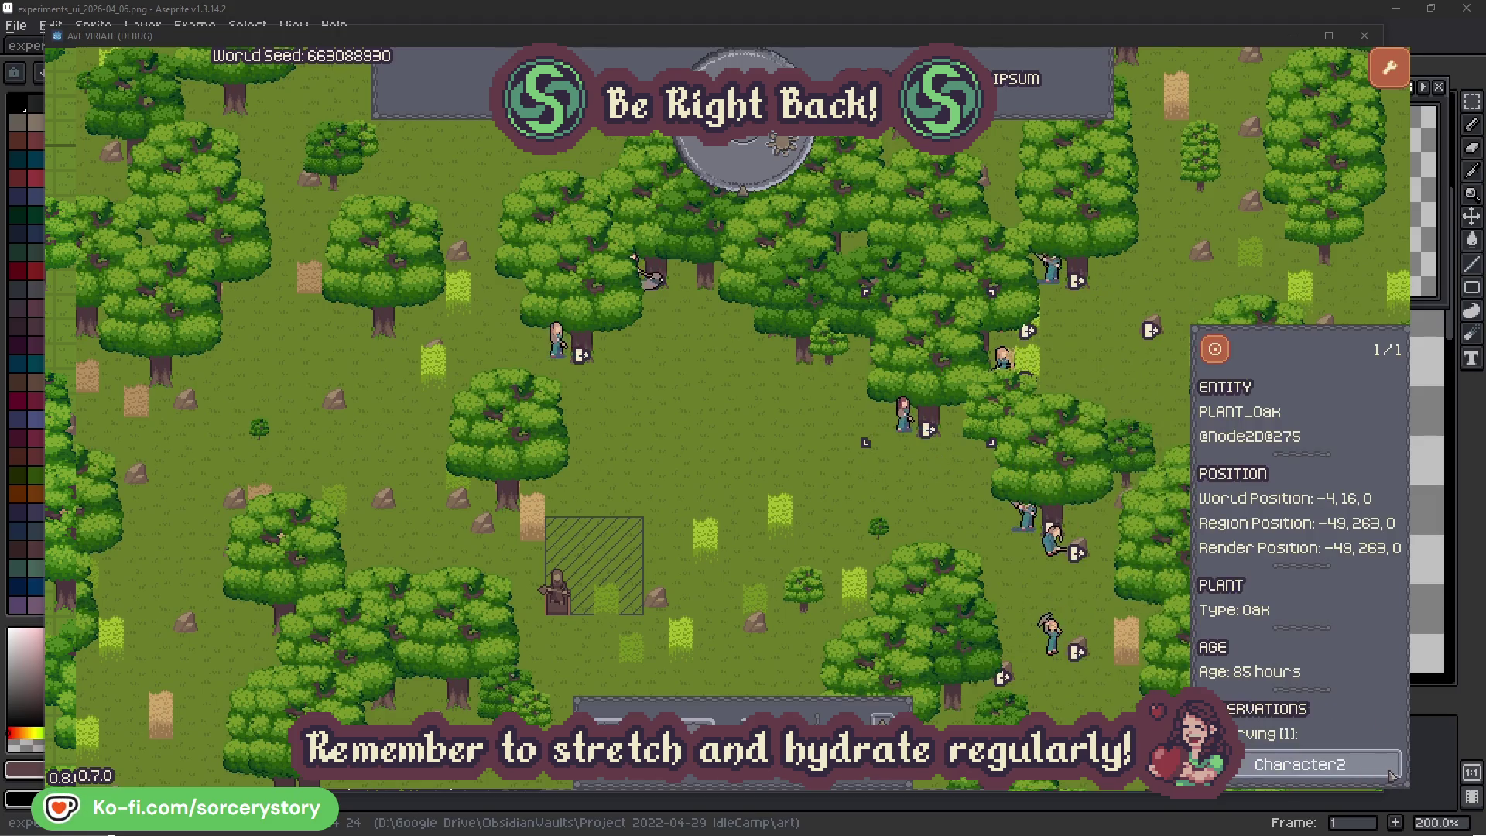
left_click(1390, 774)
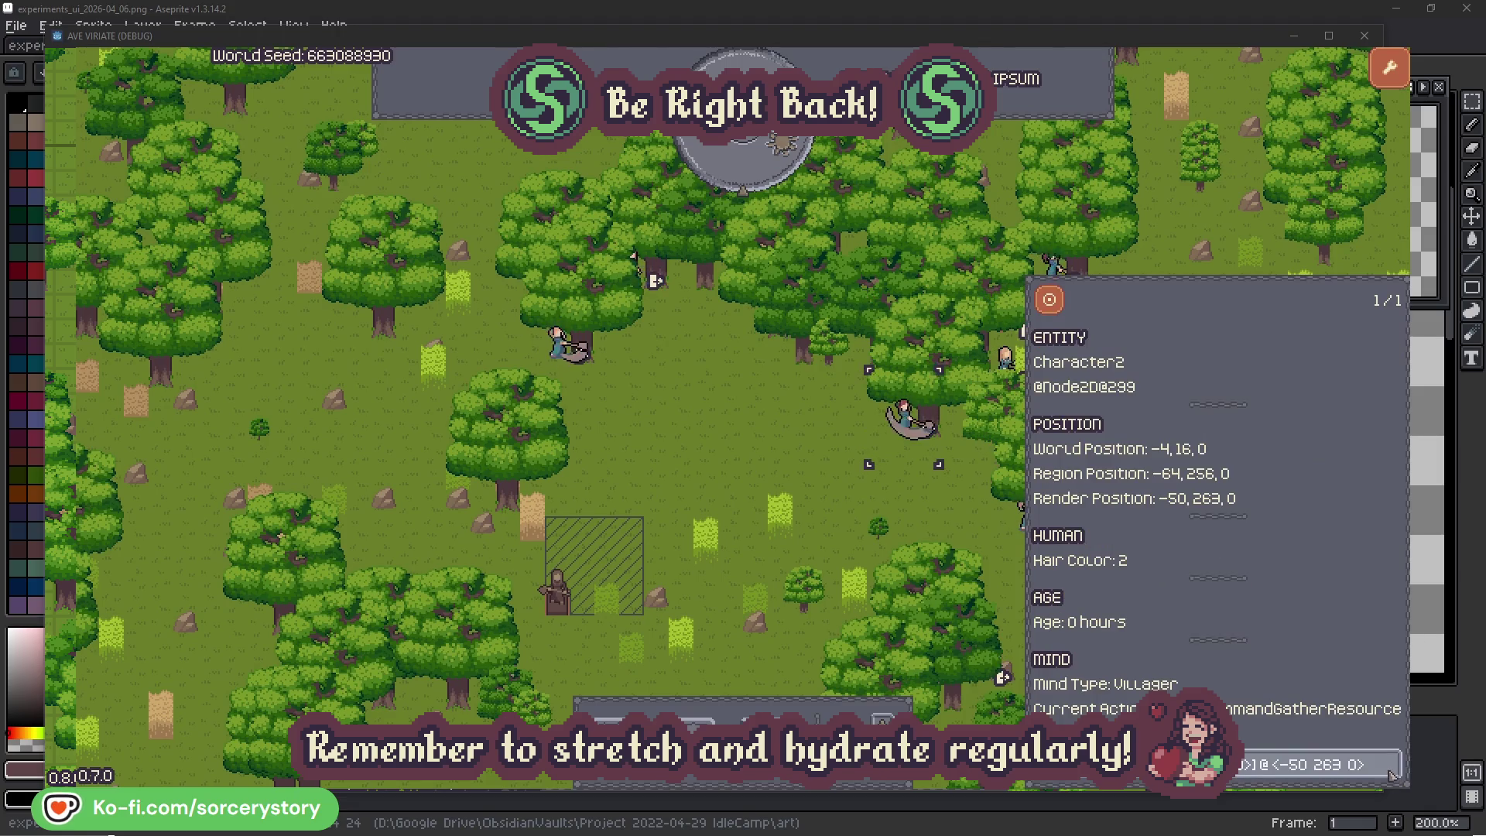
left_click(929, 515)
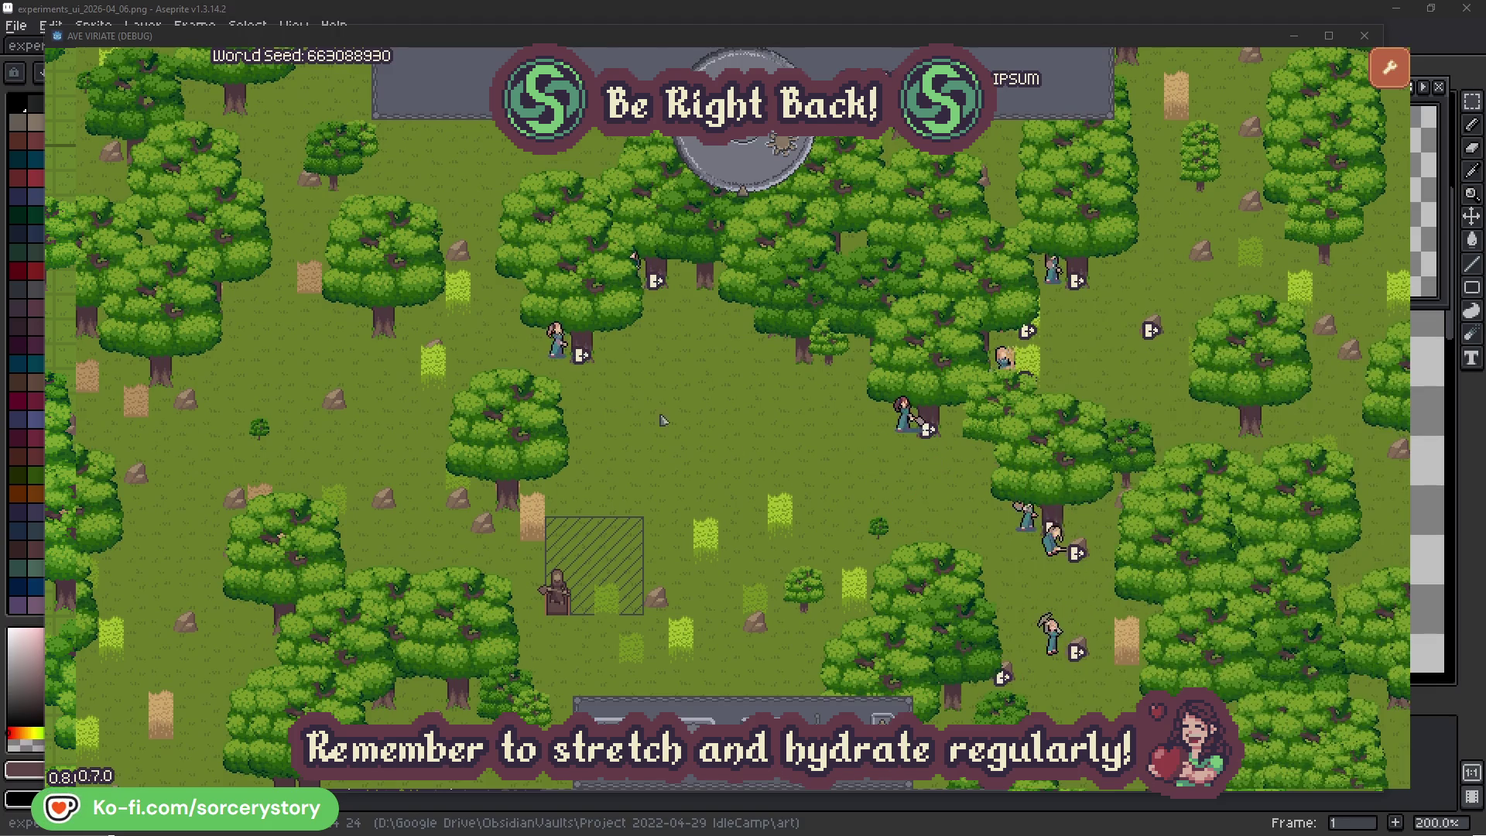
Check Character0 and its oak, pass one hour to 09:00, then inspect the frame's wood pile
left_click(557, 342)
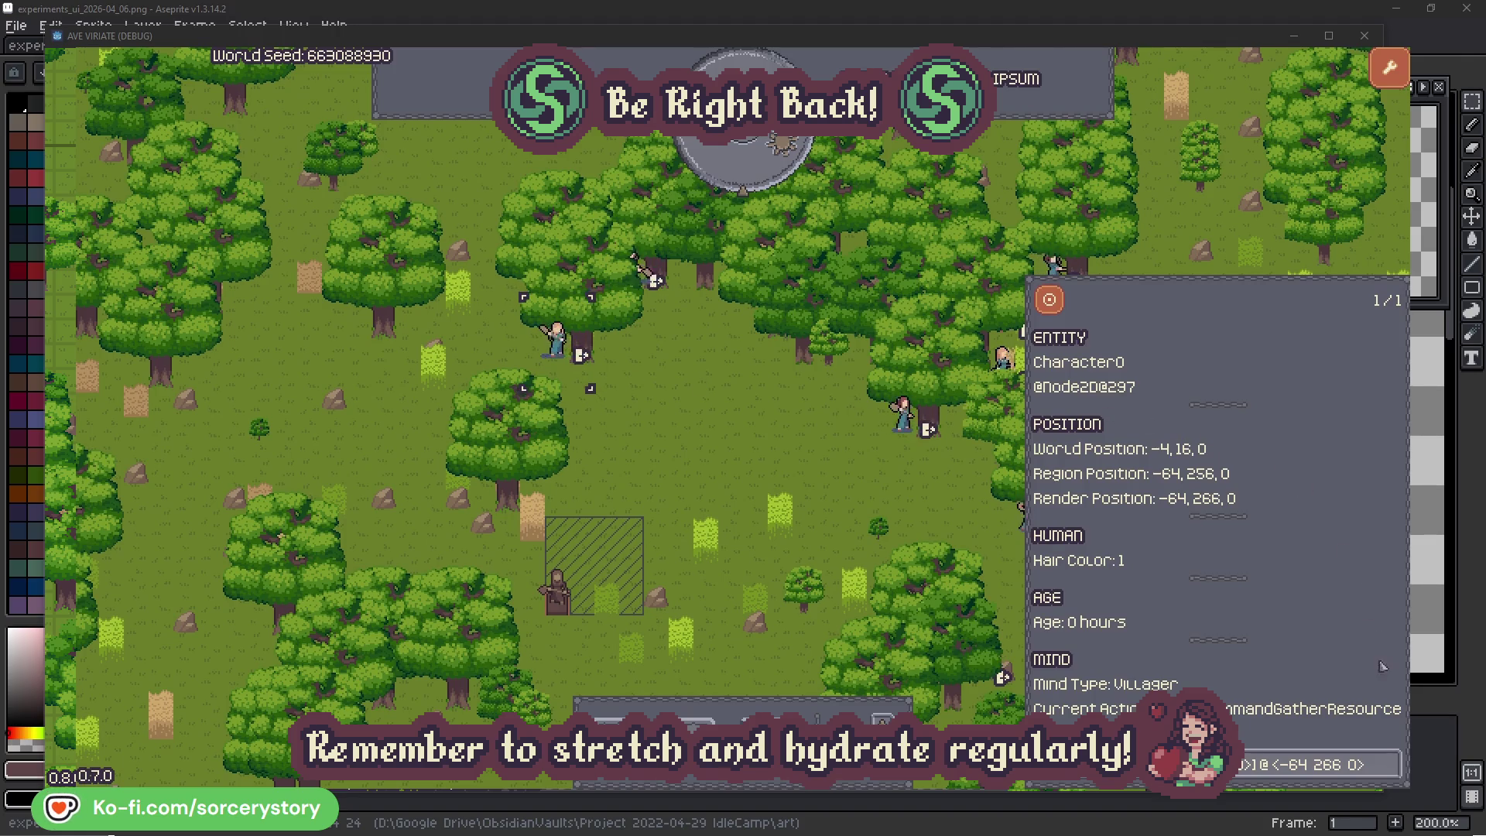
left_click(1391, 763)
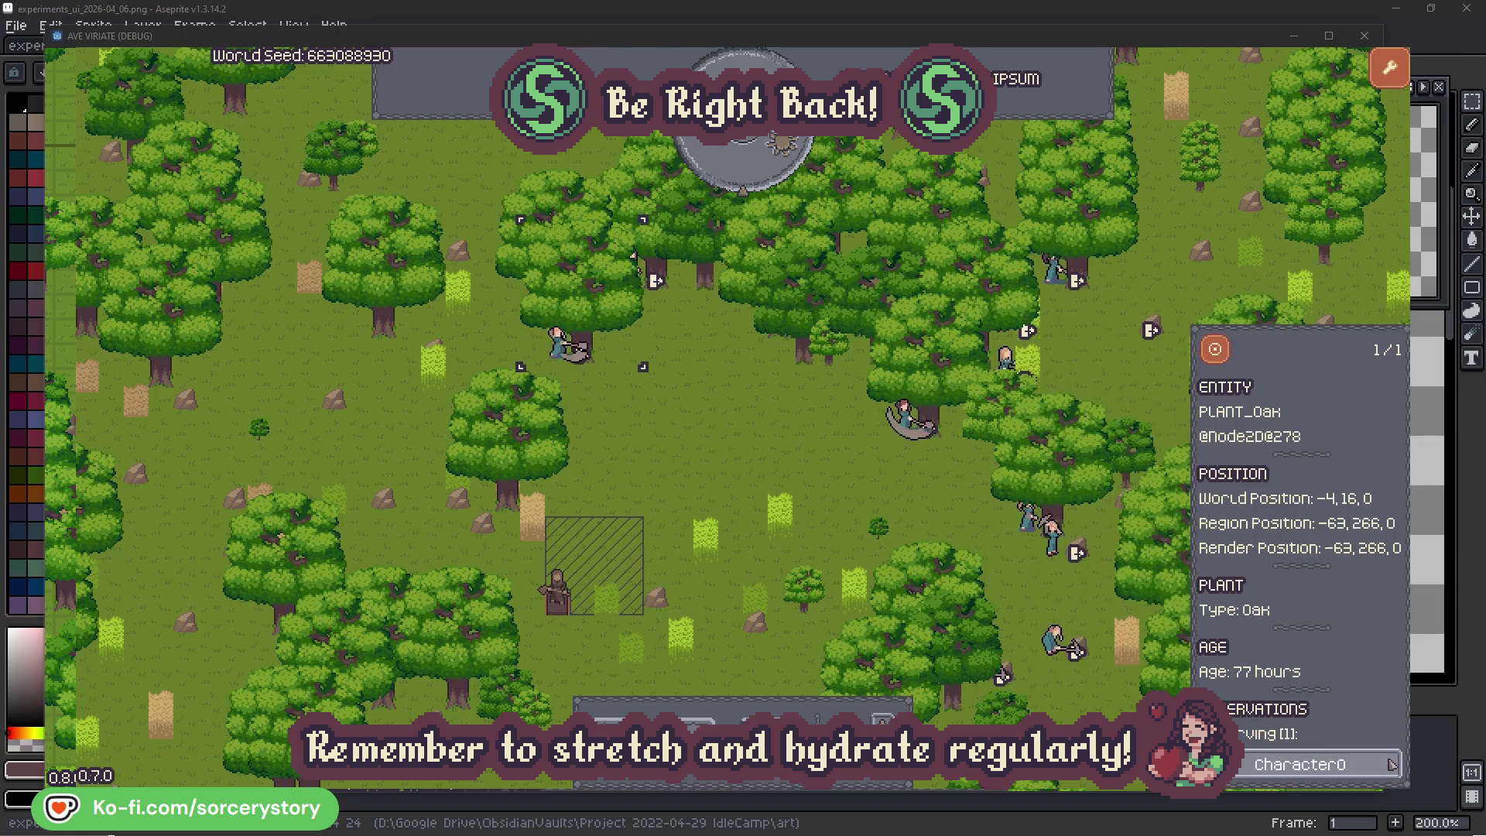
left_click(1391, 764)
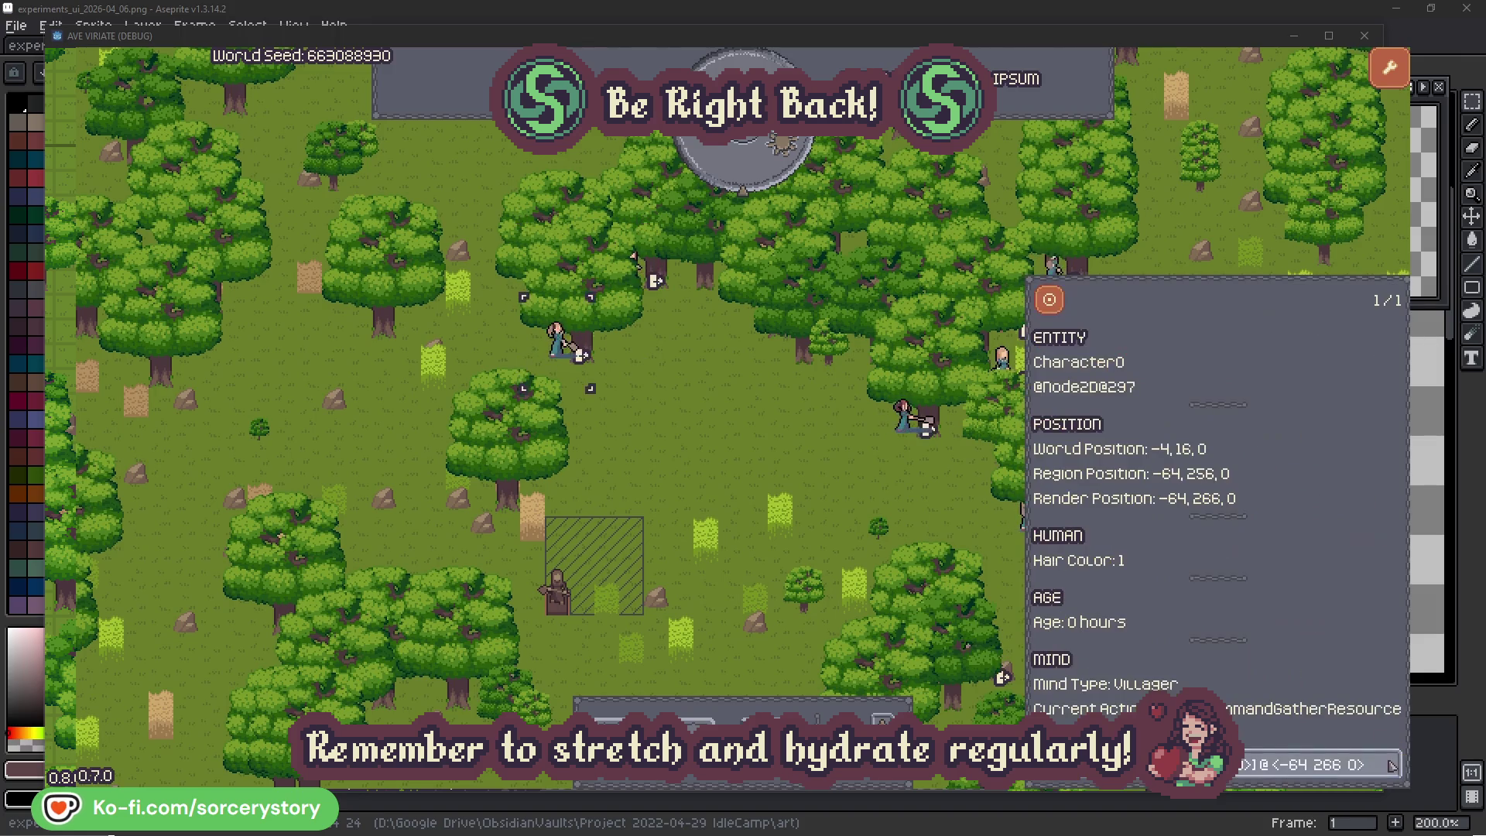
key("Escape")
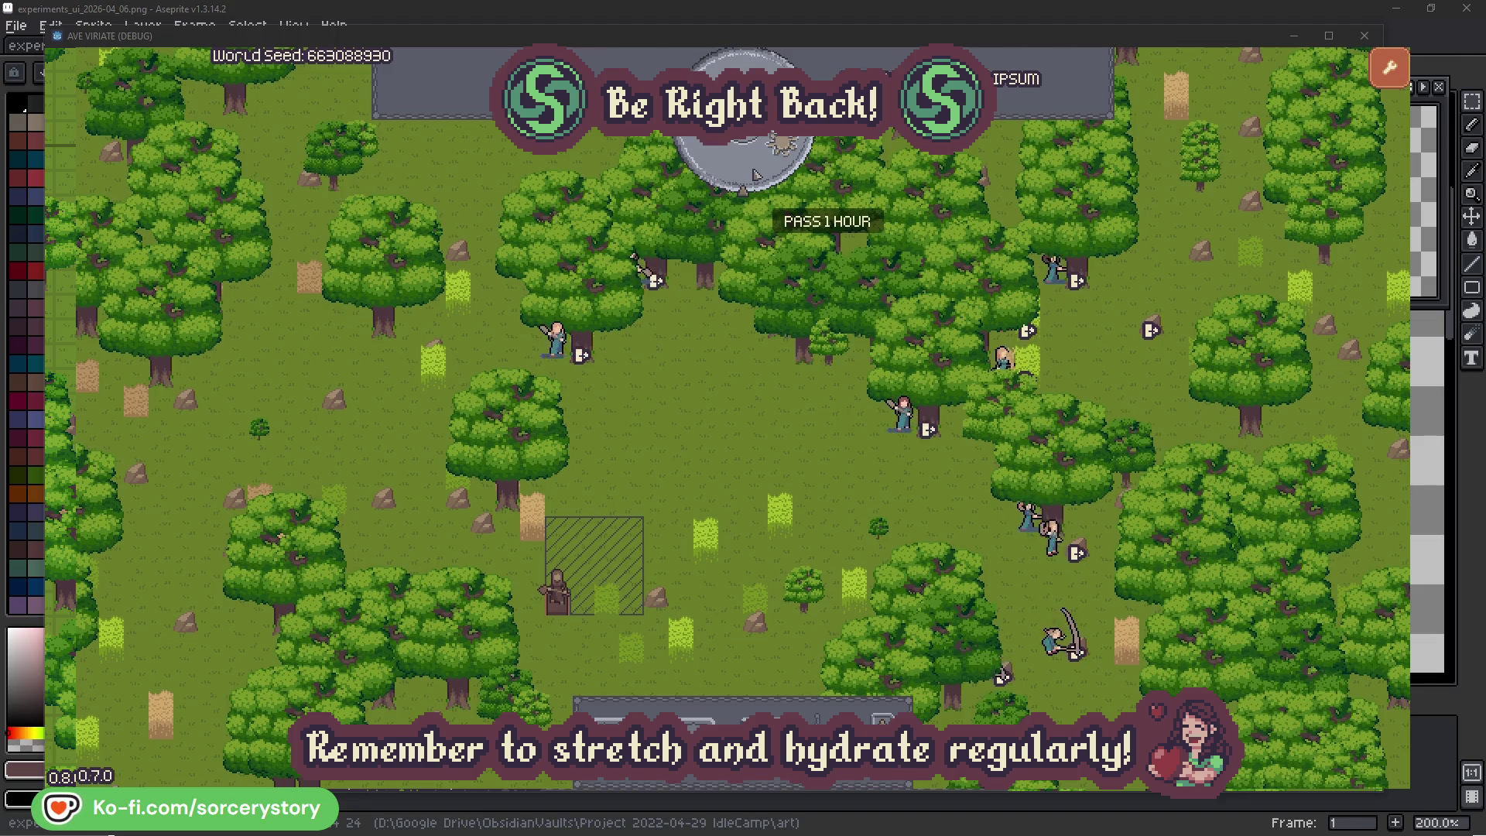
left_click(757, 173)
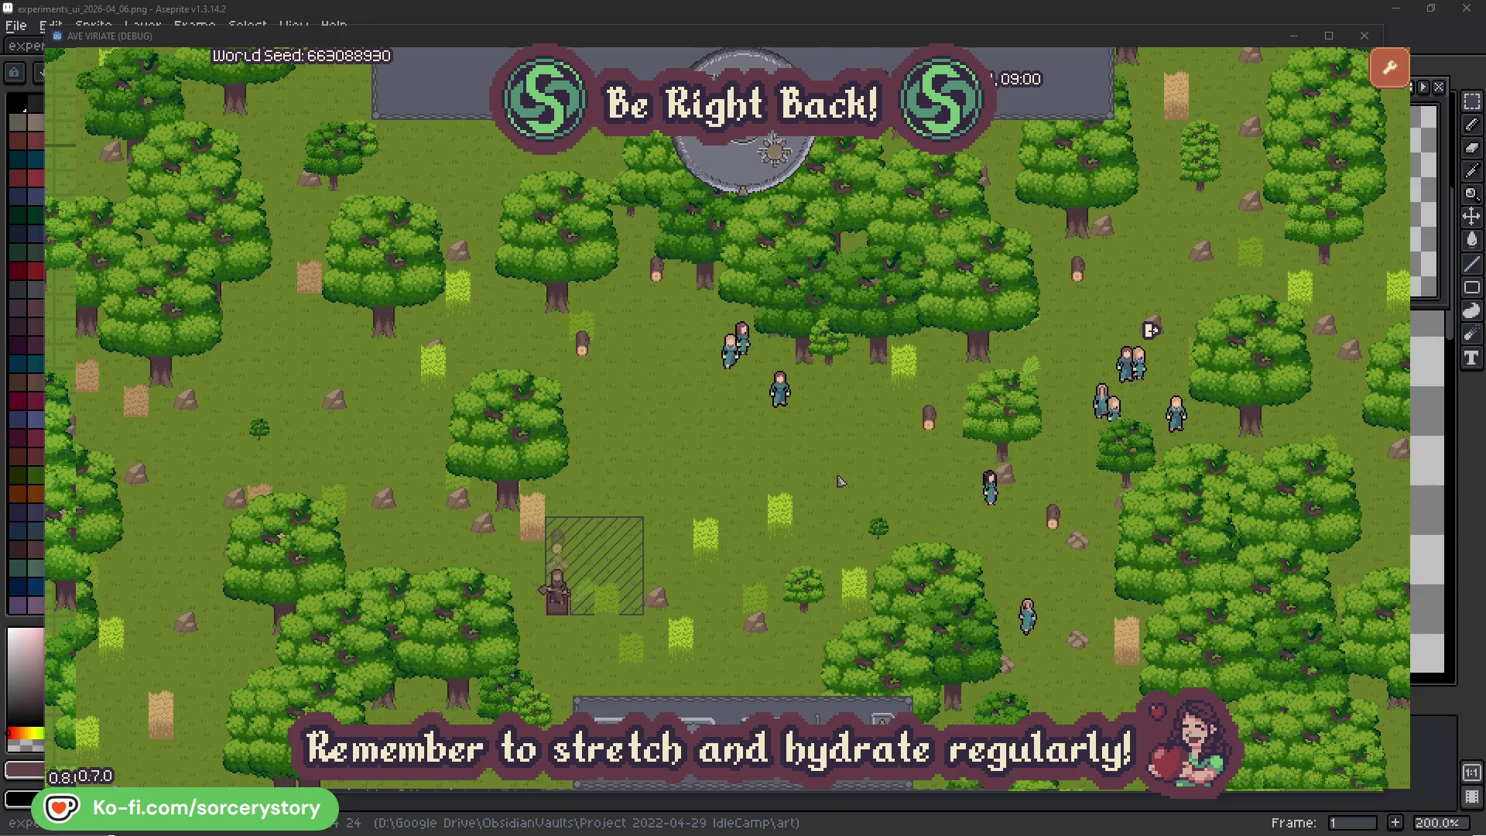
left_click(564, 549)
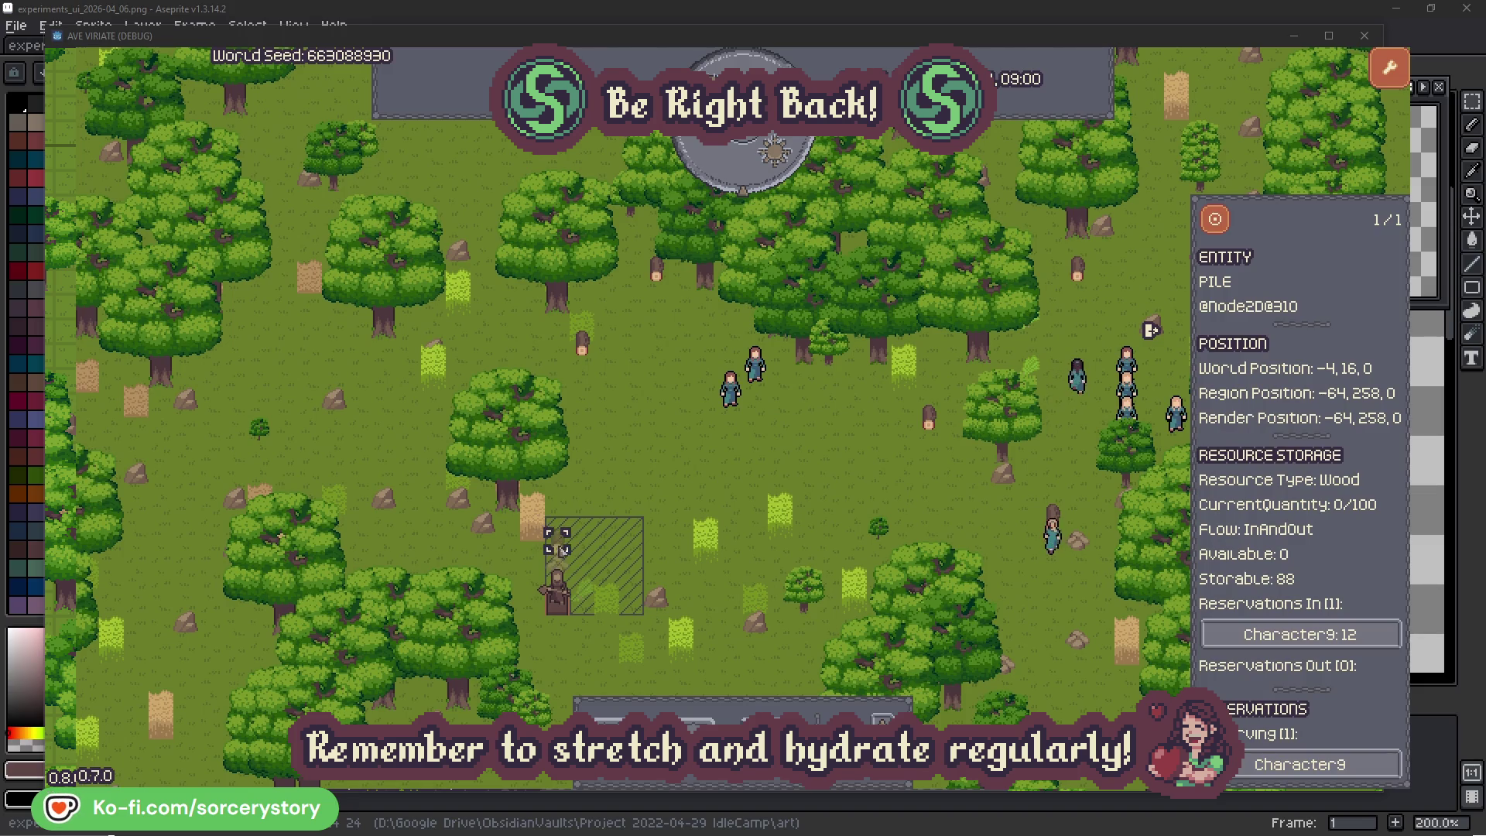
Inspect Character9 and centre the map on the 2-herb pile it came from
left_click(1367, 637)
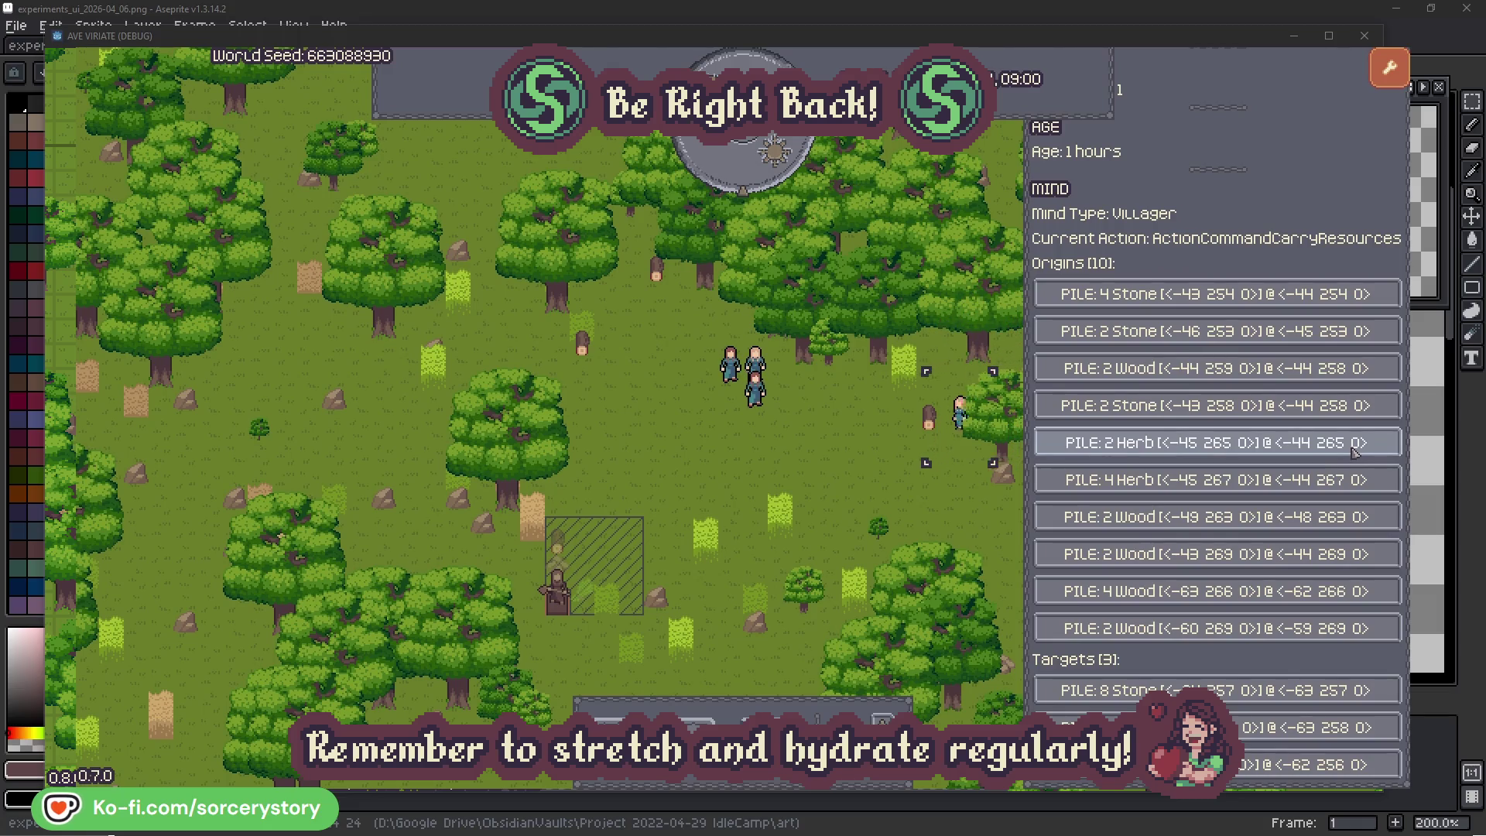
left_click(1354, 453)
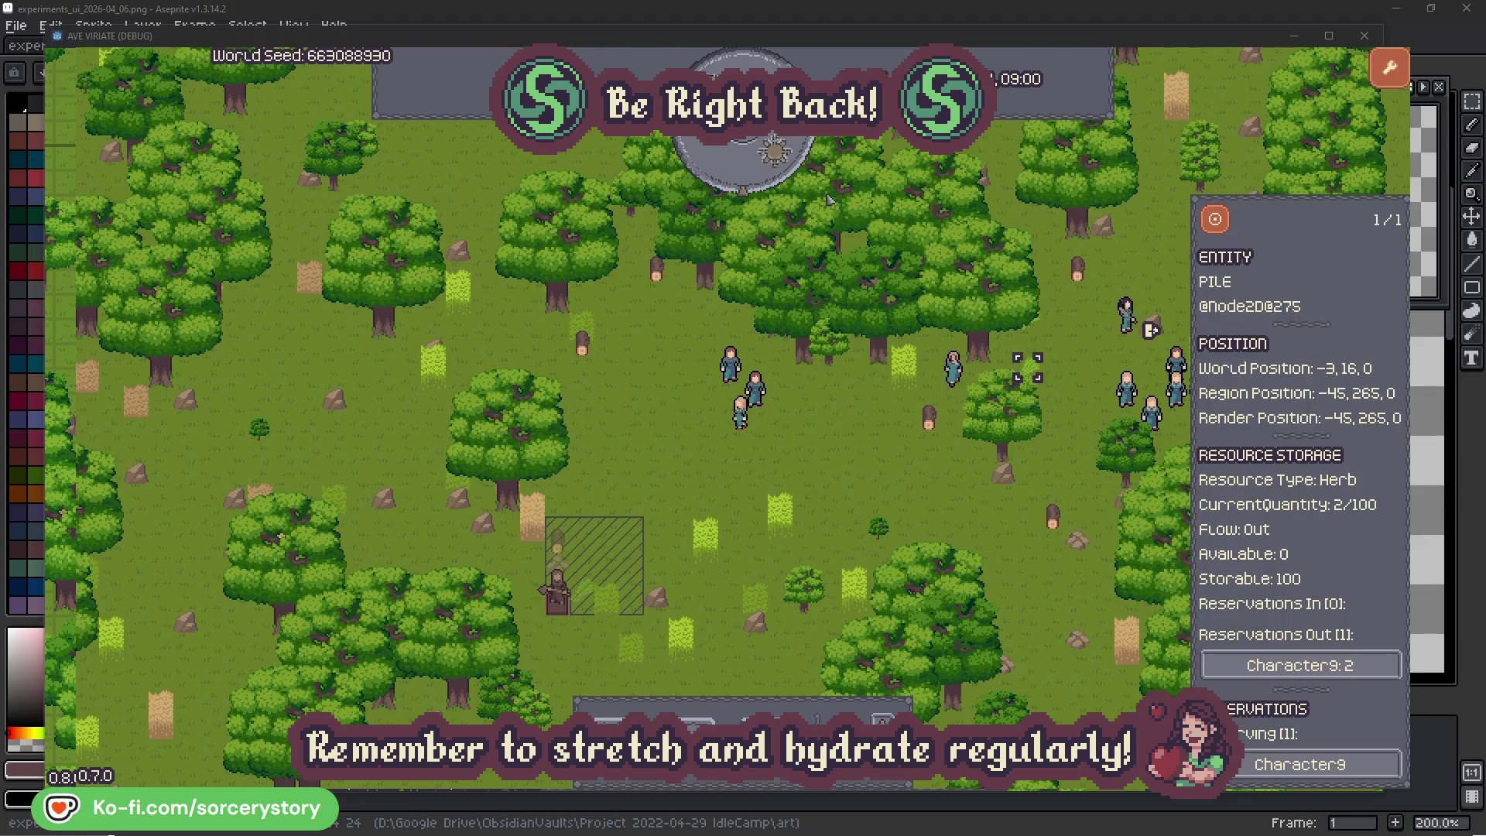
left_click(1226, 226)
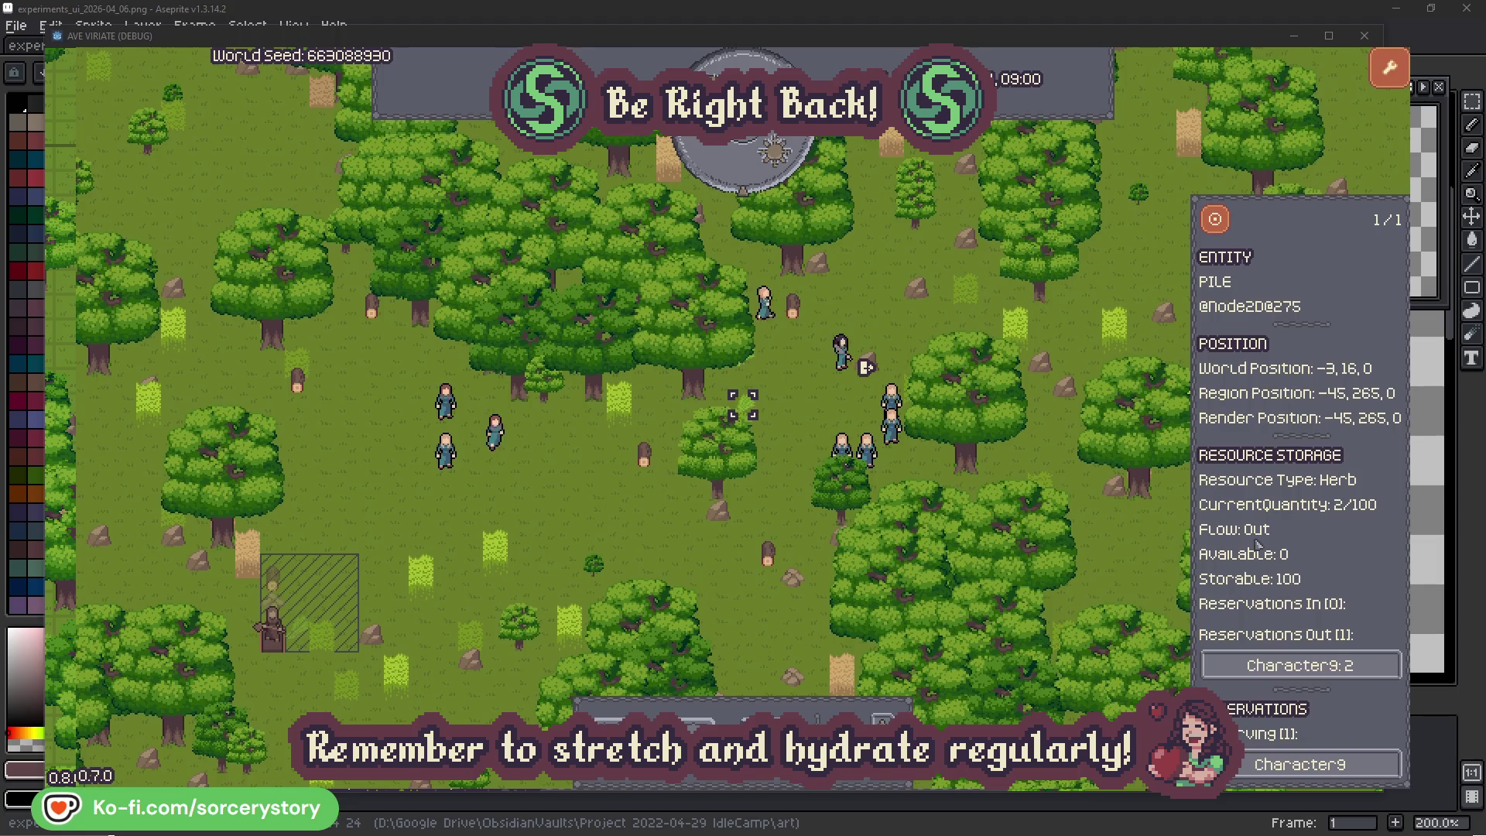
left_click(1316, 665)
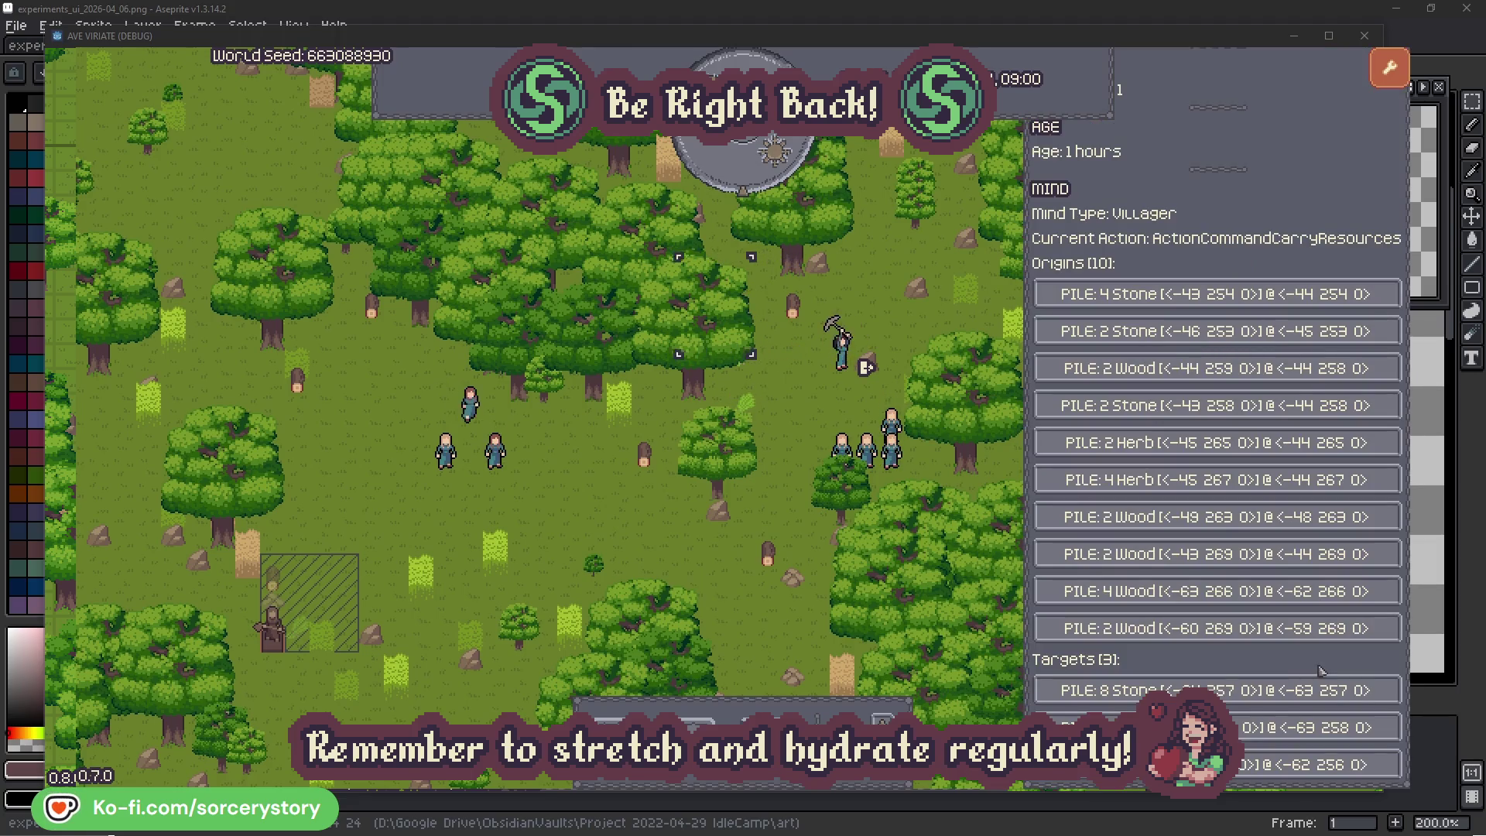
Centre the map on the wood pile Character9 is targeting, then close its details
left_click(1315, 727)
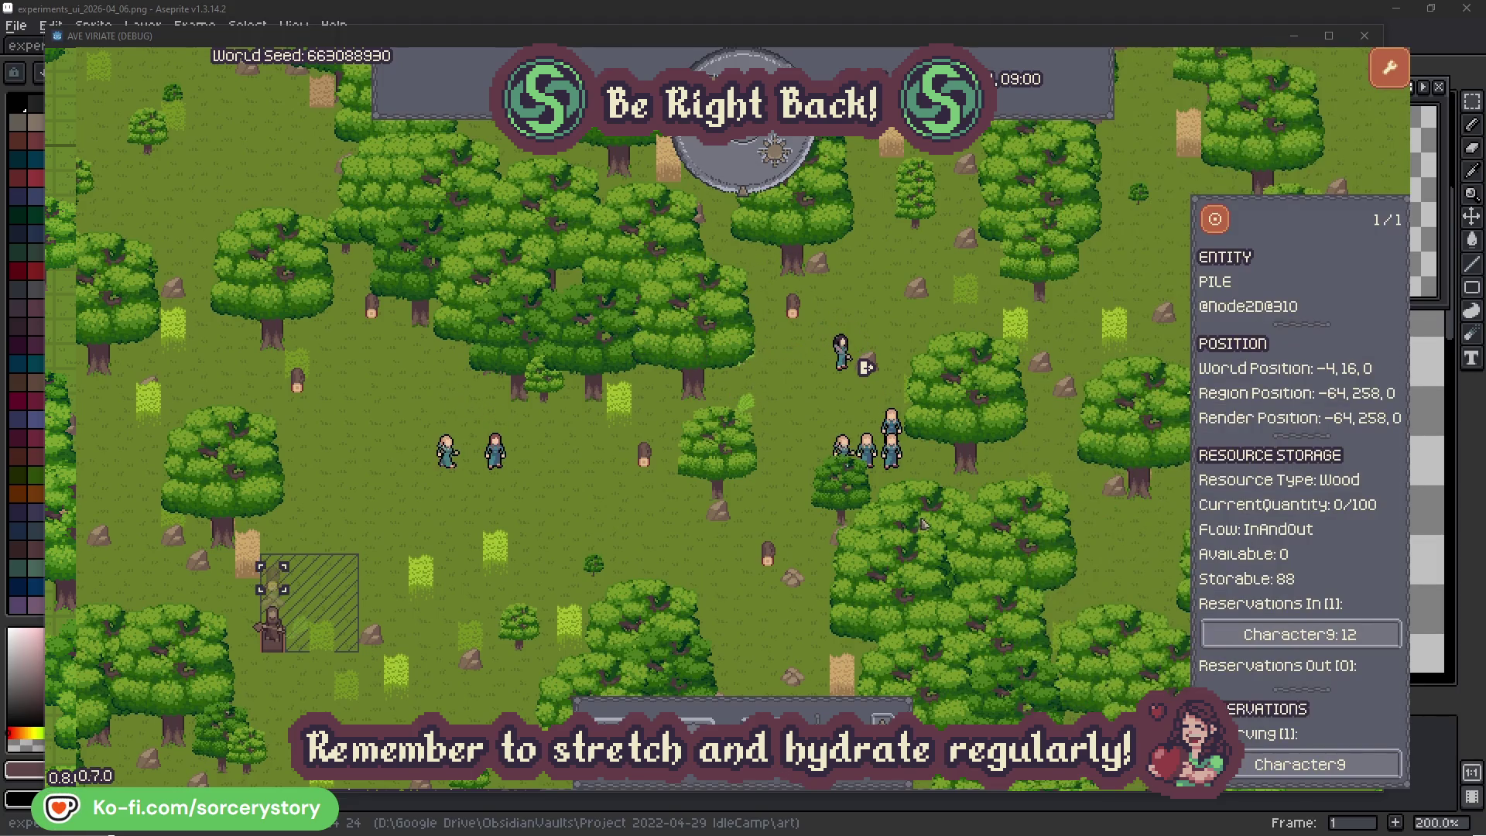
left_click(1215, 223)
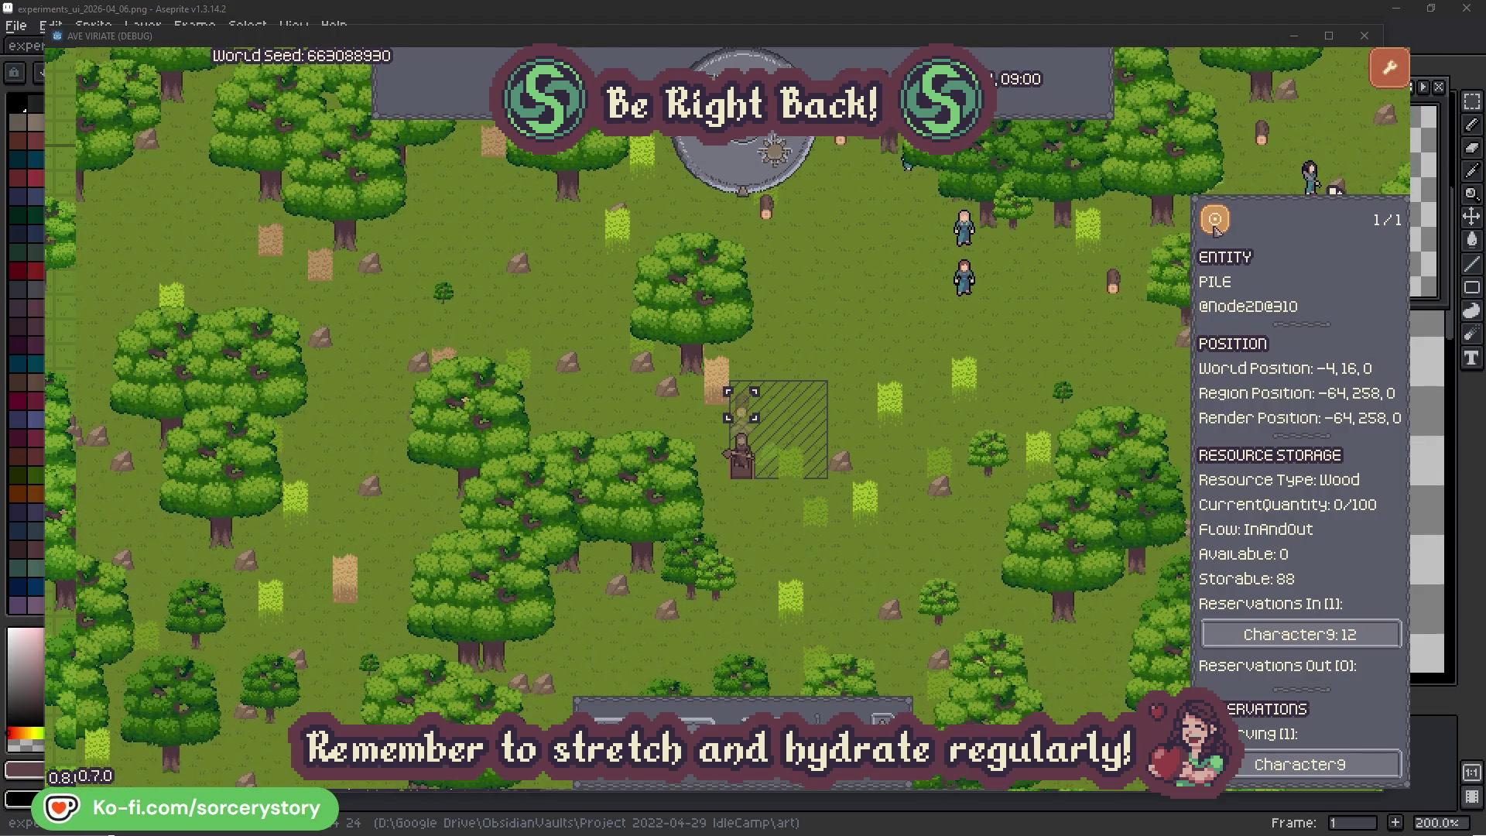
left_click(1076, 344)
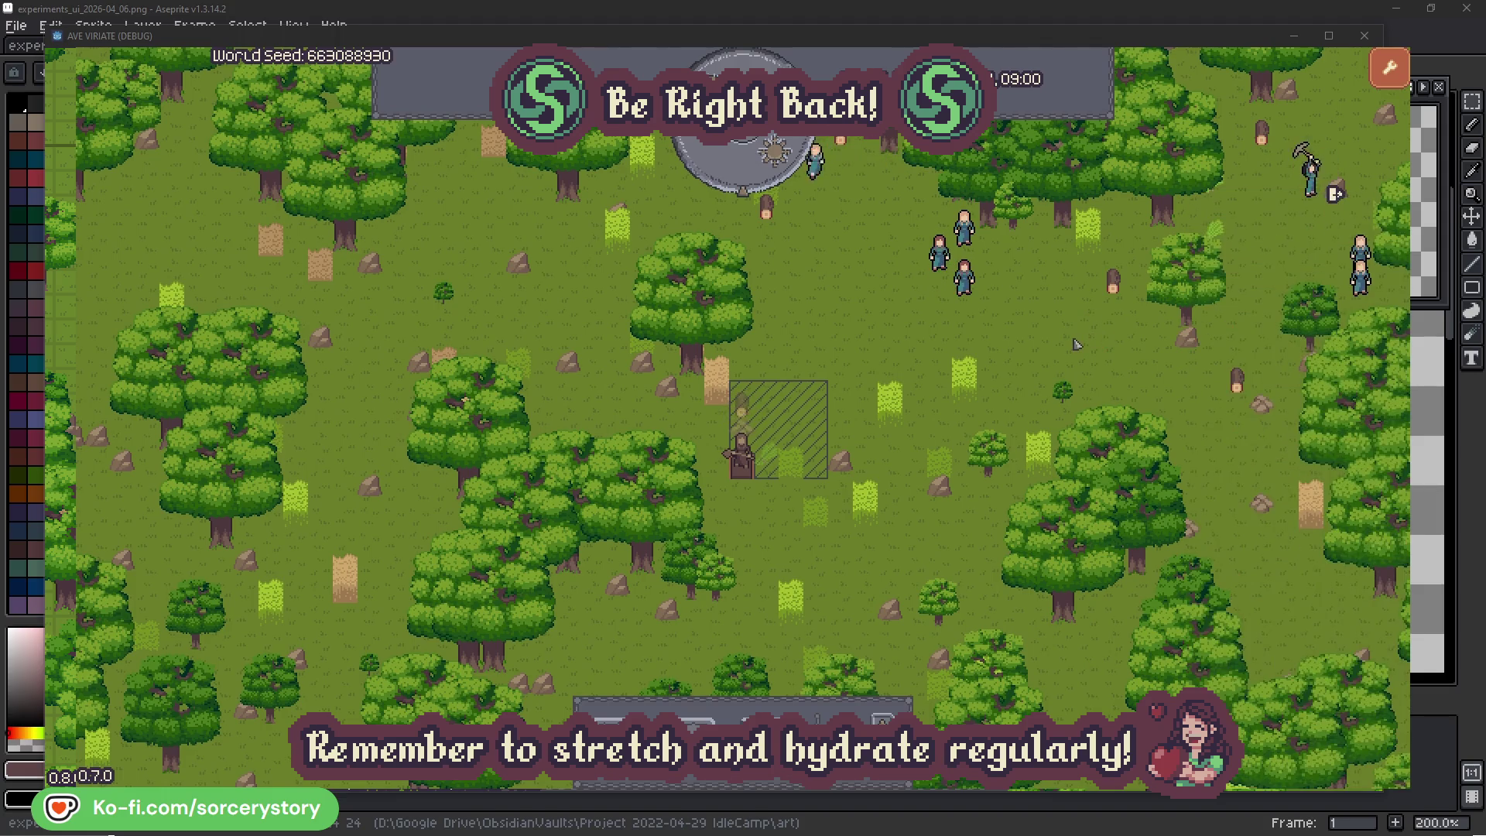
Inspect Character2, centre the map on it, and close its details
left_click(965, 277)
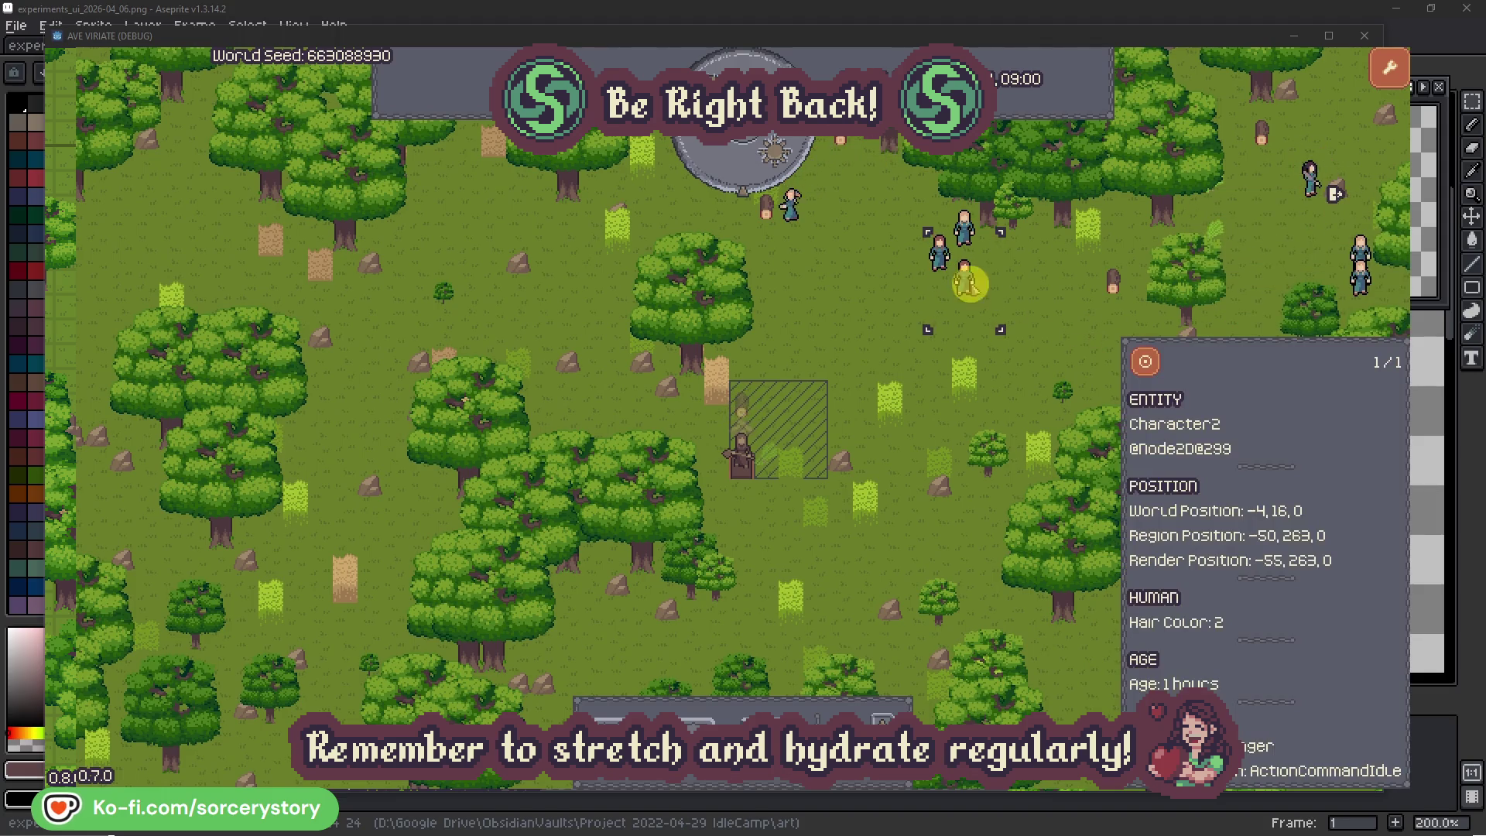
left_click(1147, 359)
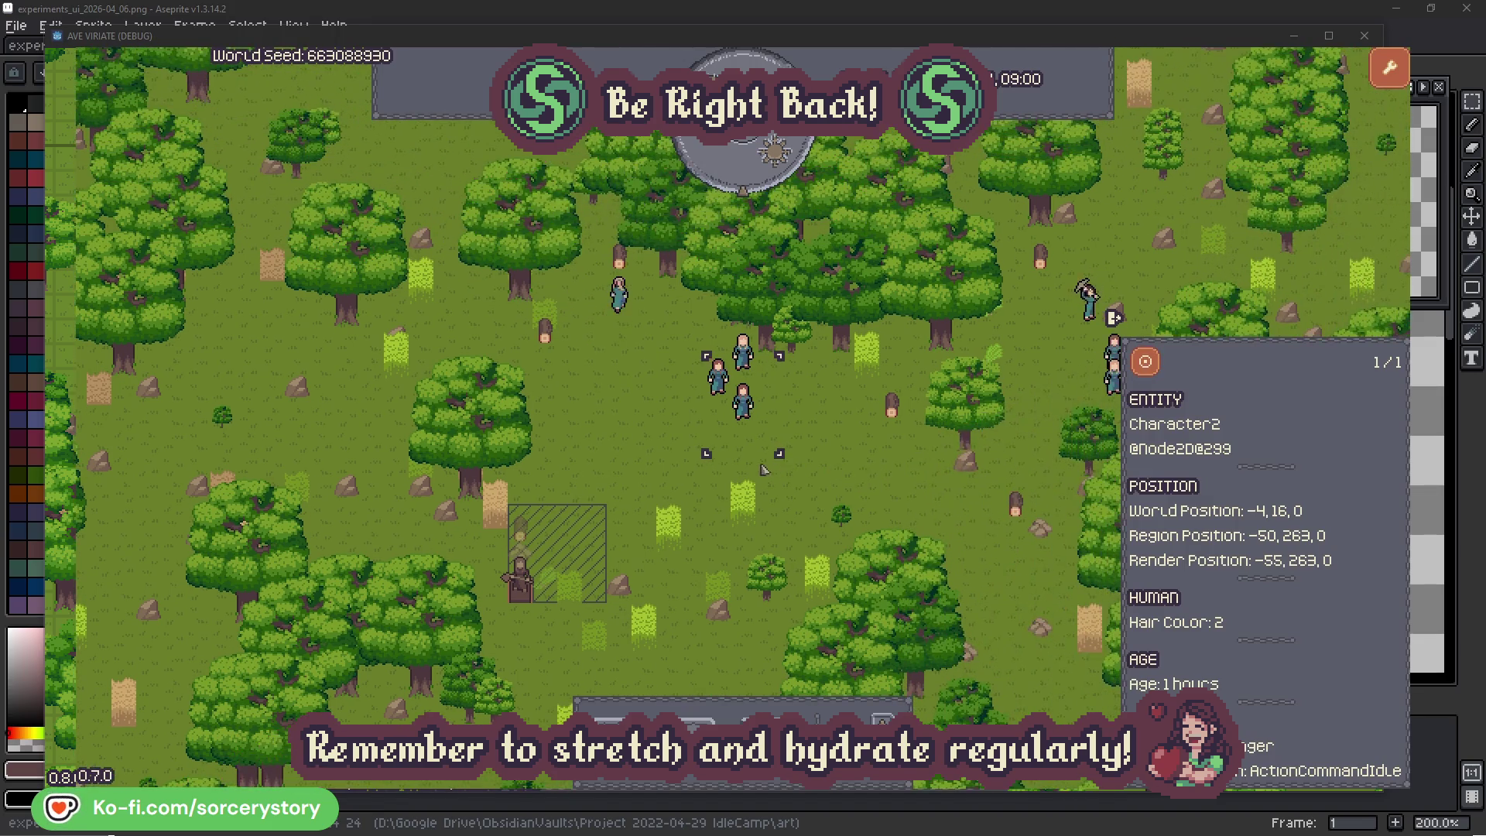
left_click(850, 448)
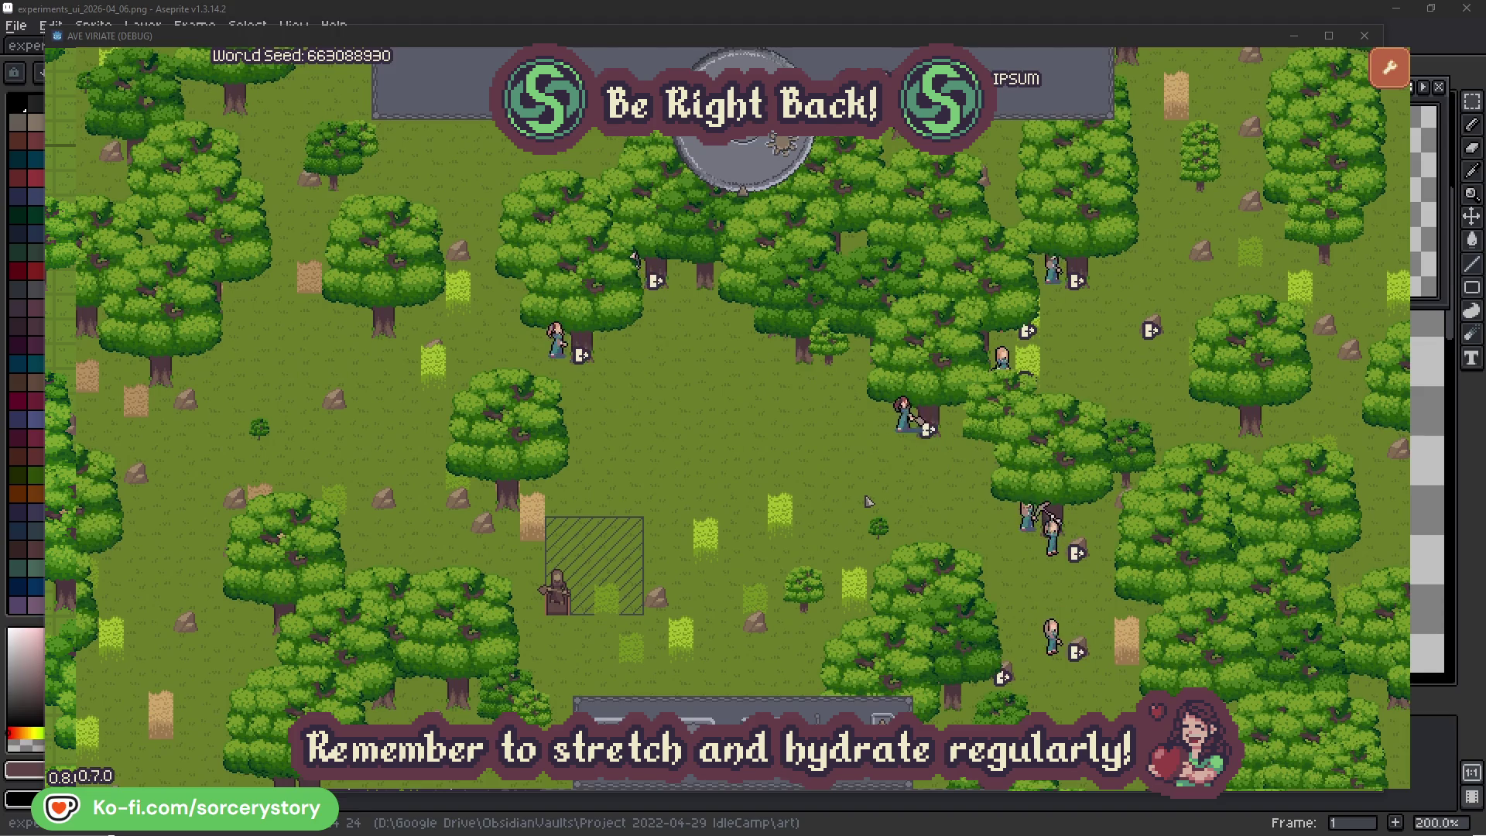
Check Character2's details and the oak it is observing, then close them
left_click(903, 417)
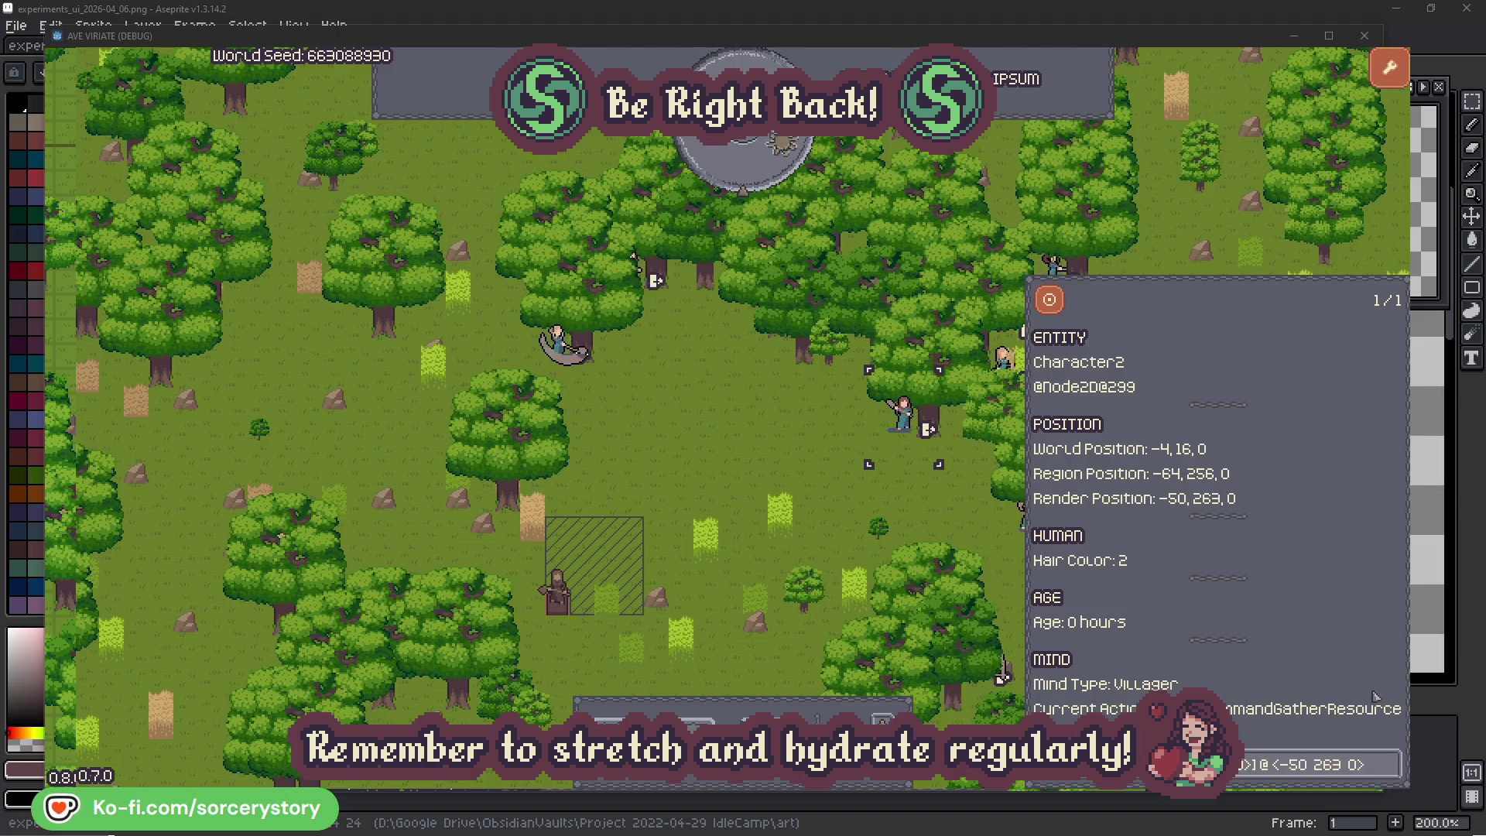
left_click(1391, 775)
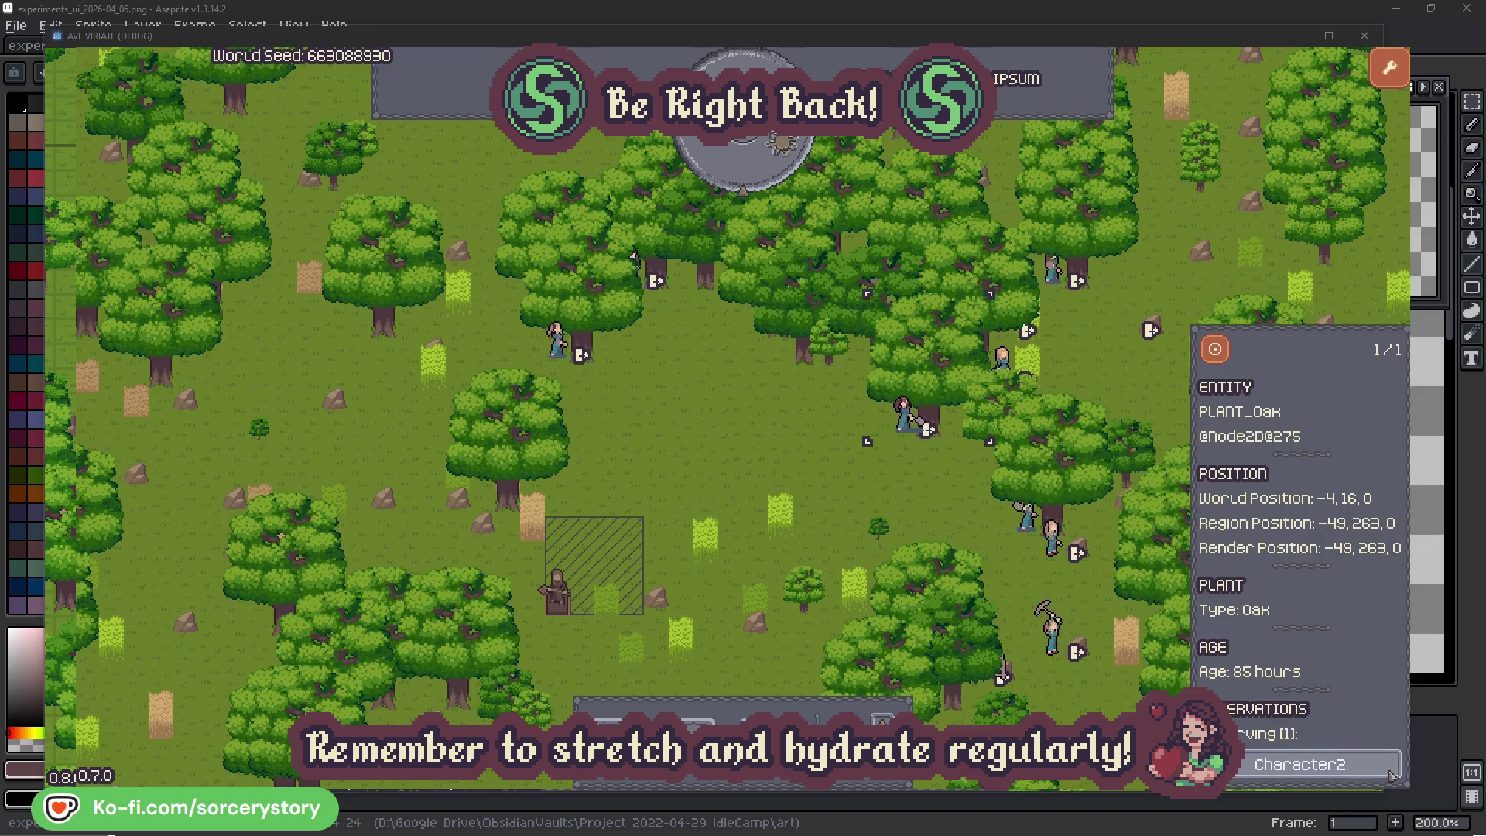
left_click(1392, 775)
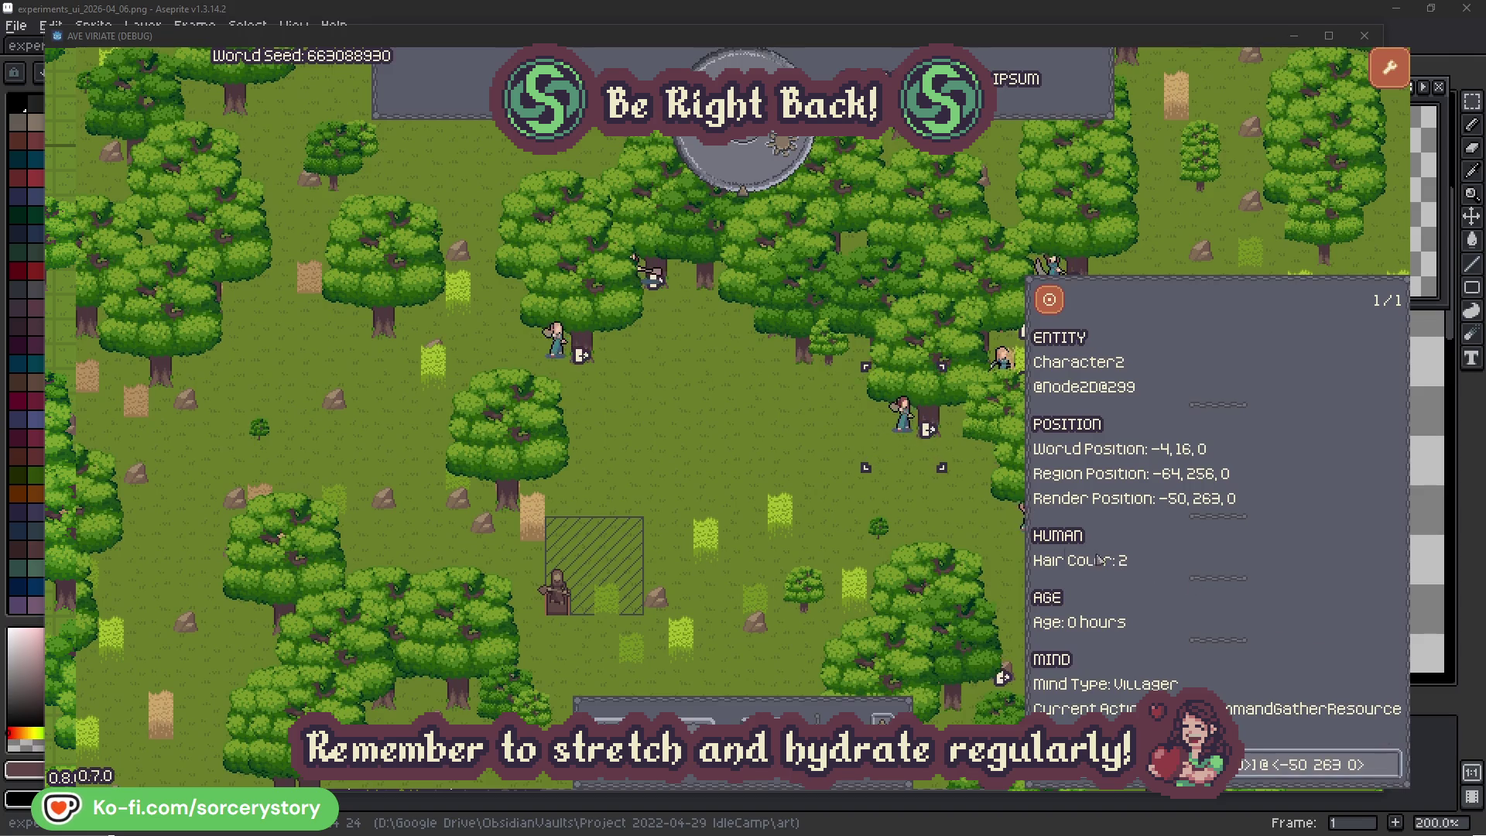
left_click(929, 514)
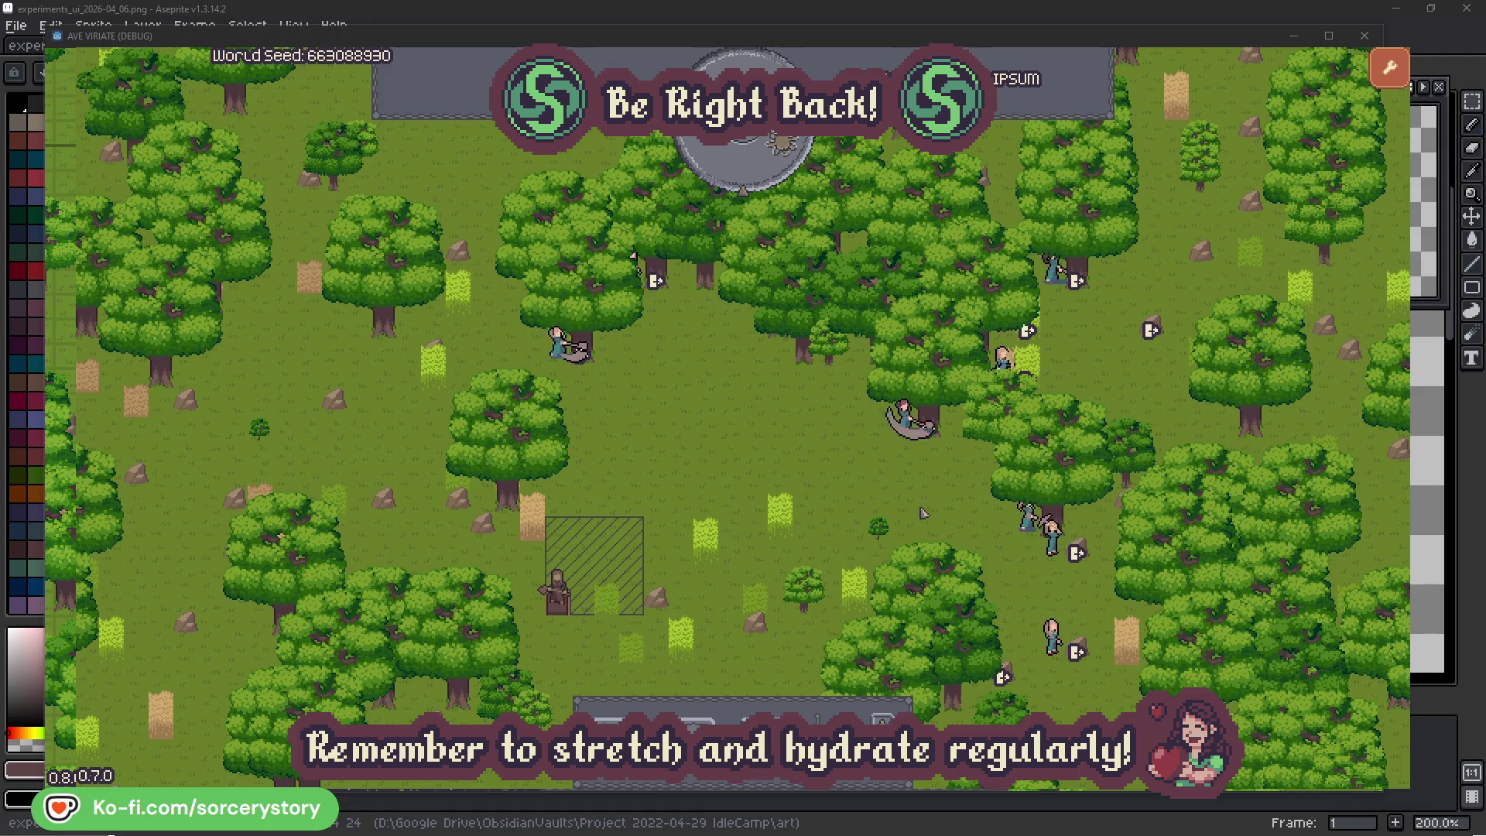
Check Character0 and the oak it is gathering, deselect it, and pass one hour
left_click(555, 340)
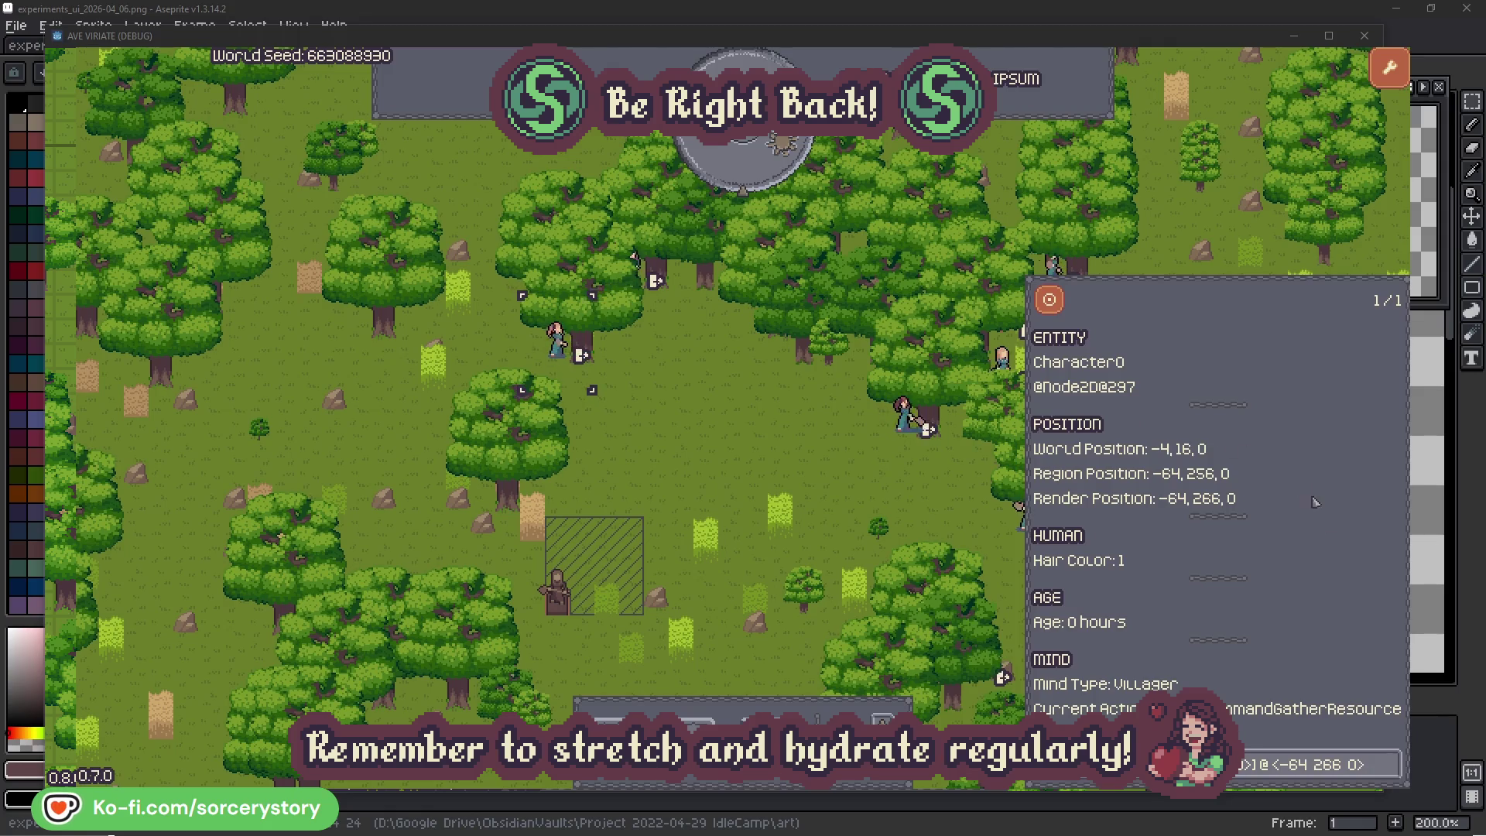
left_click(1389, 763)
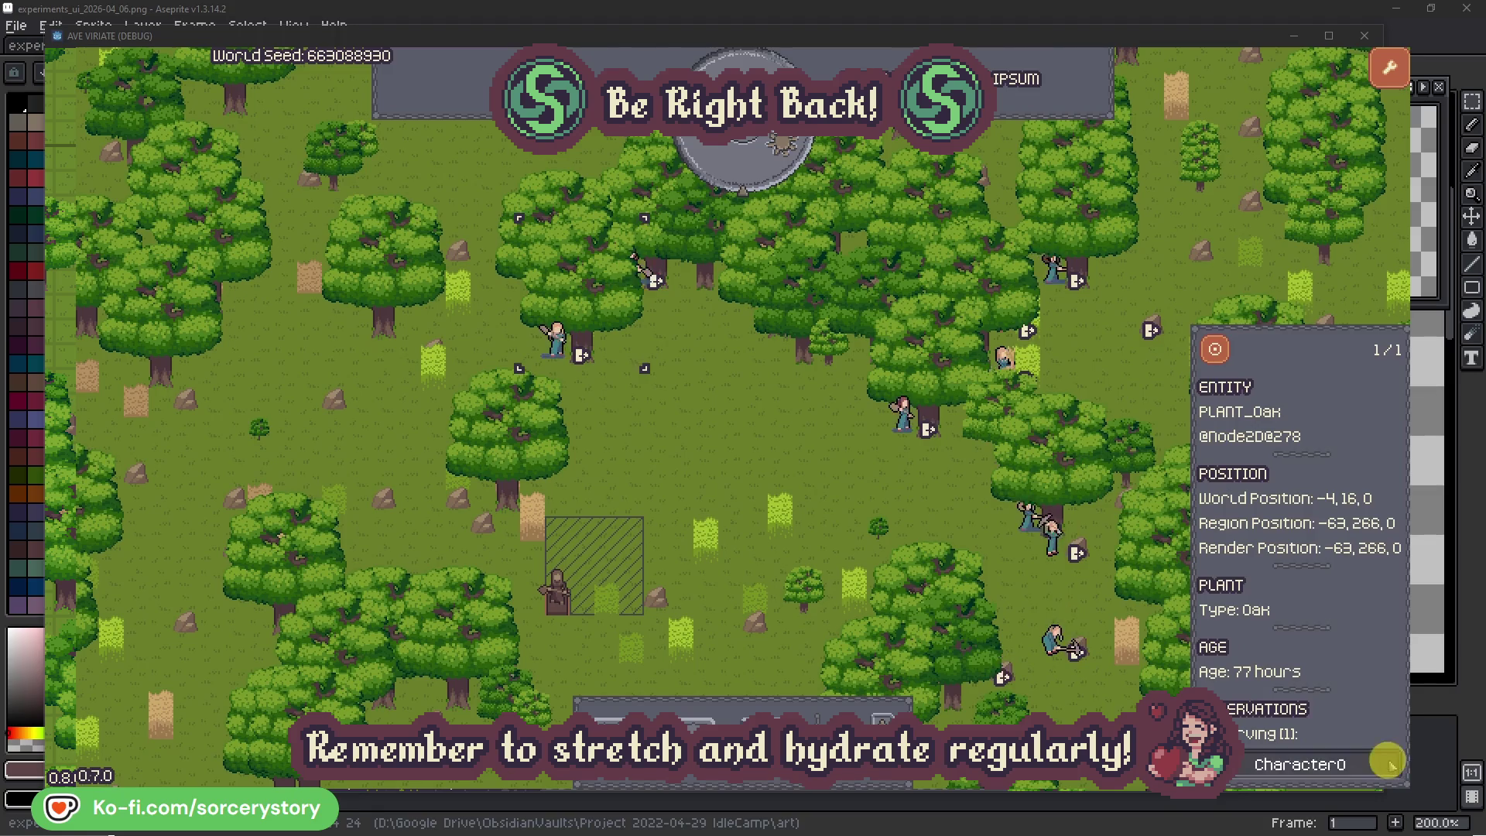
left_click(1389, 764)
left_click(774, 462)
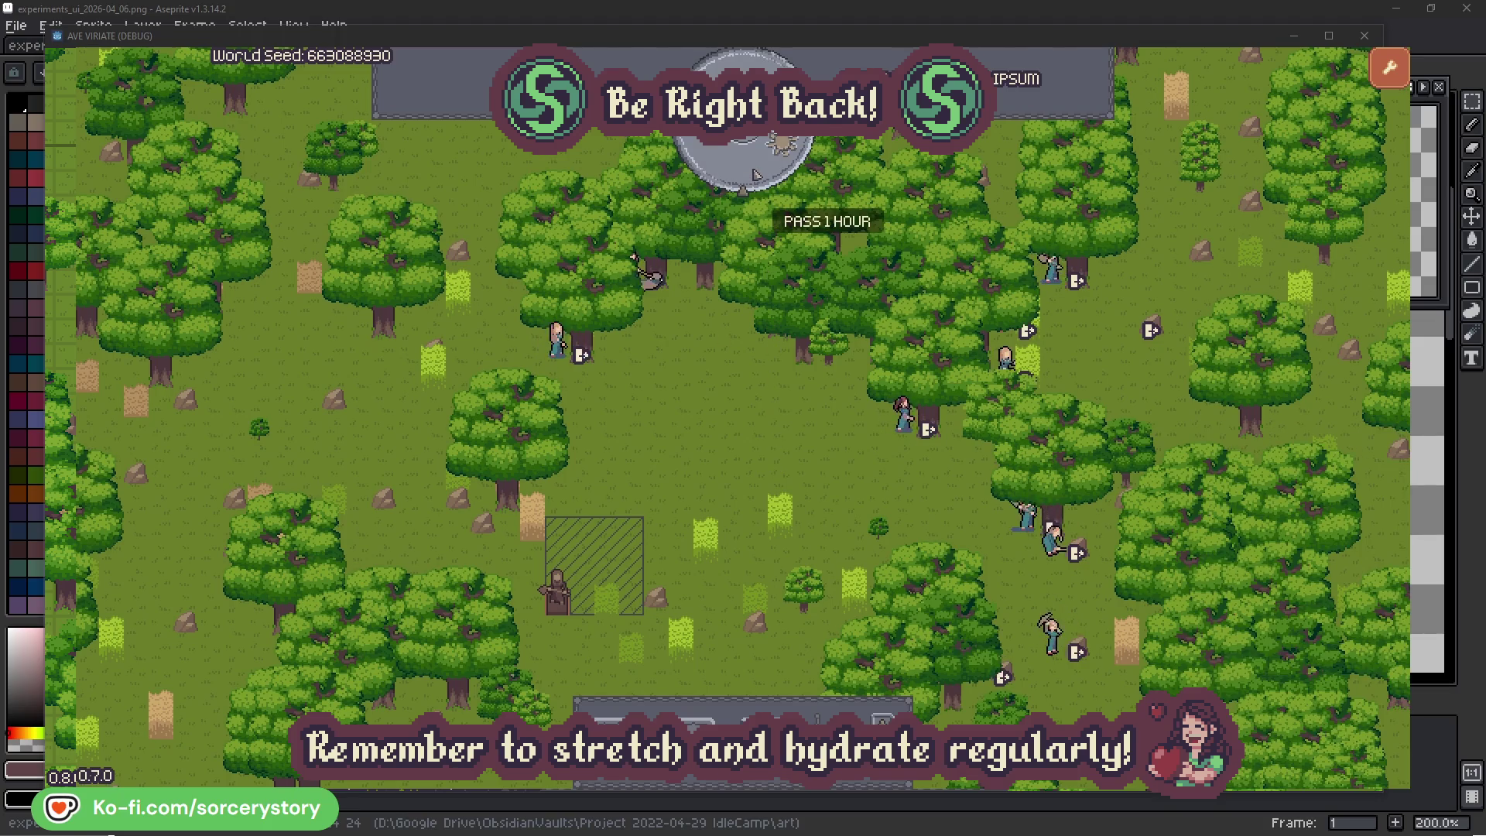
left_click(756, 175)
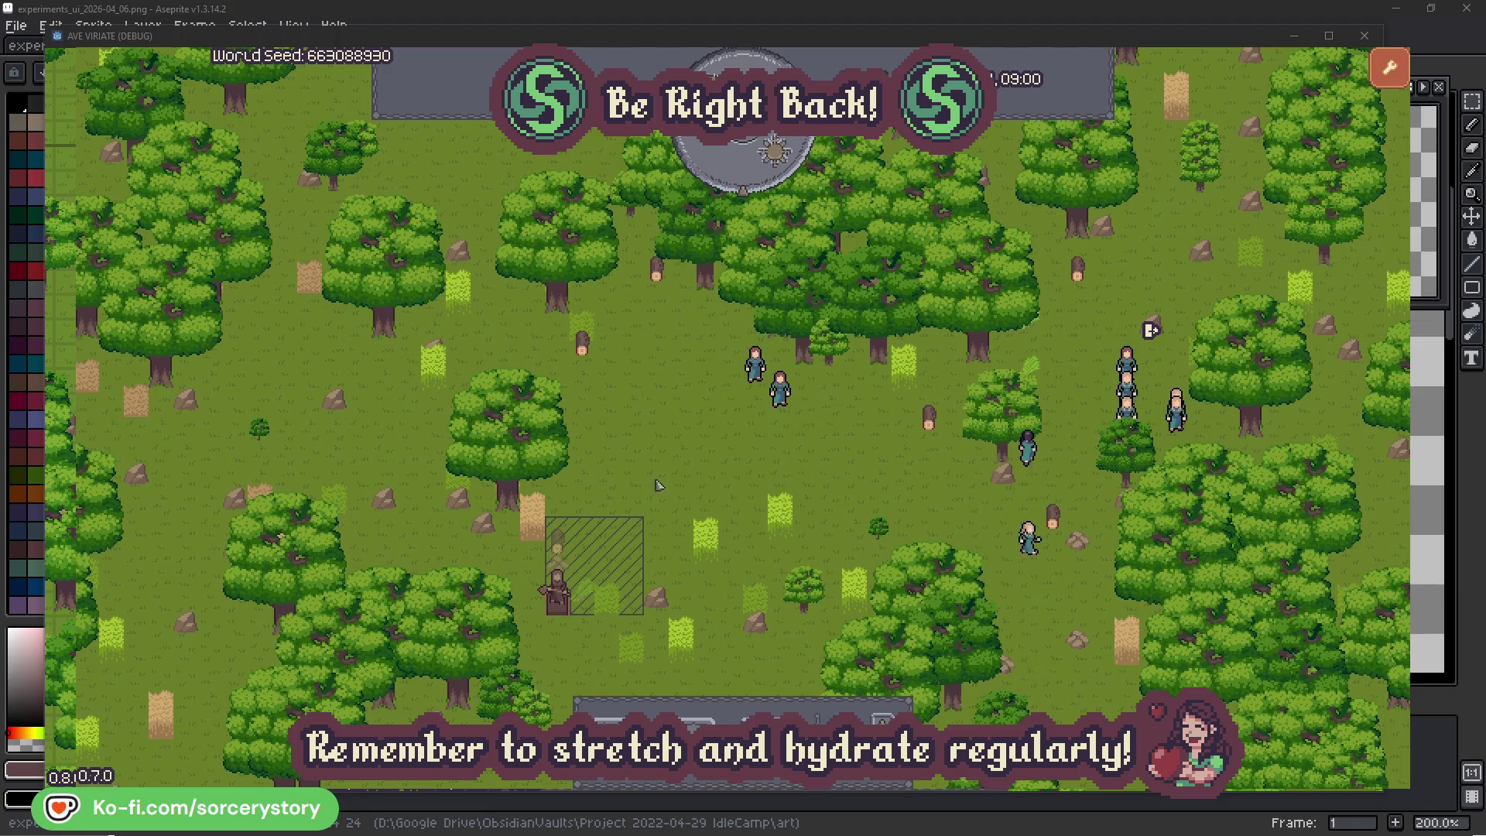
left_click(555, 540)
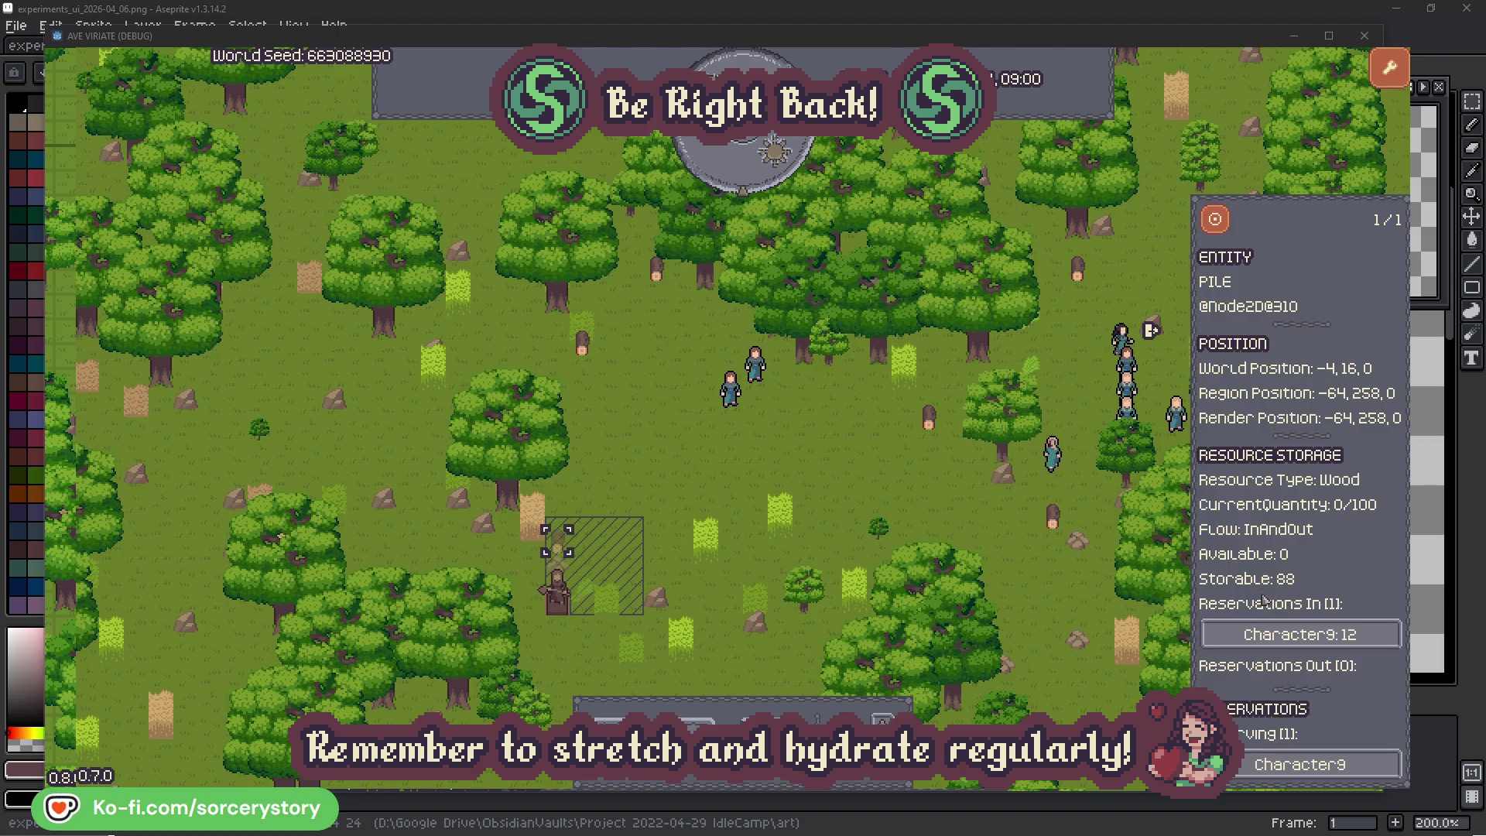
left_click(1368, 639)
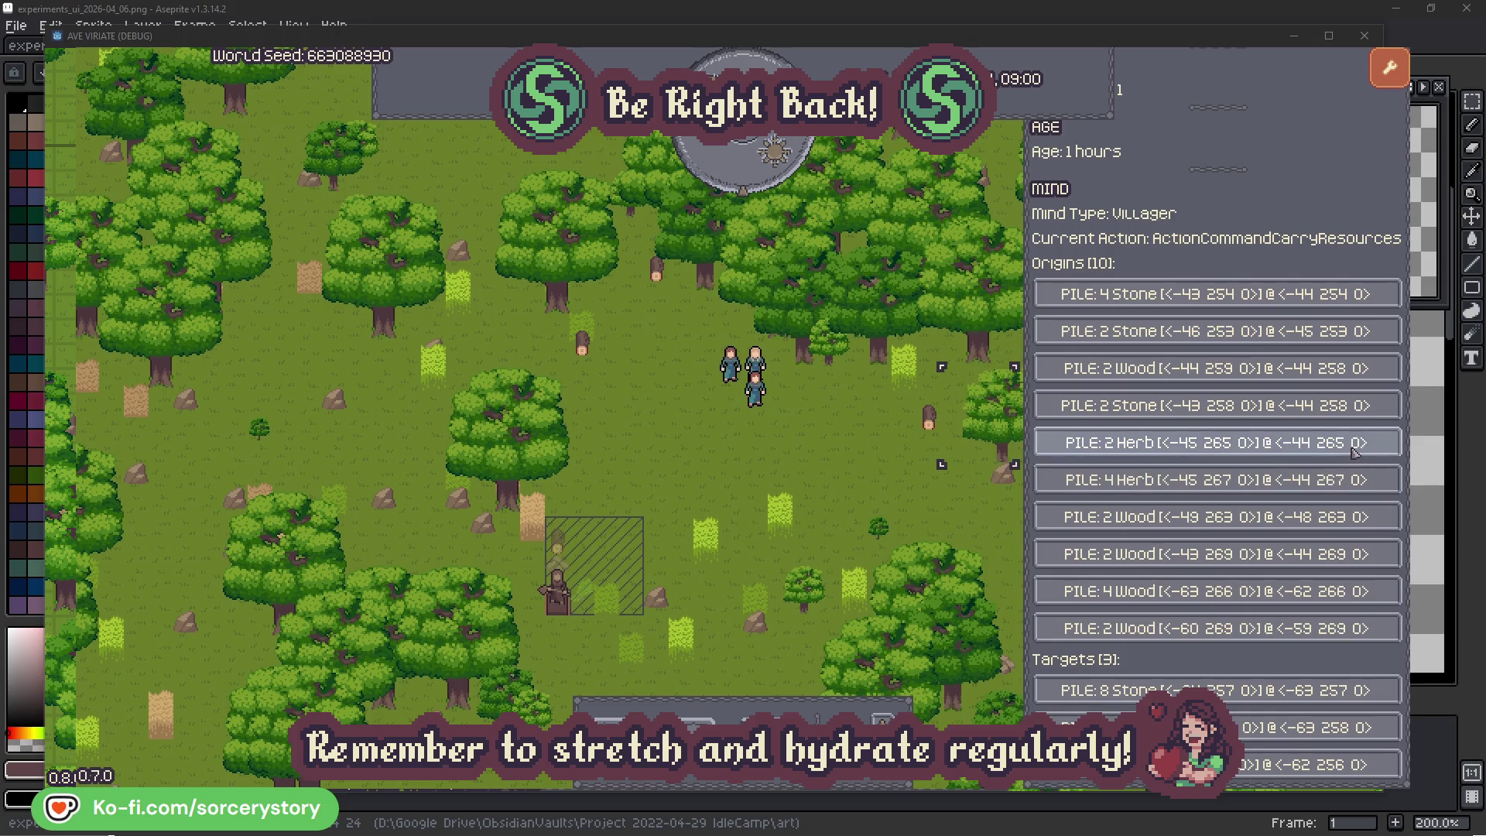
left_click(1354, 452)
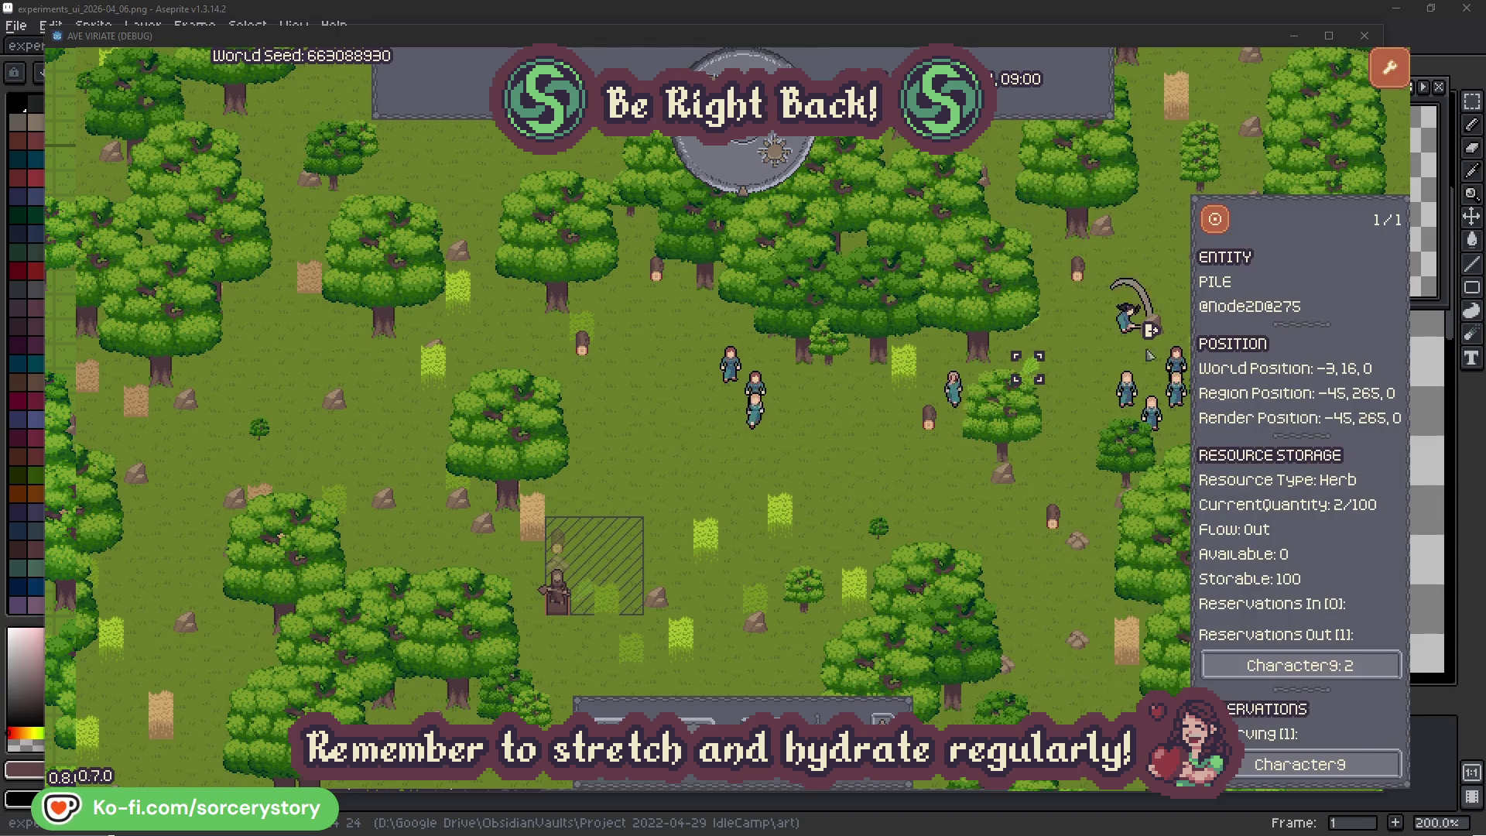
left_click(1221, 224)
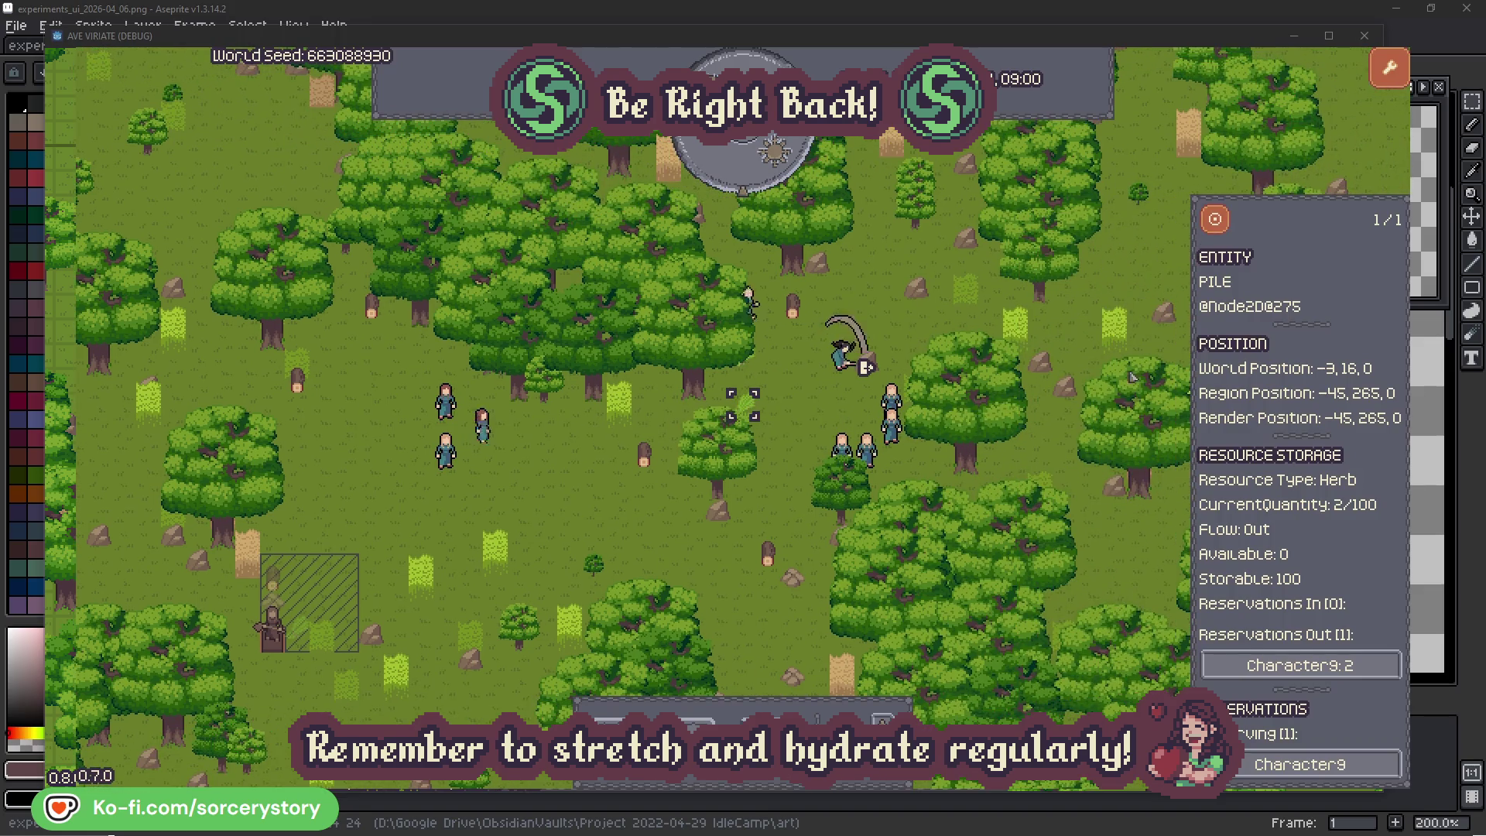
left_click(1278, 664)
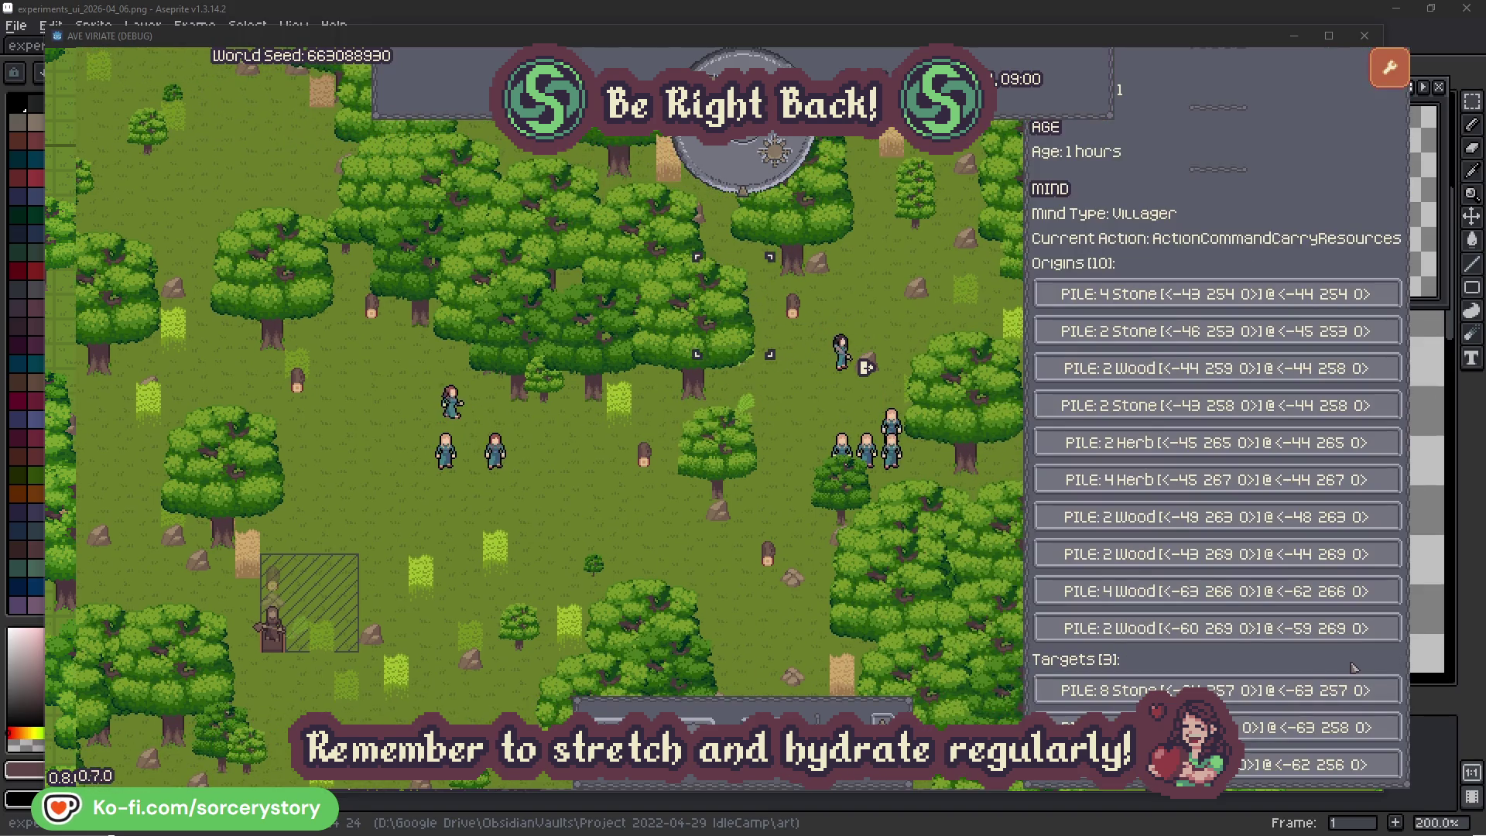
left_click(1315, 727)
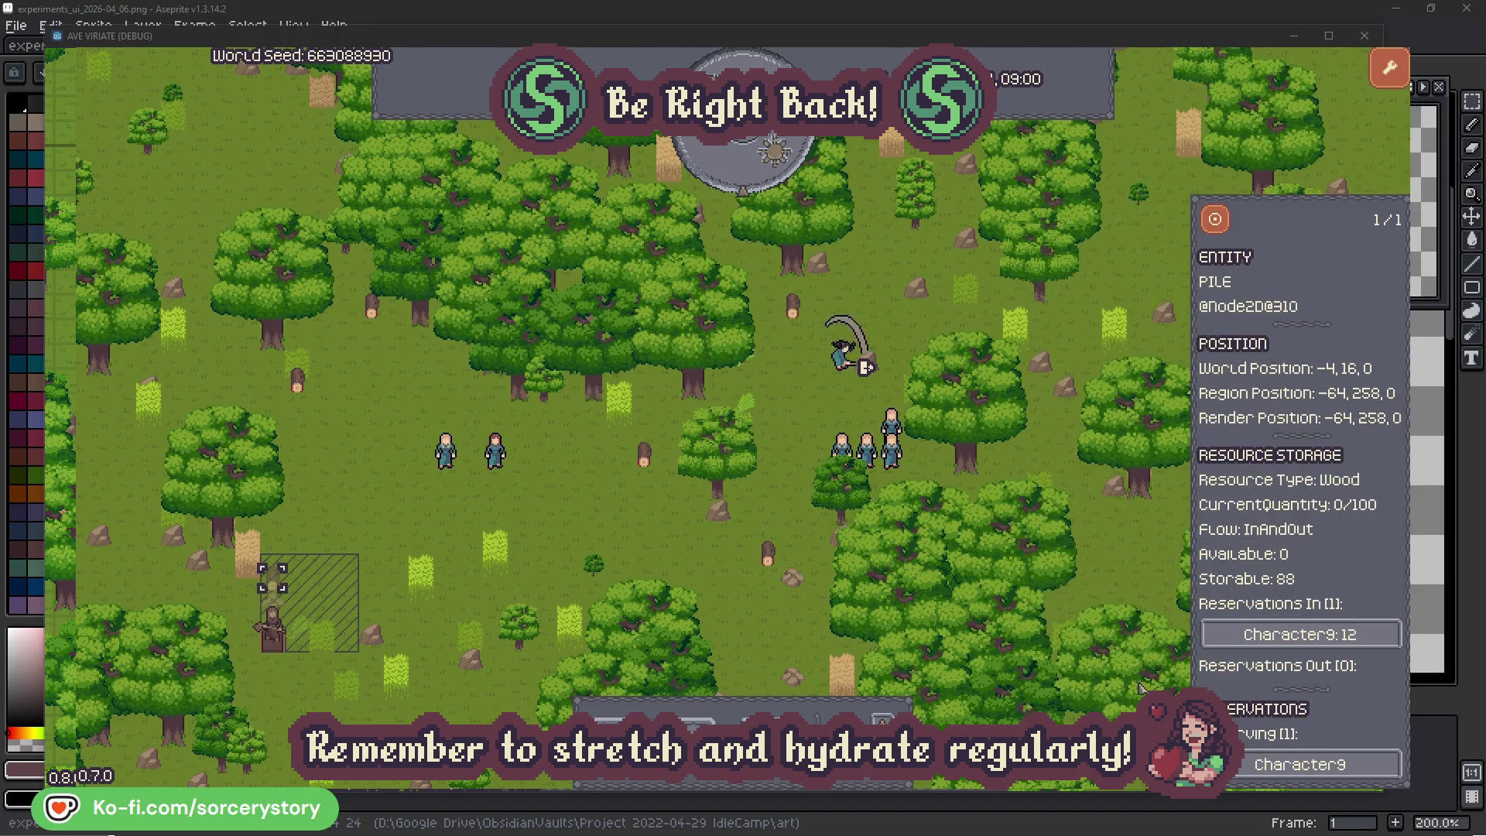
left_click(1215, 221)
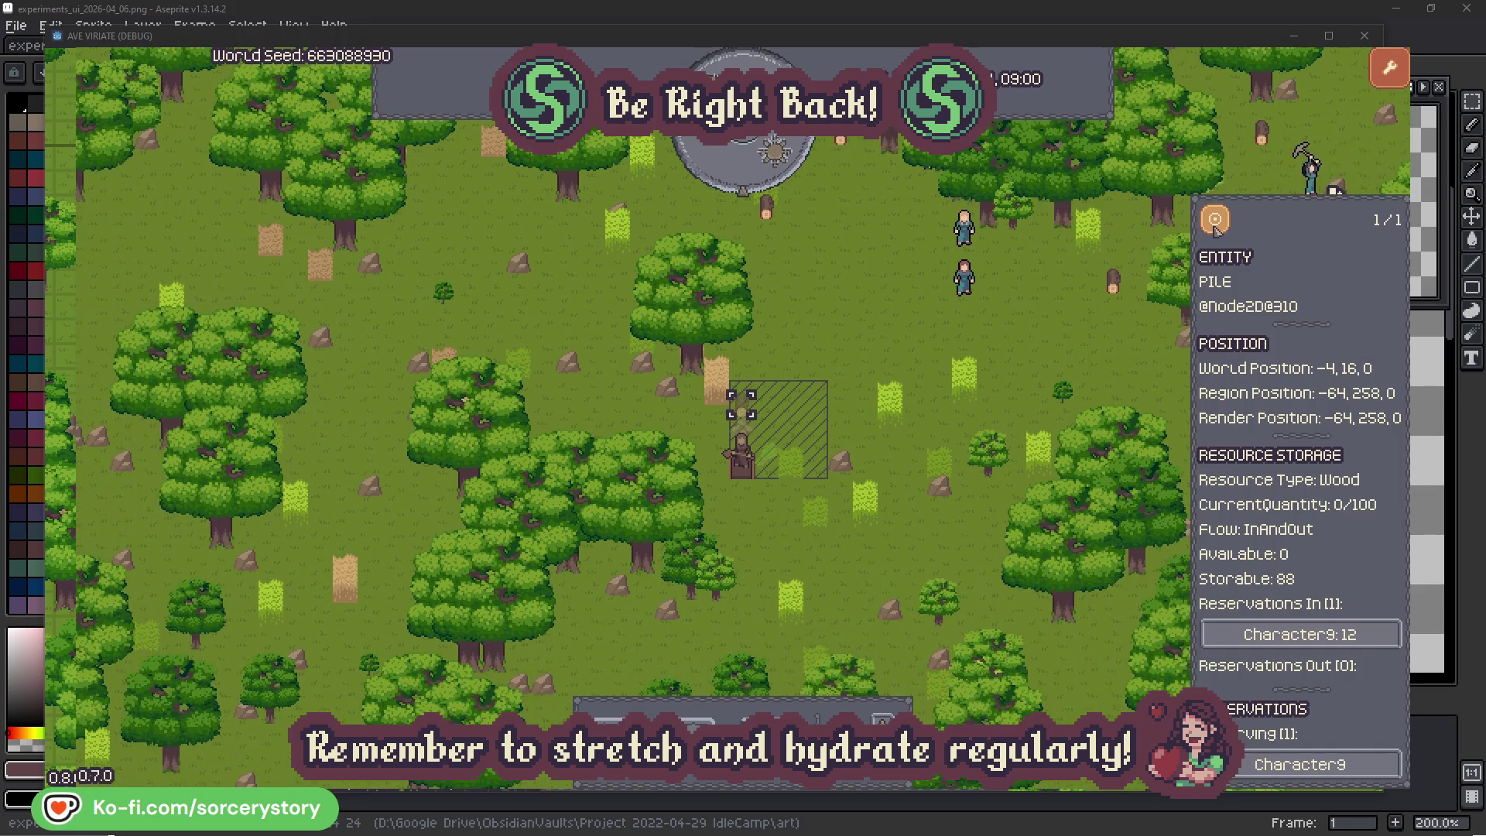
left_click(1075, 343)
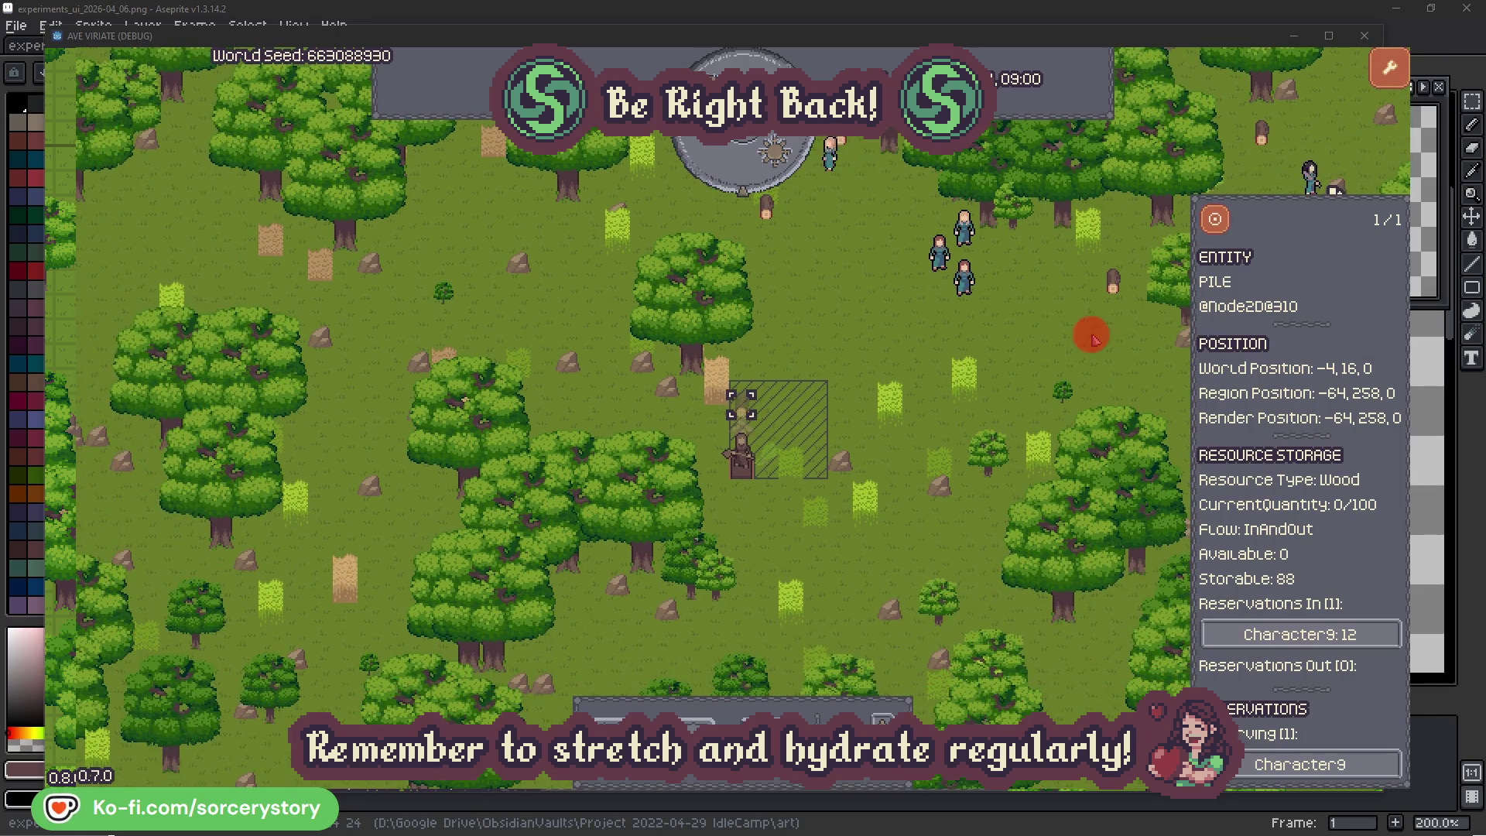
left_click(988, 299)
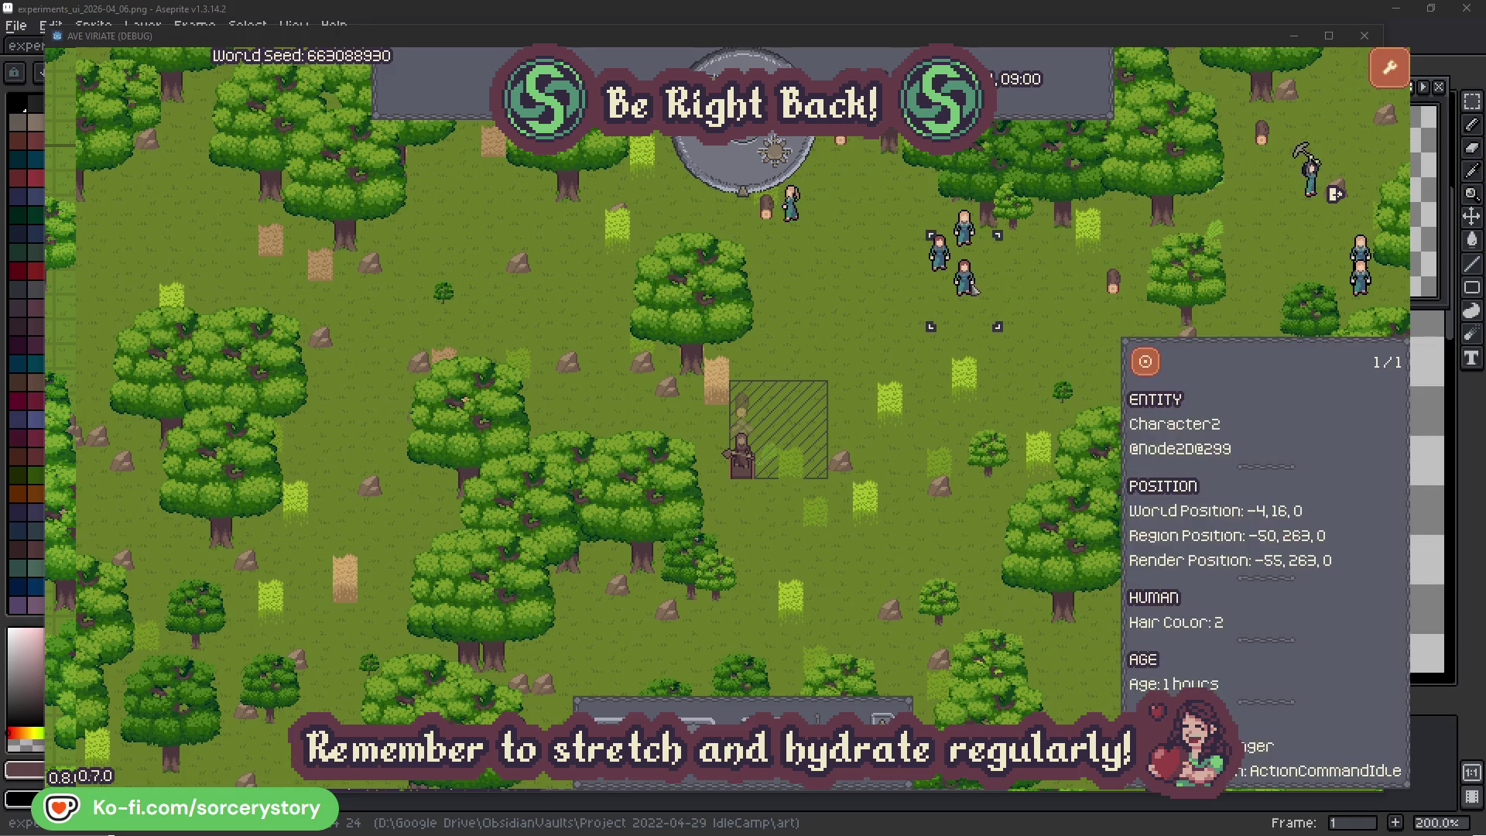
left_click(1147, 362)
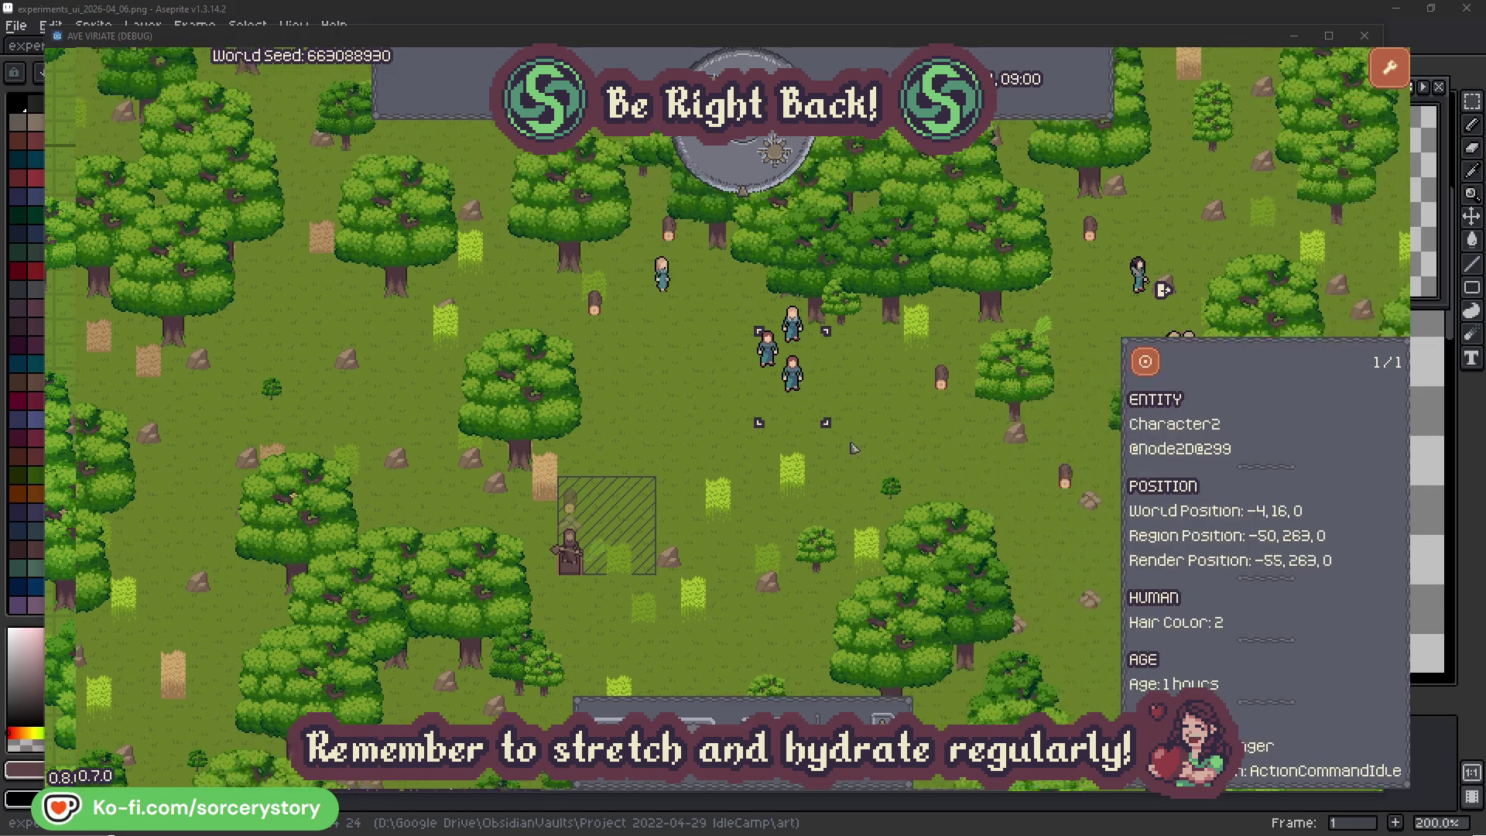
left_click(850, 447)
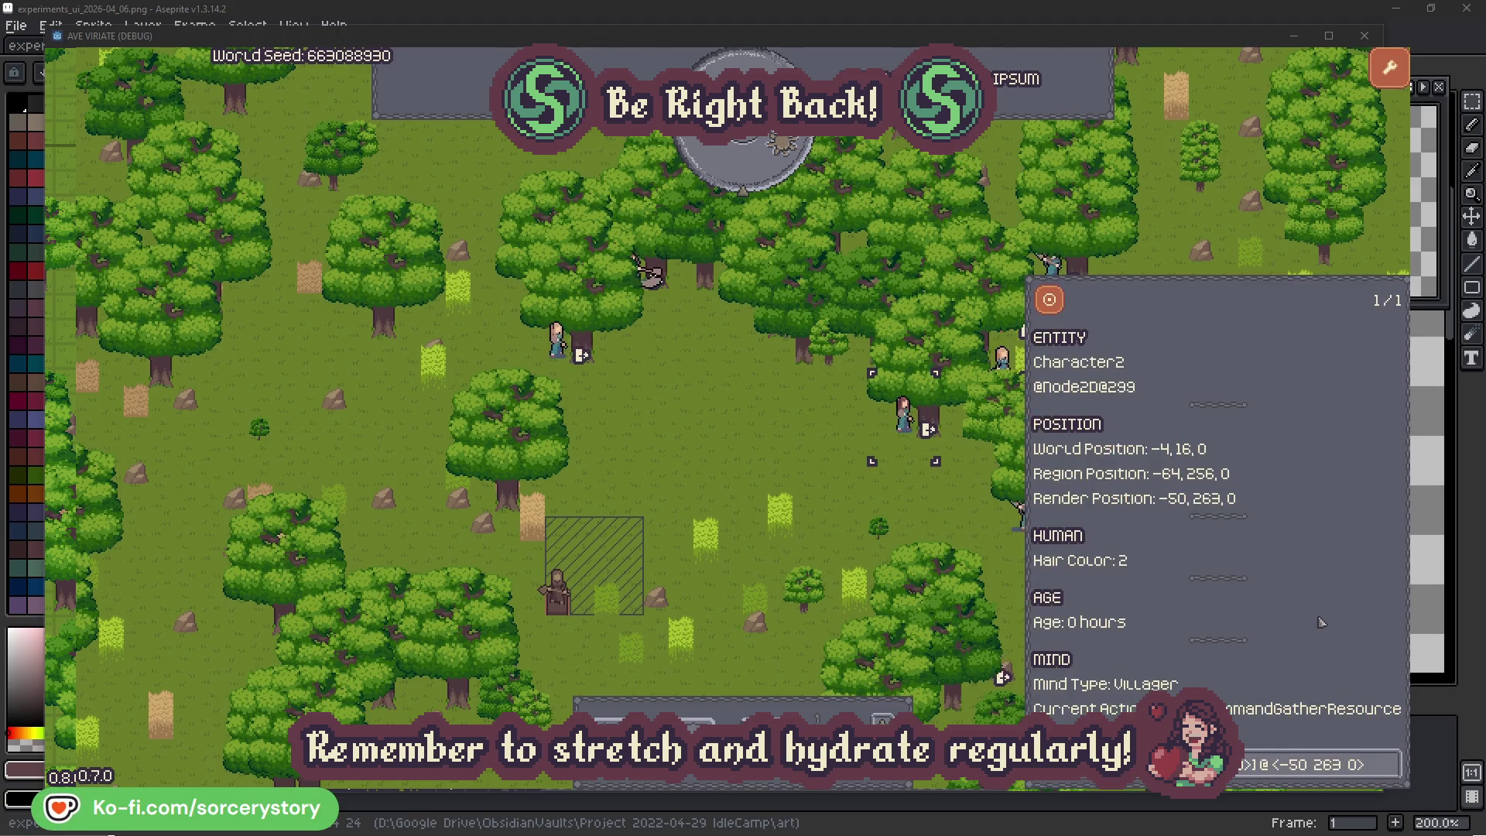
View the oaks Character2 and Character0 are gathering from, then deselect to close the inspector
left_click(1391, 774)
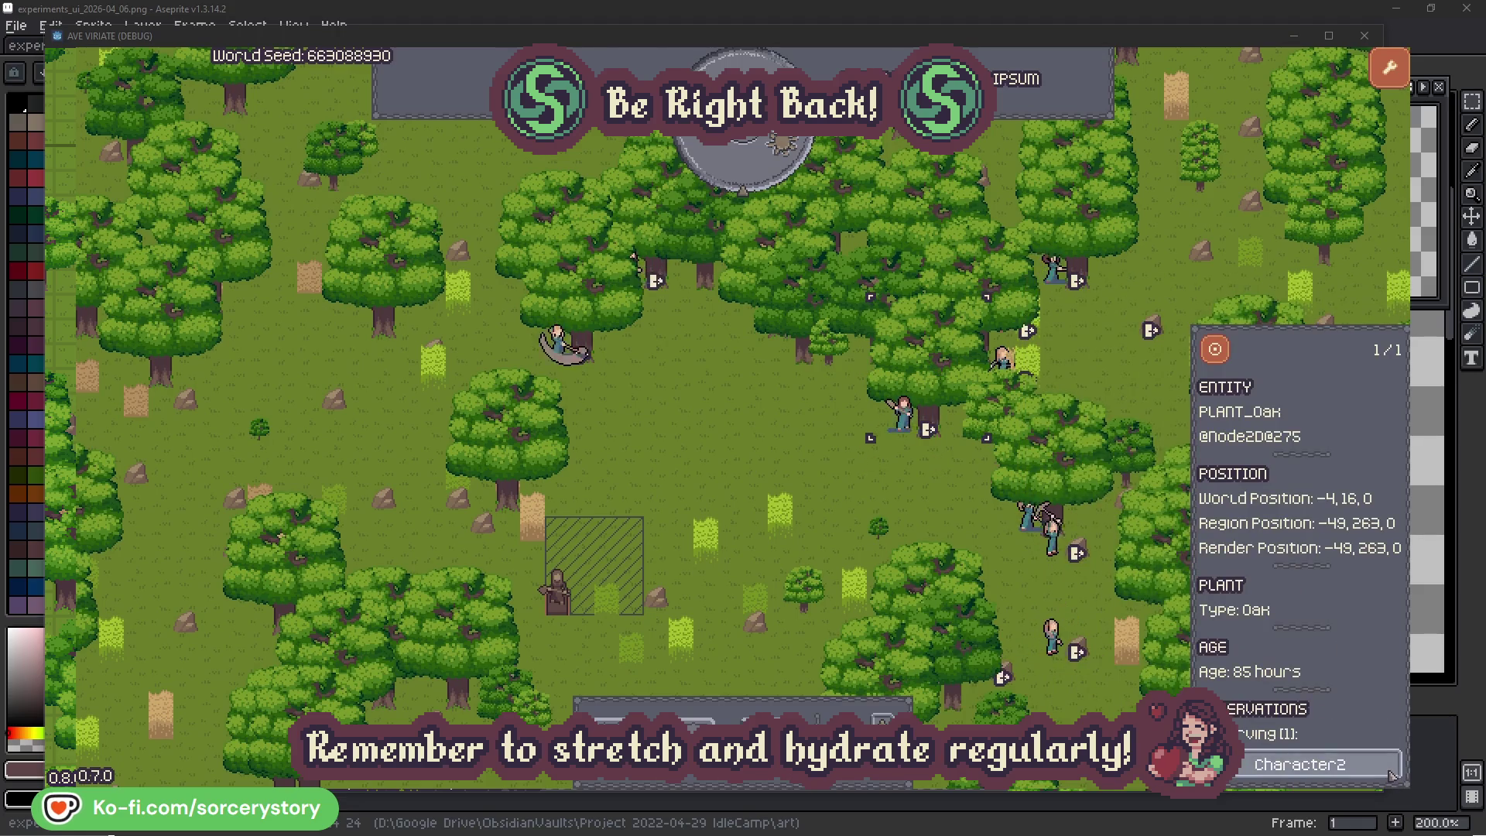
left_click(1390, 774)
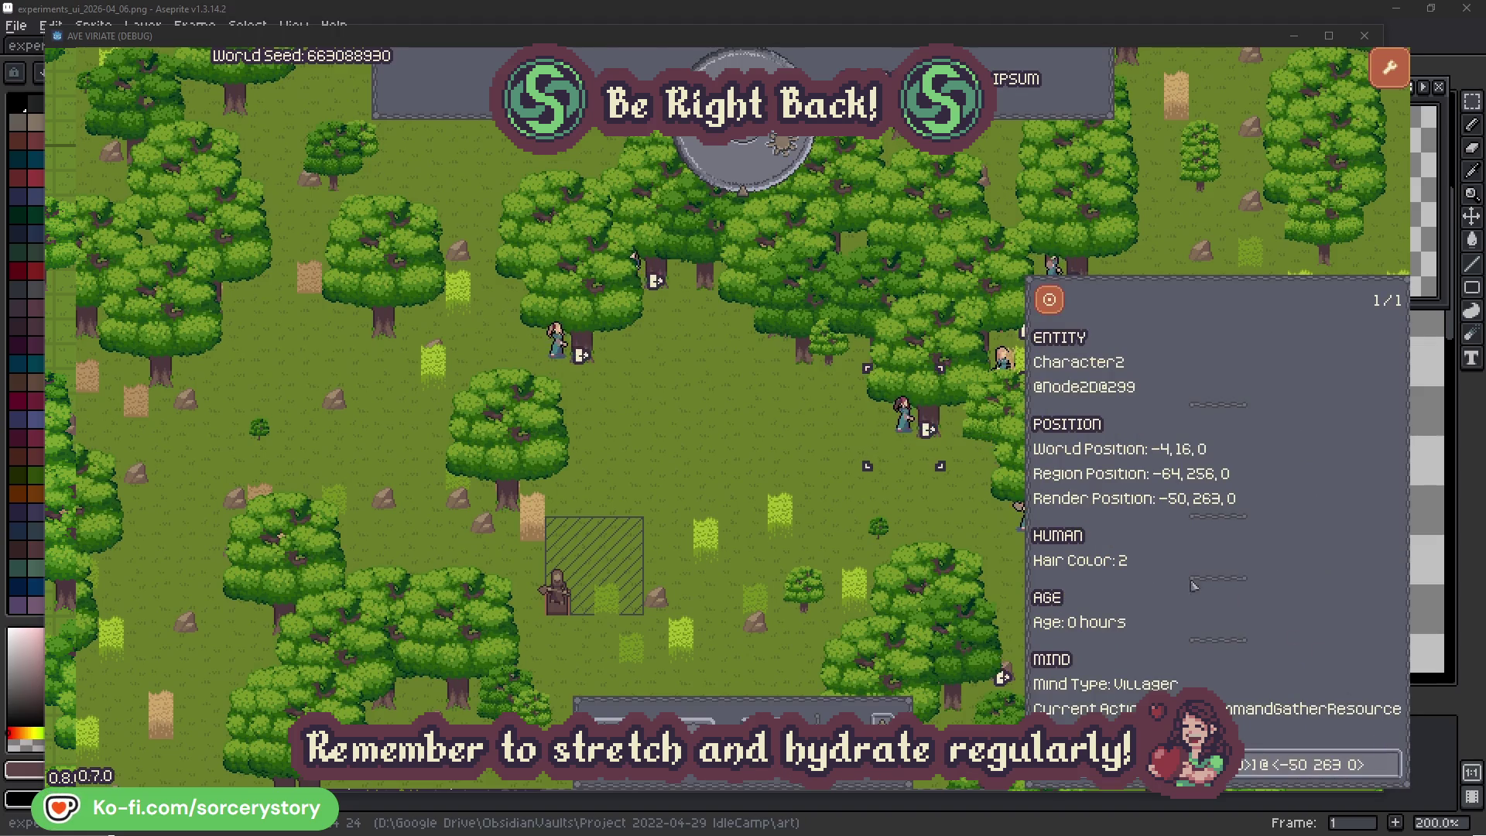
left_click(928, 514)
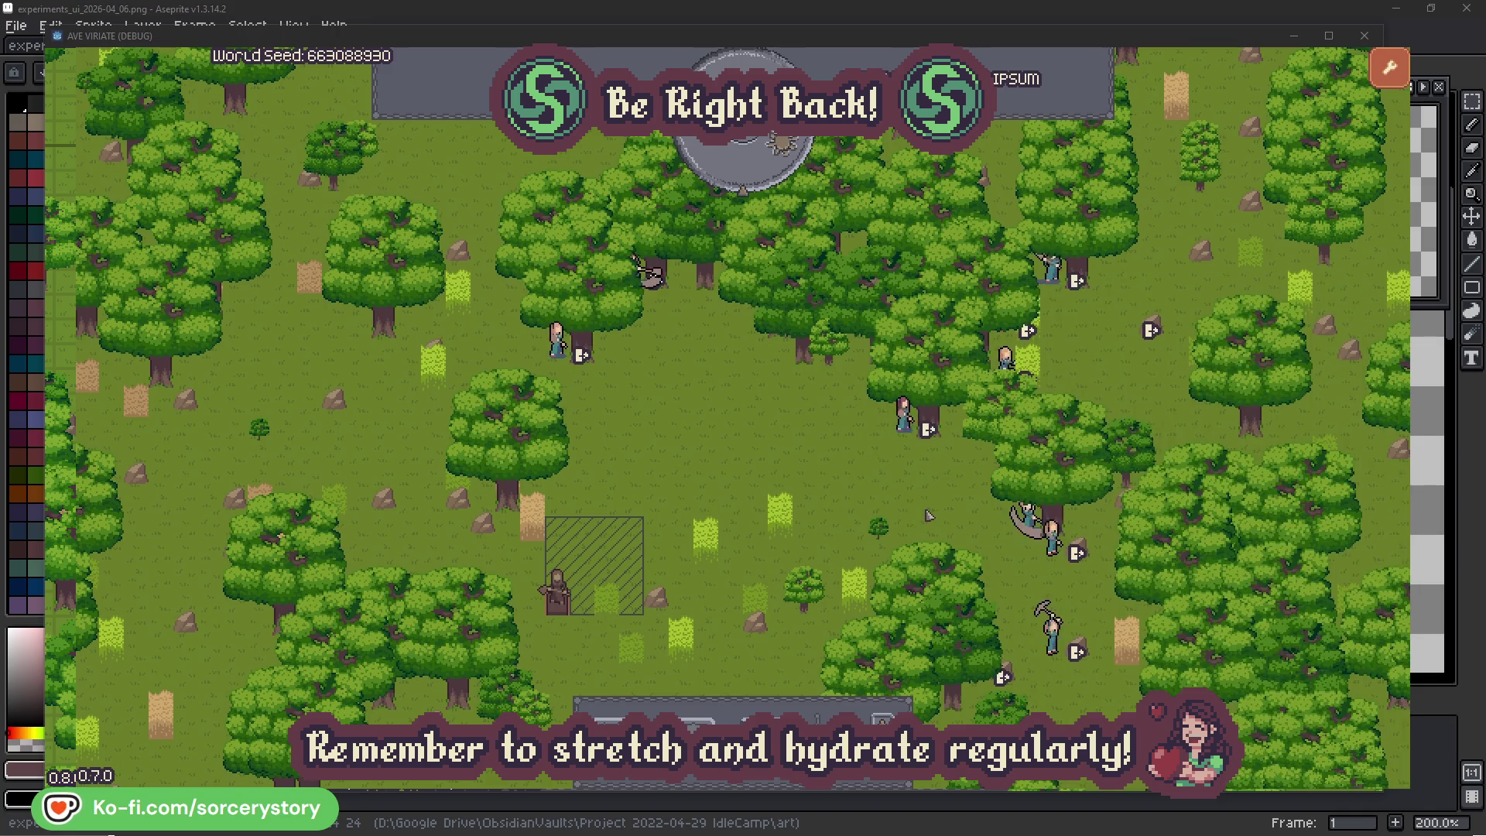
left_click(564, 362)
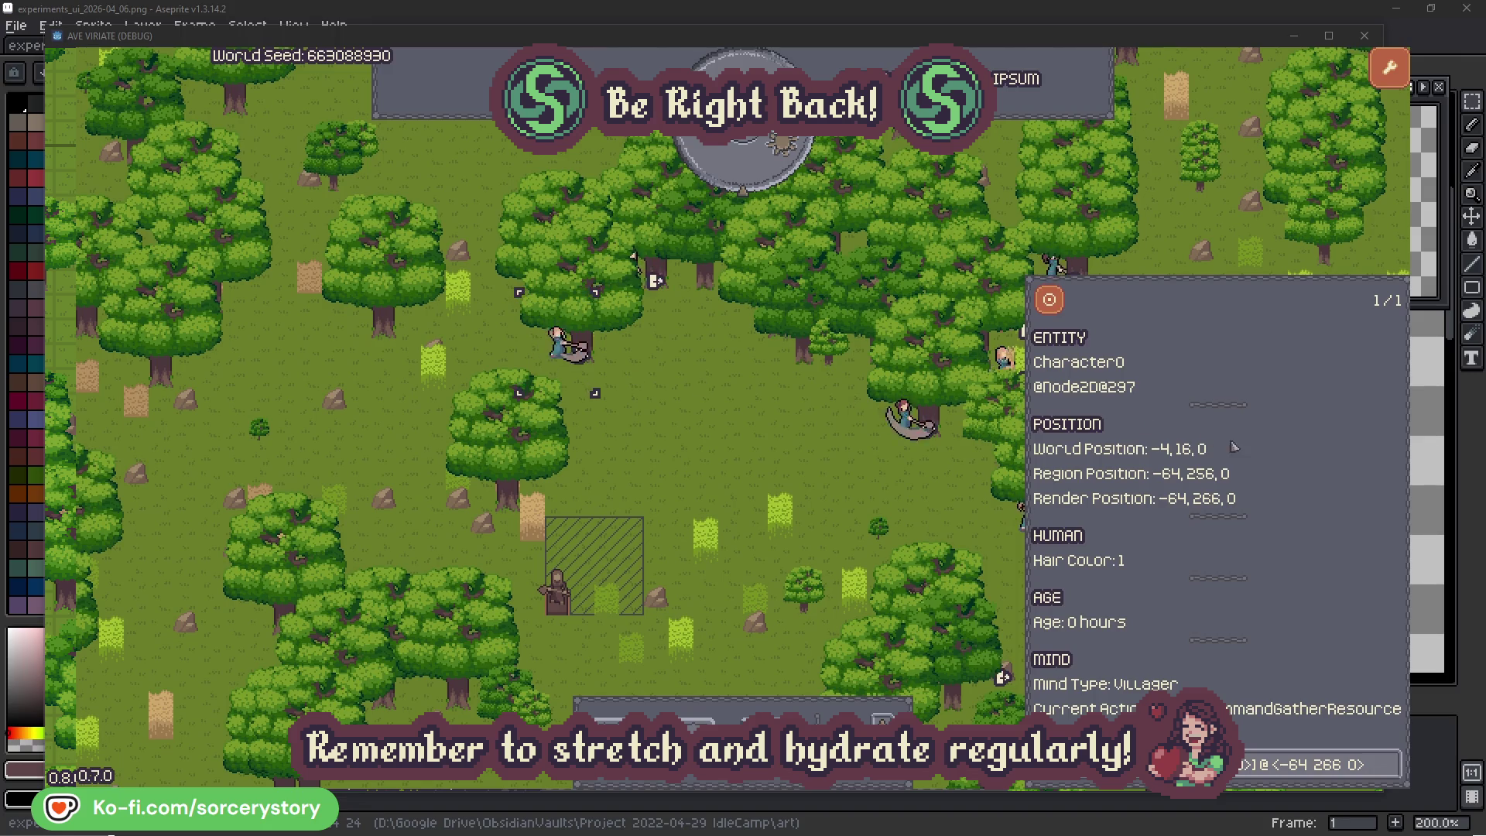
left_click(1391, 761)
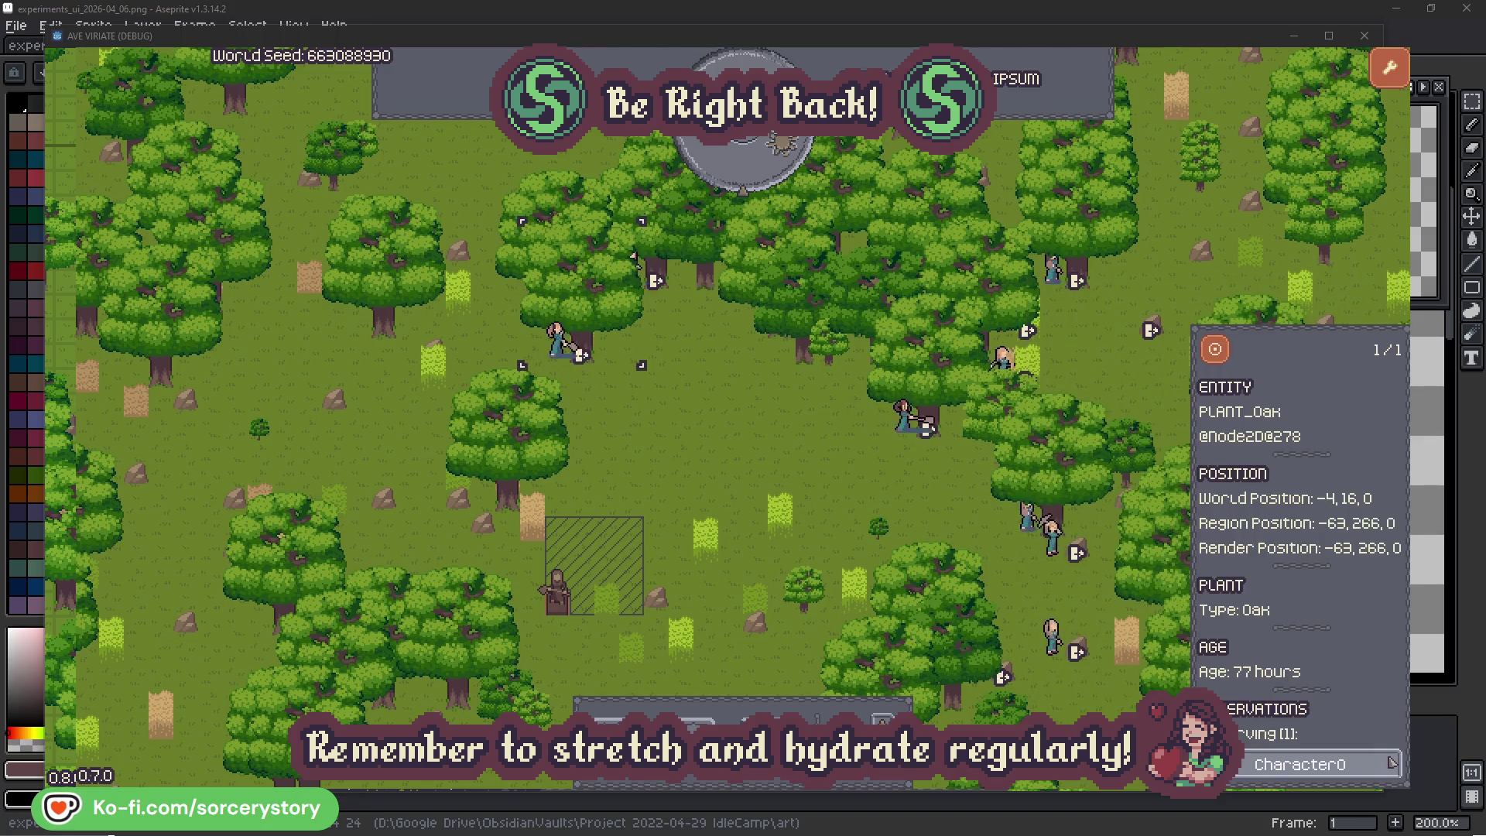
left_click(778, 467)
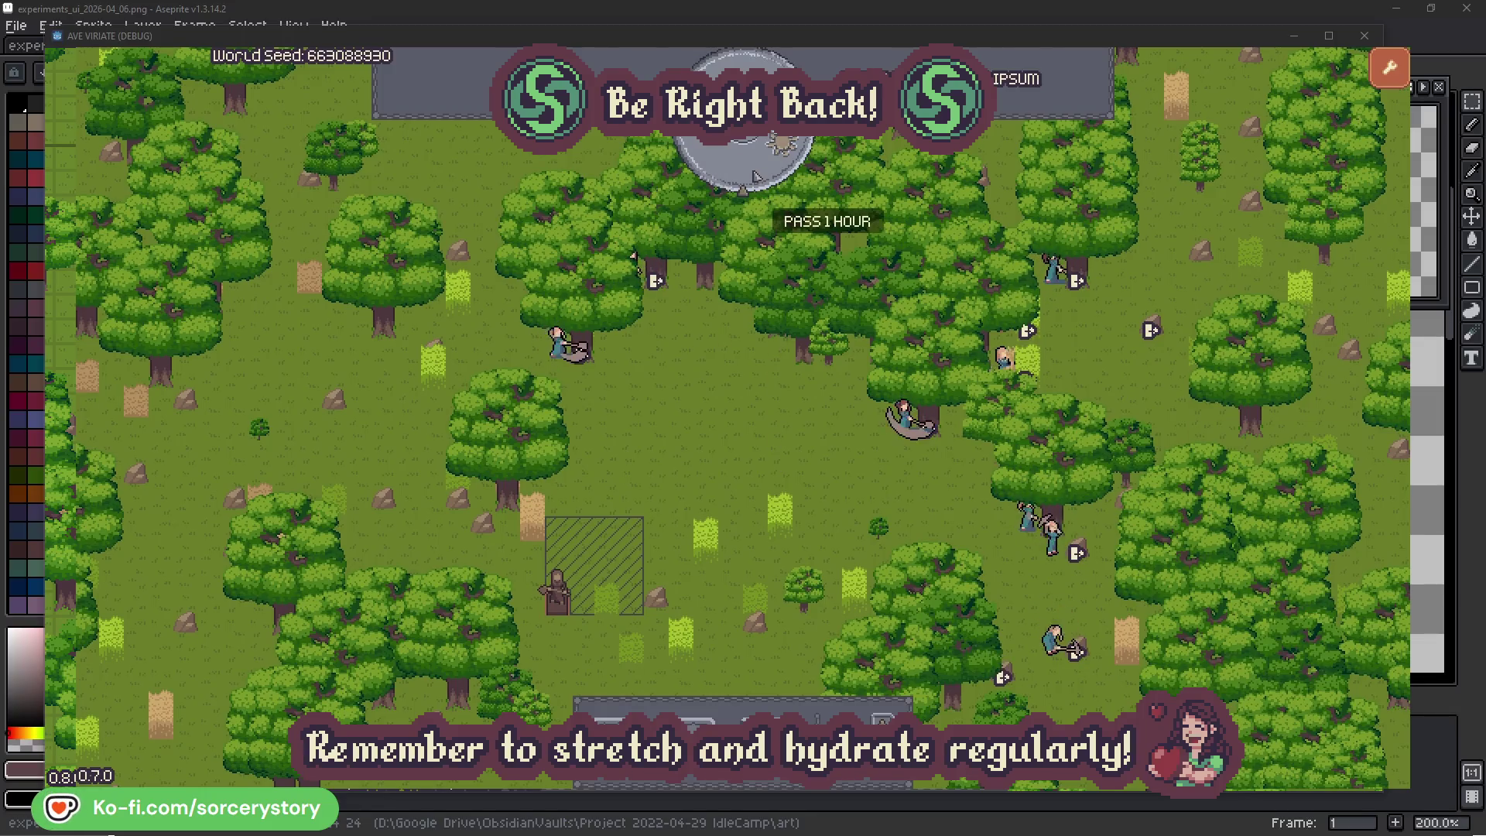
Pass one game hour, then trace the wood pile's reserving villager back to its 2 Herb pile
left_click(757, 174)
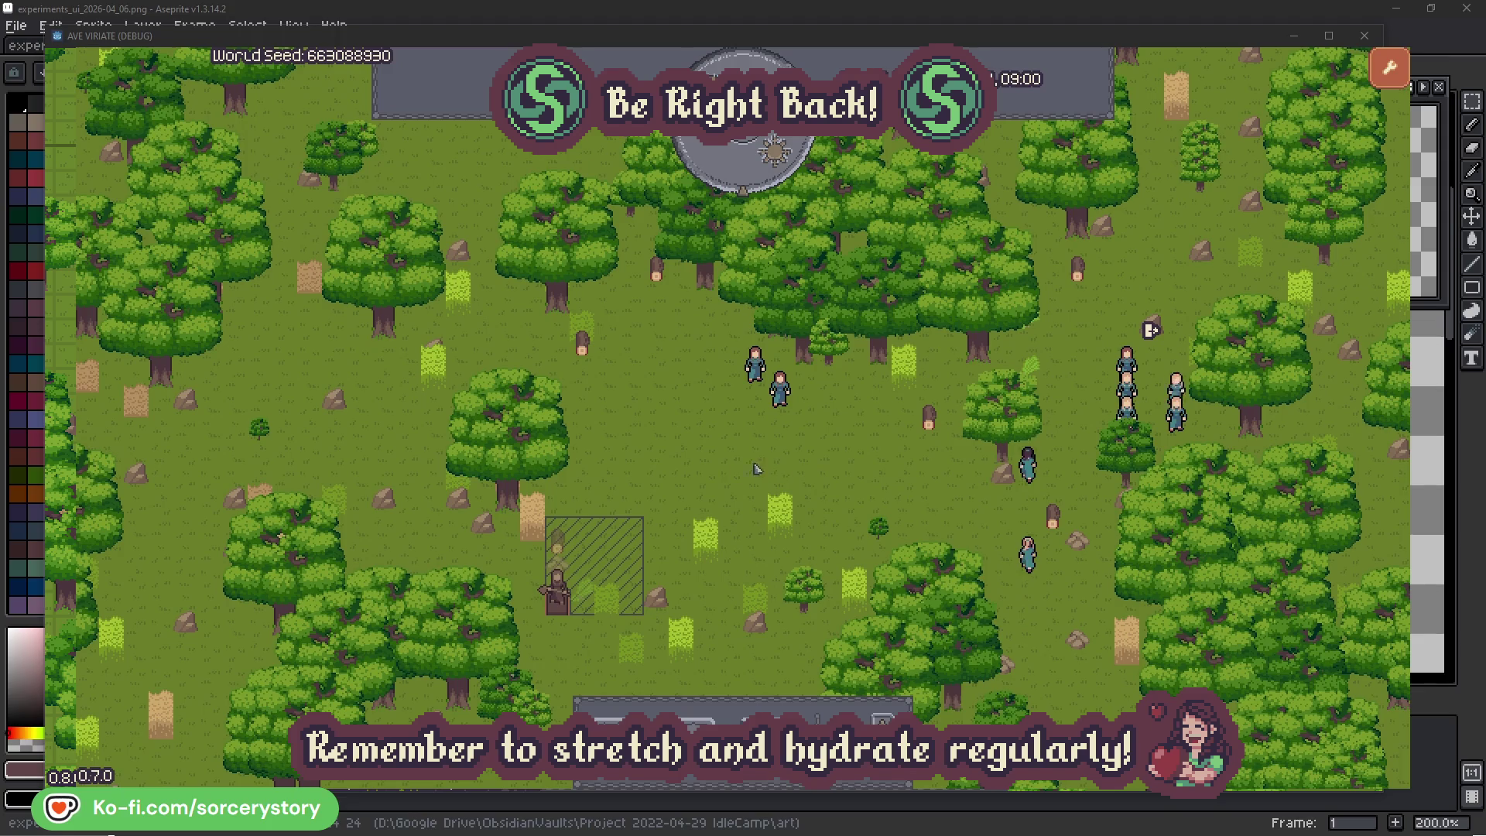
left_click(563, 546)
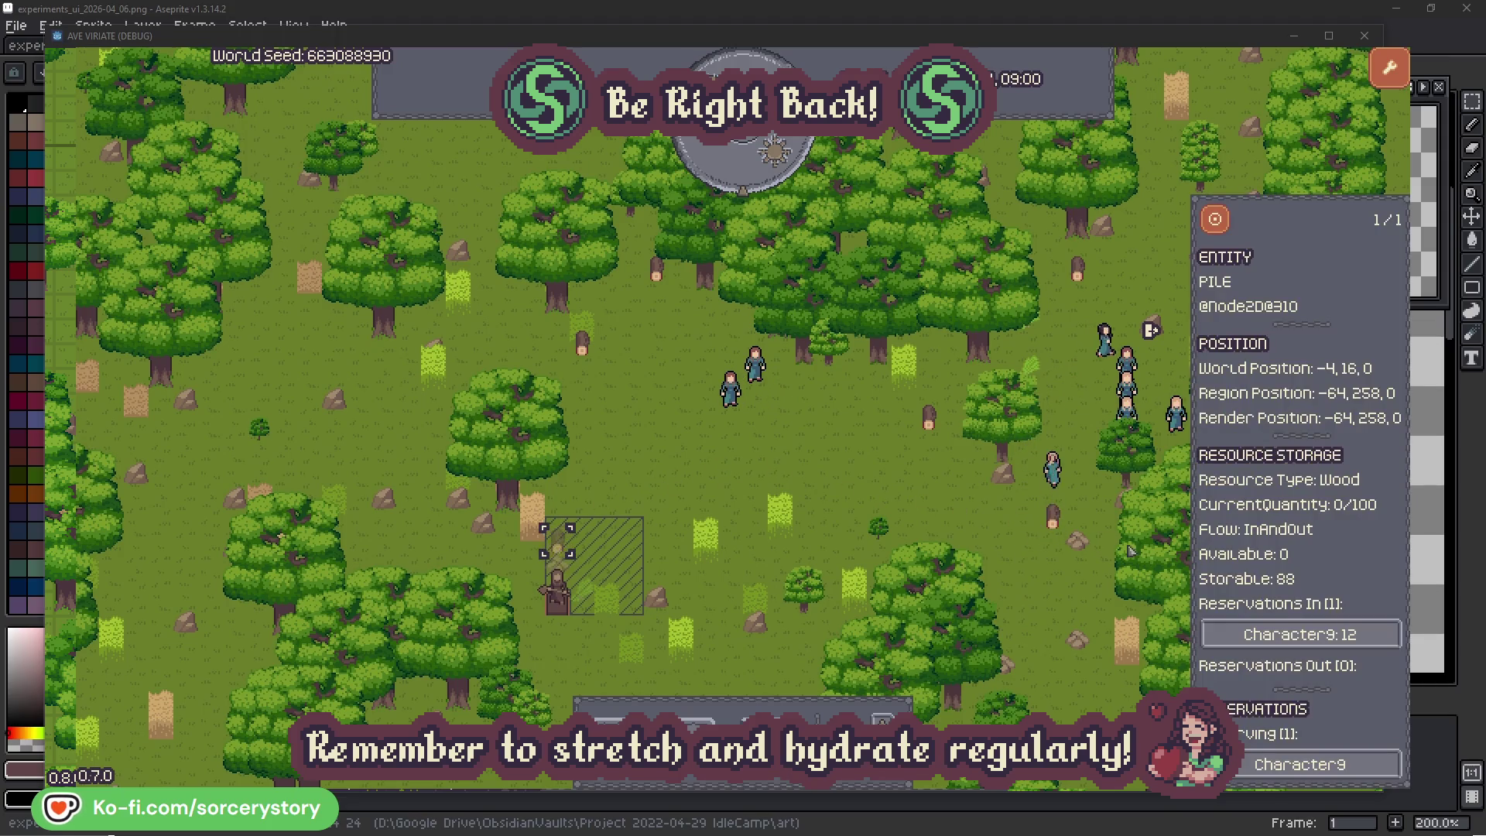
left_click(1369, 634)
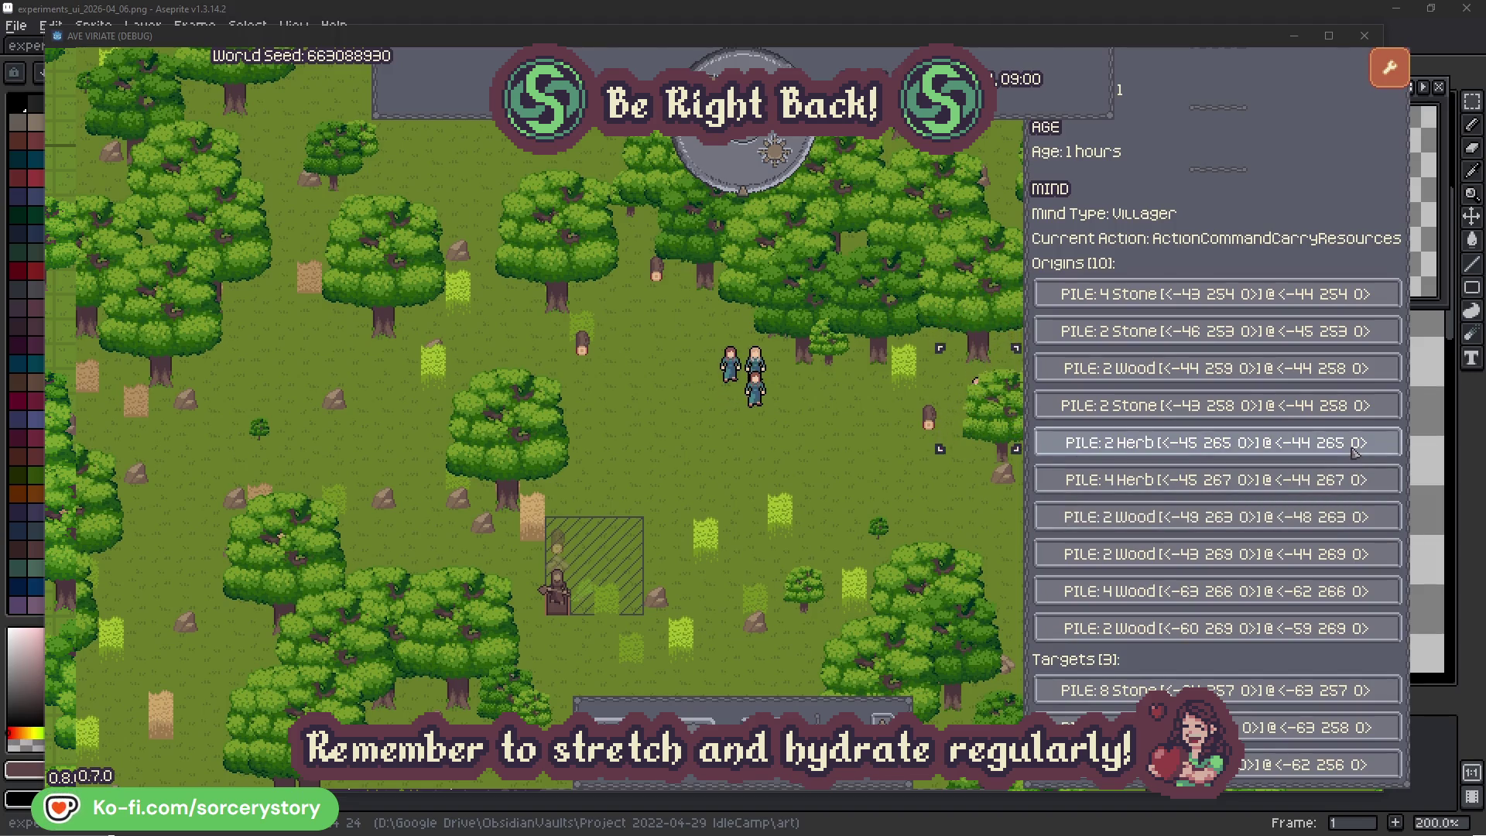
left_click(1354, 445)
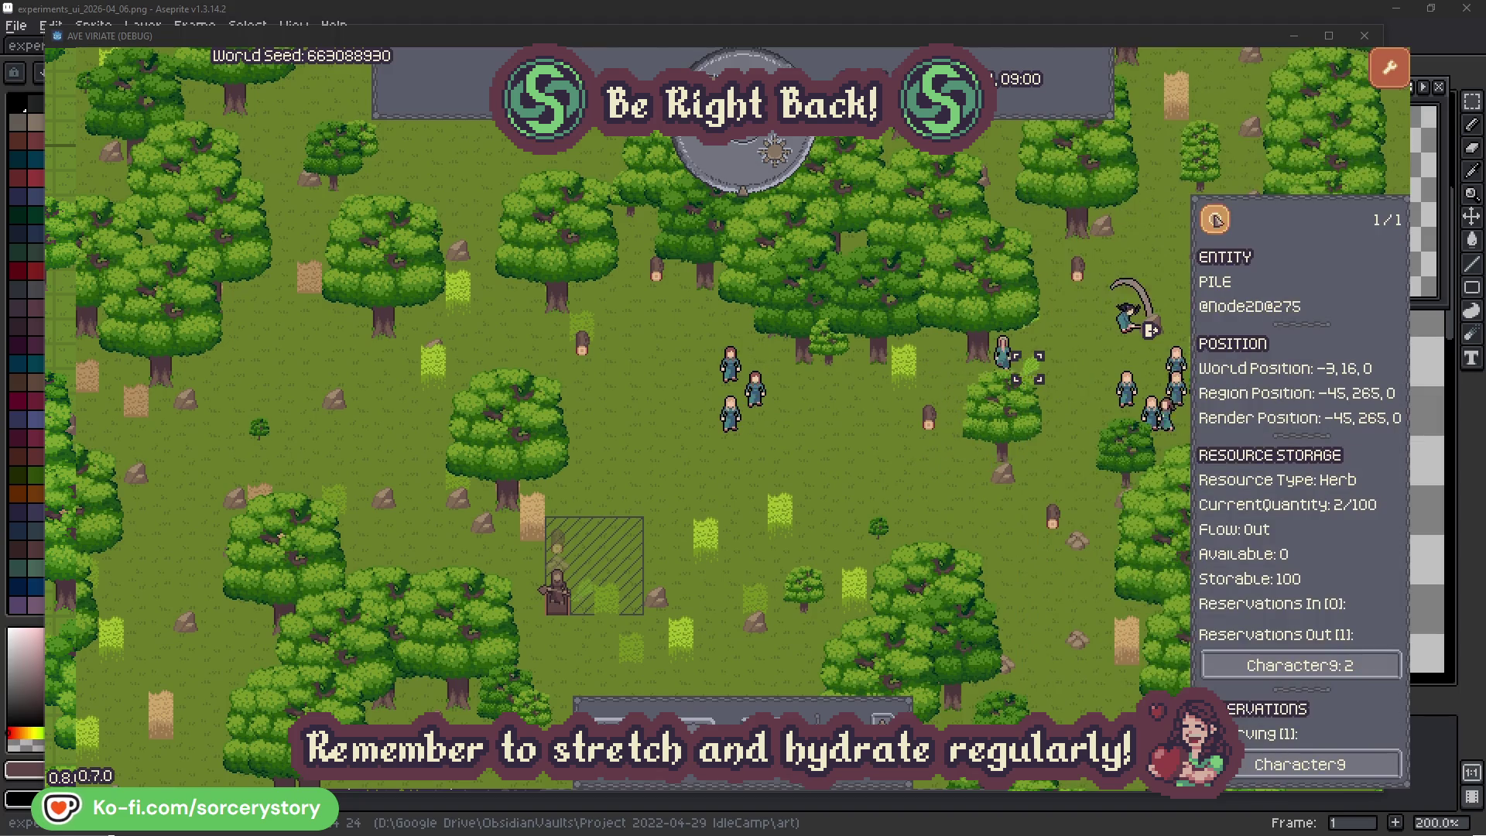
left_click(1225, 226)
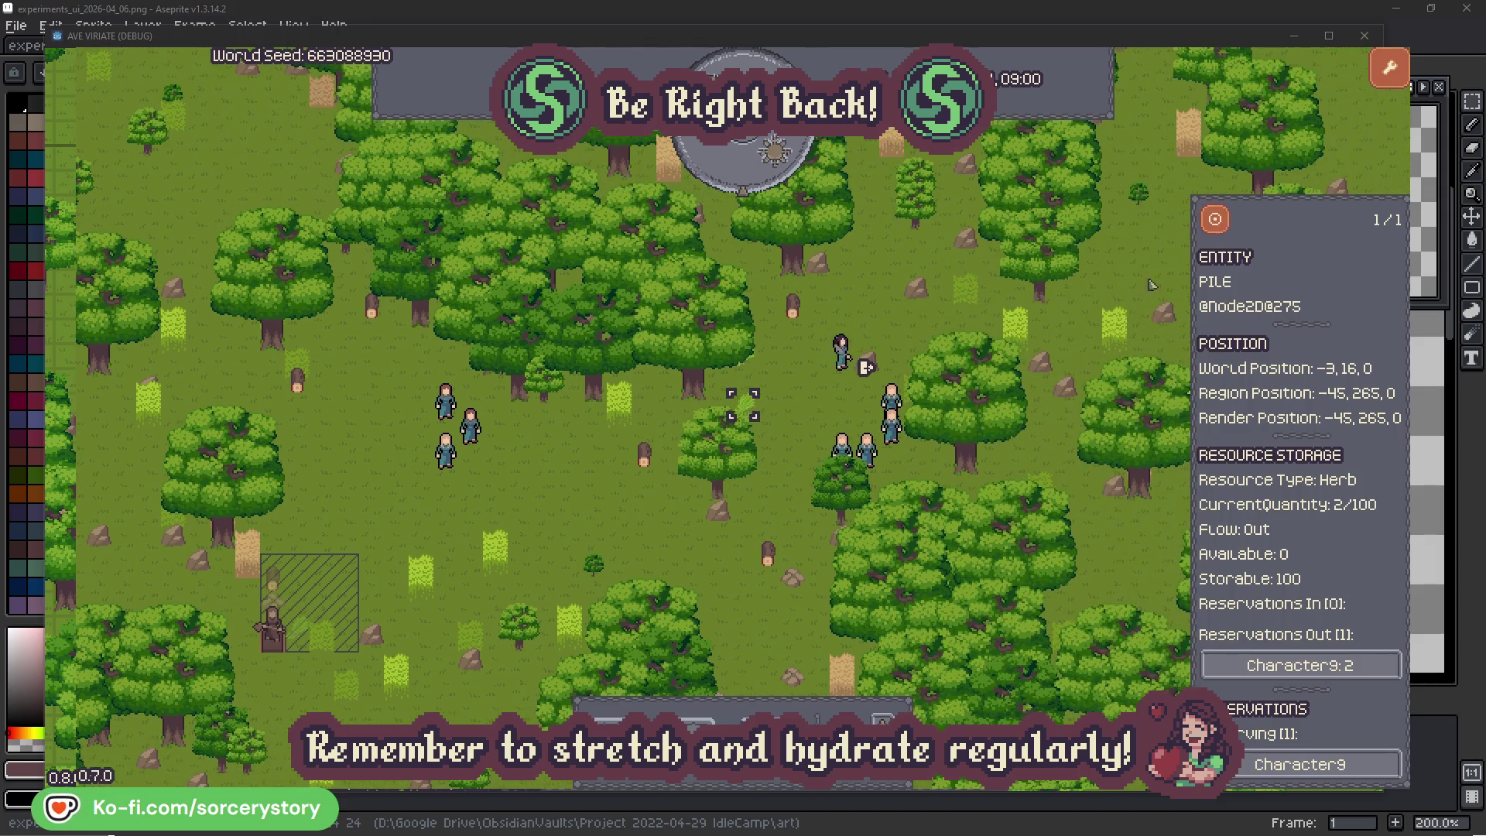
Follow Character9 to the wood pile it targets, centre on it, then check and dismiss Character2
left_click(1343, 661)
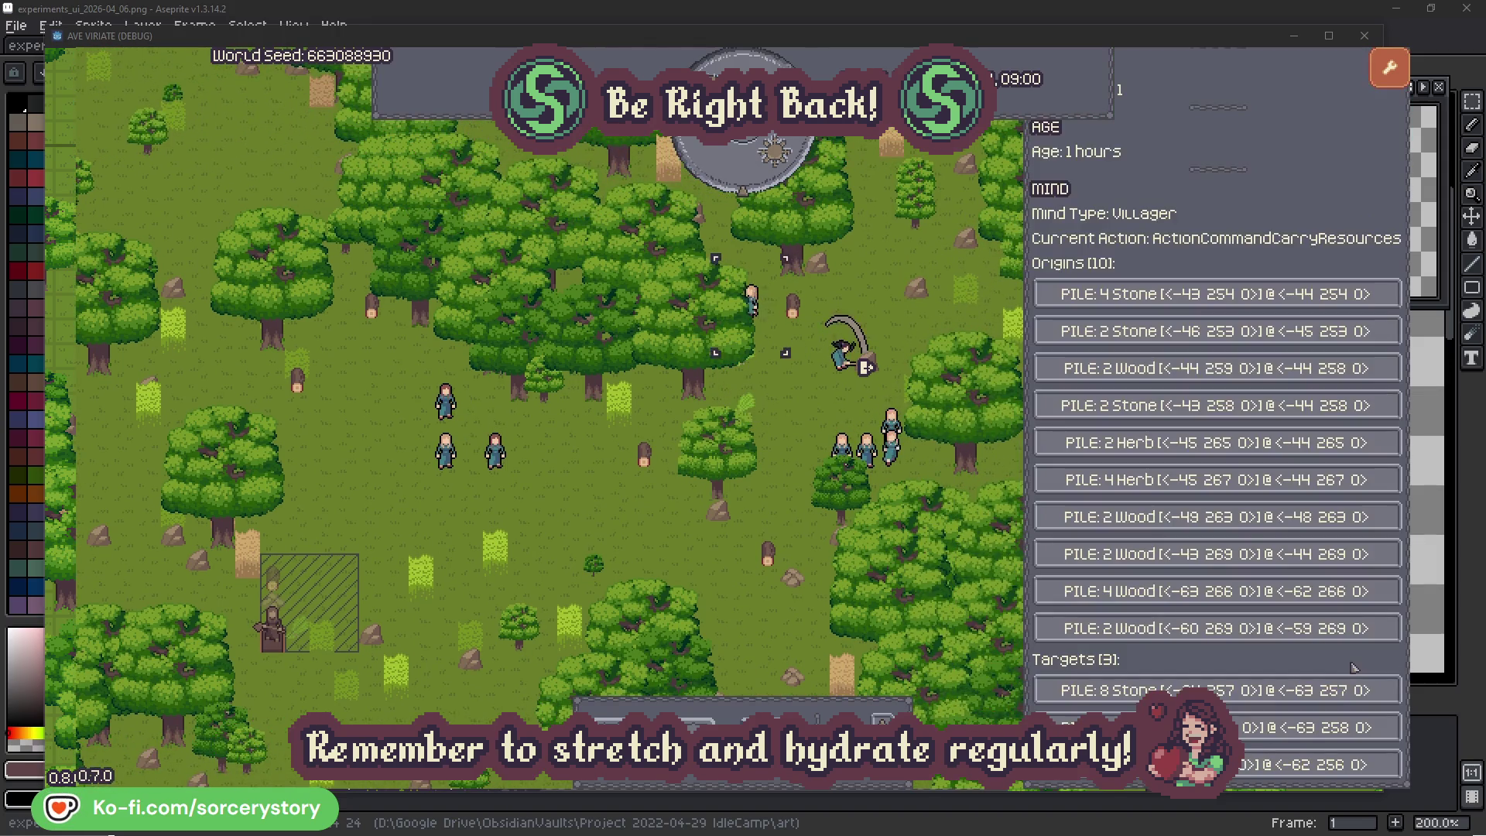
left_click(1300, 727)
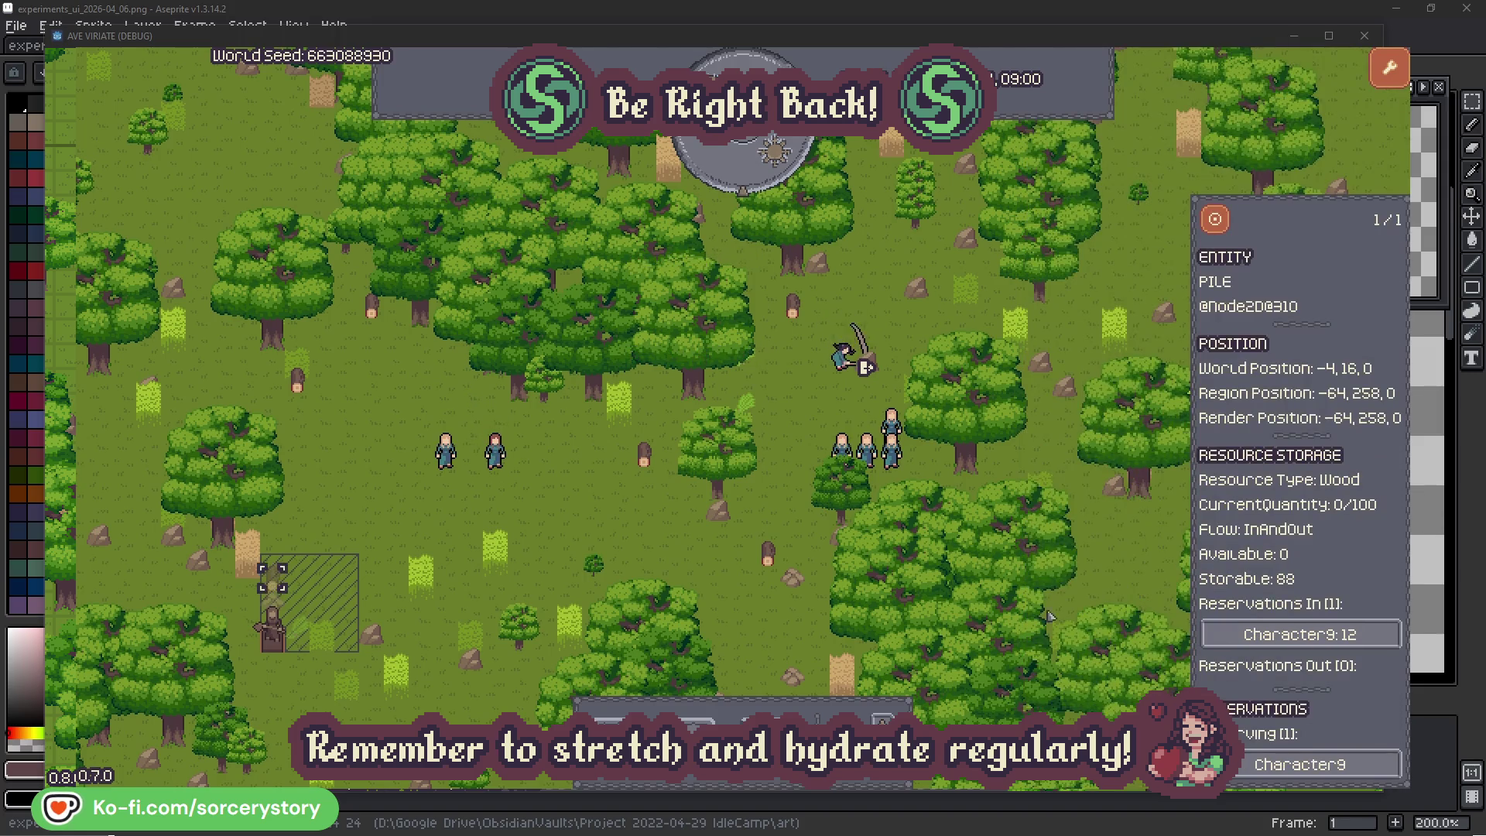
left_click(1215, 219)
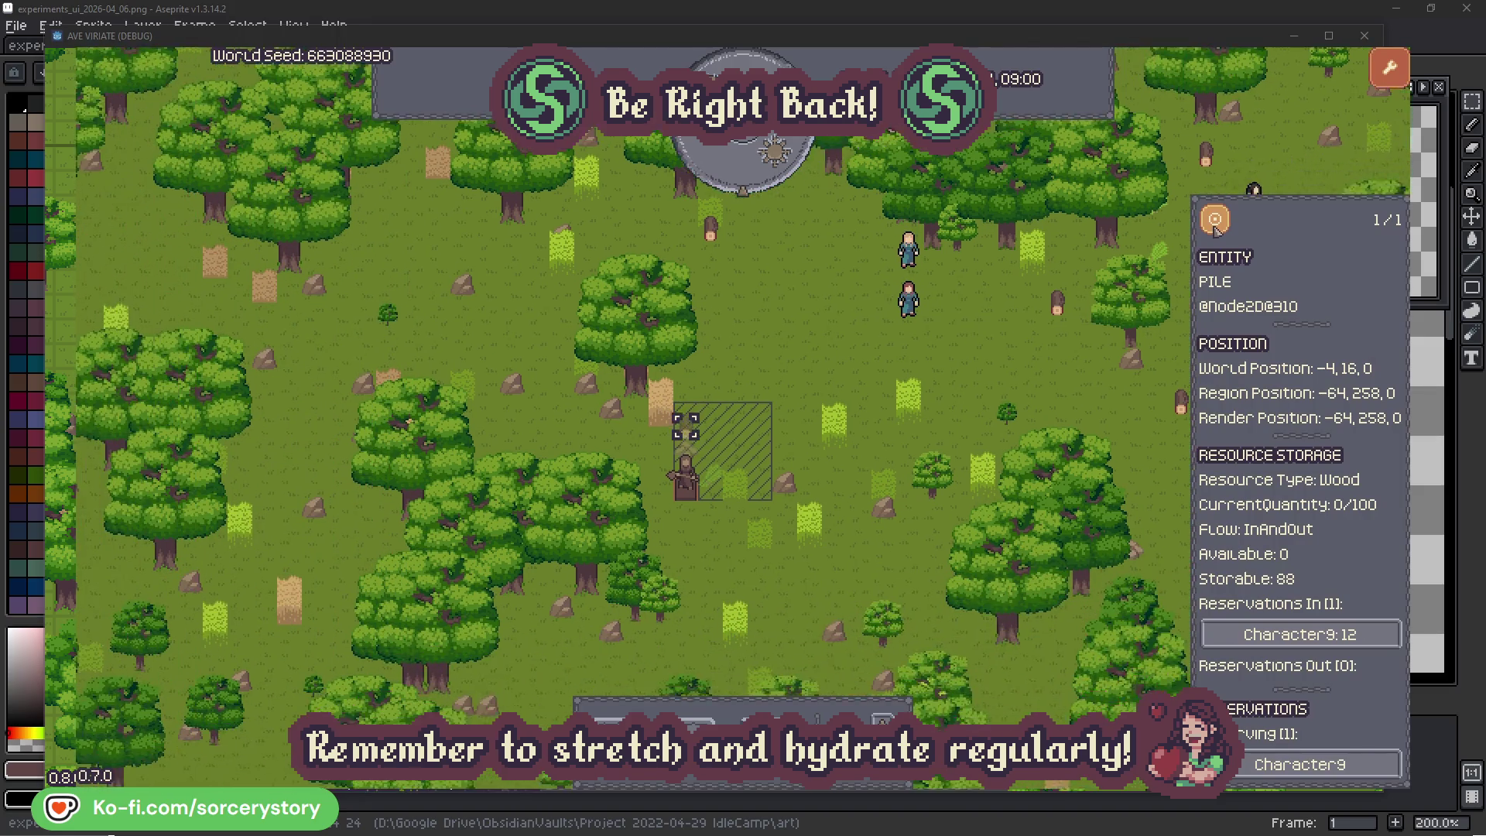
left_click(1076, 344)
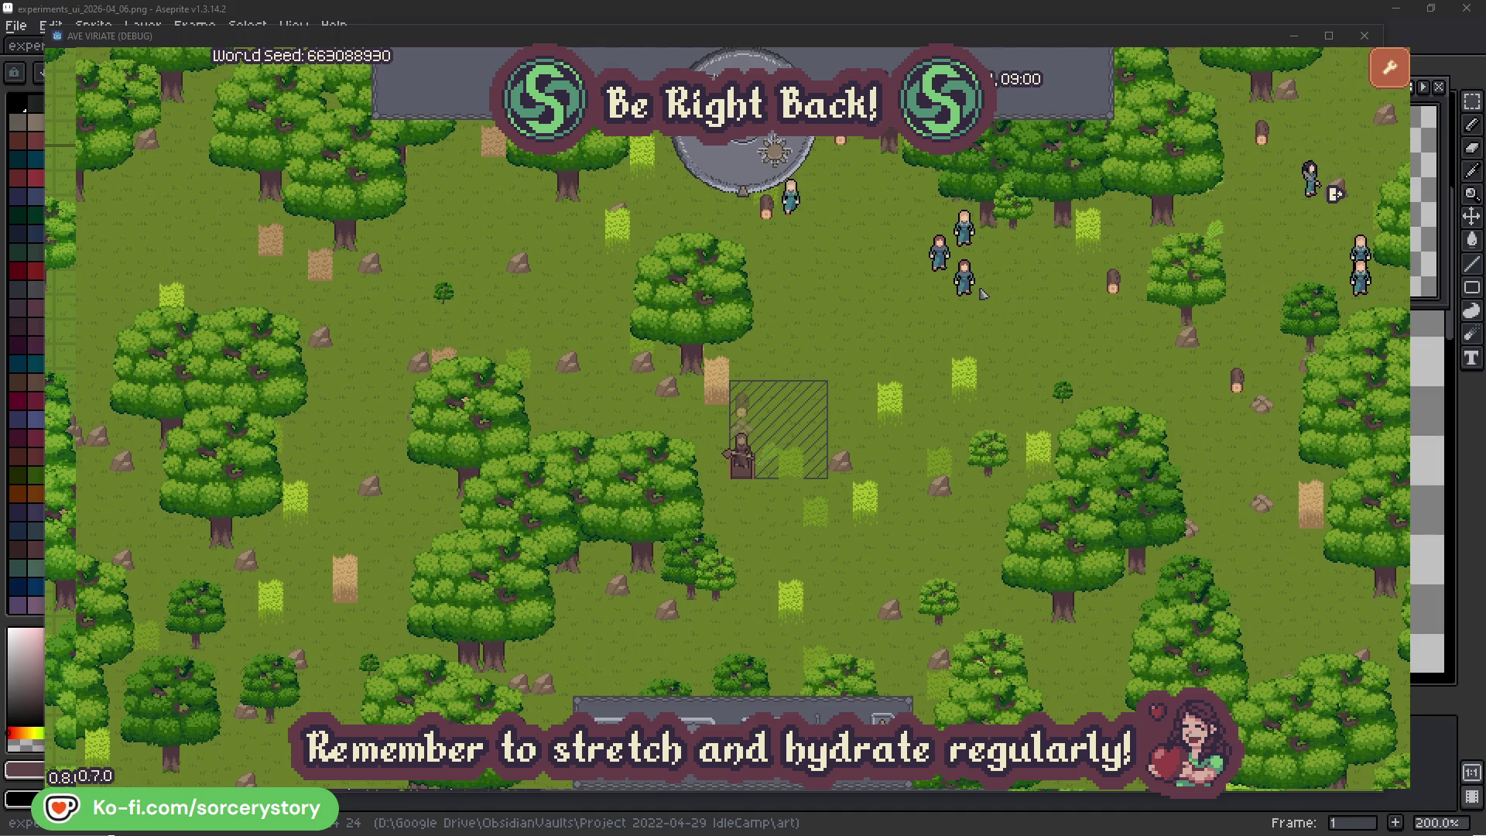
left_click(969, 285)
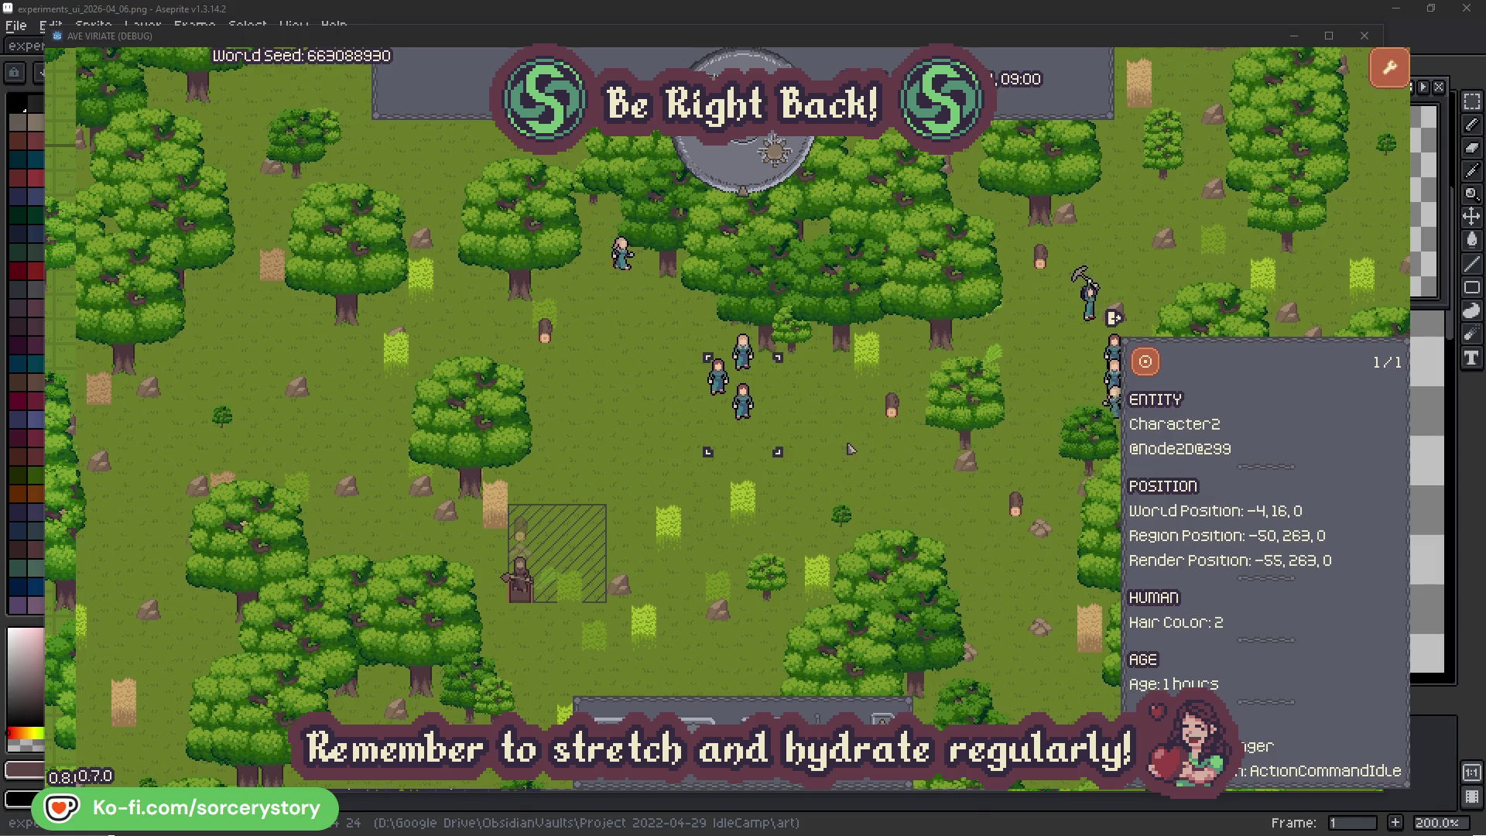
left_click(850, 449)
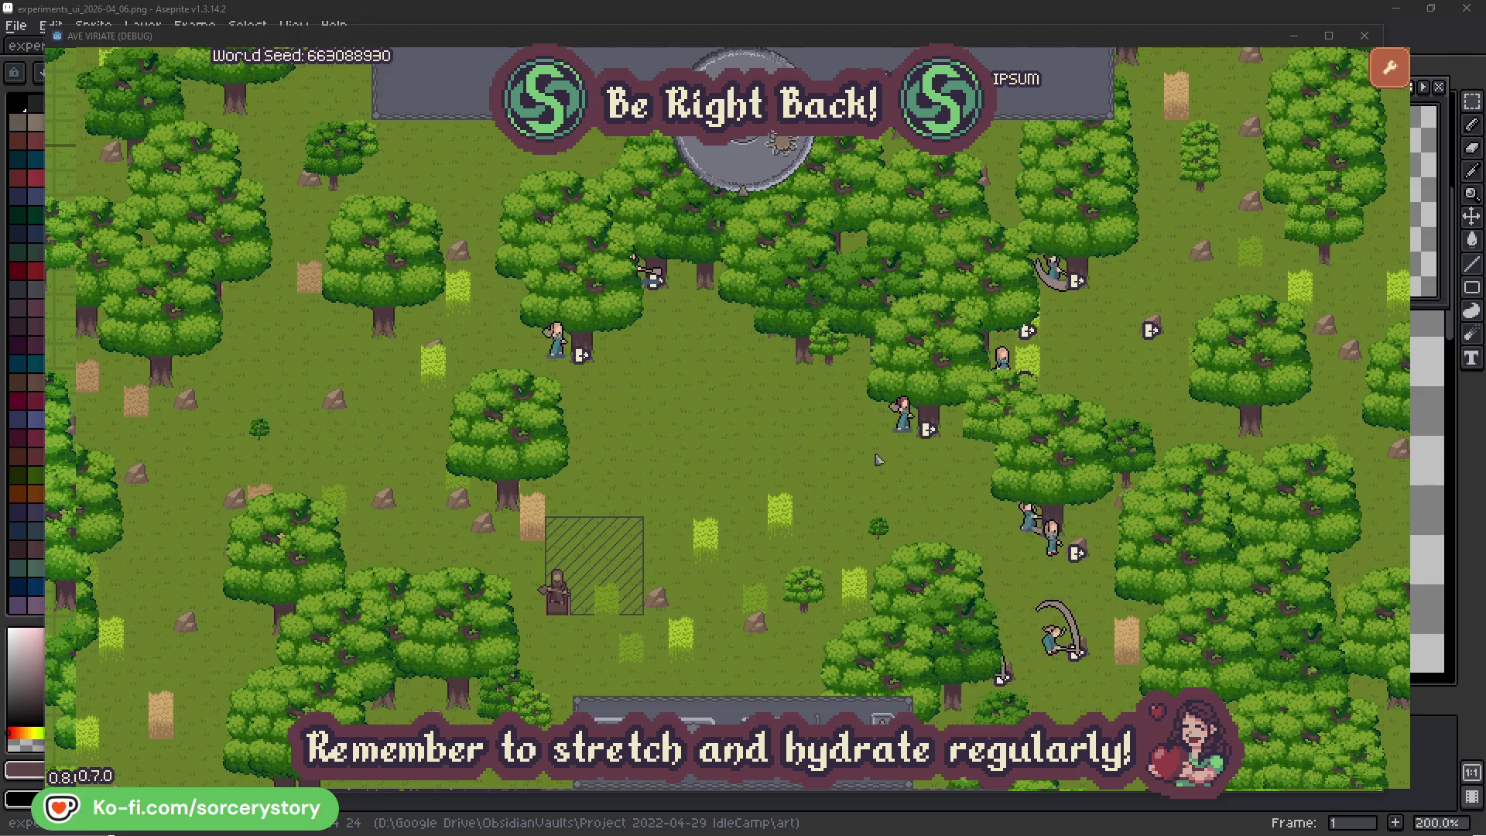
Inspect Character2 and the oak it is working on, then close its details
left_click(904, 416)
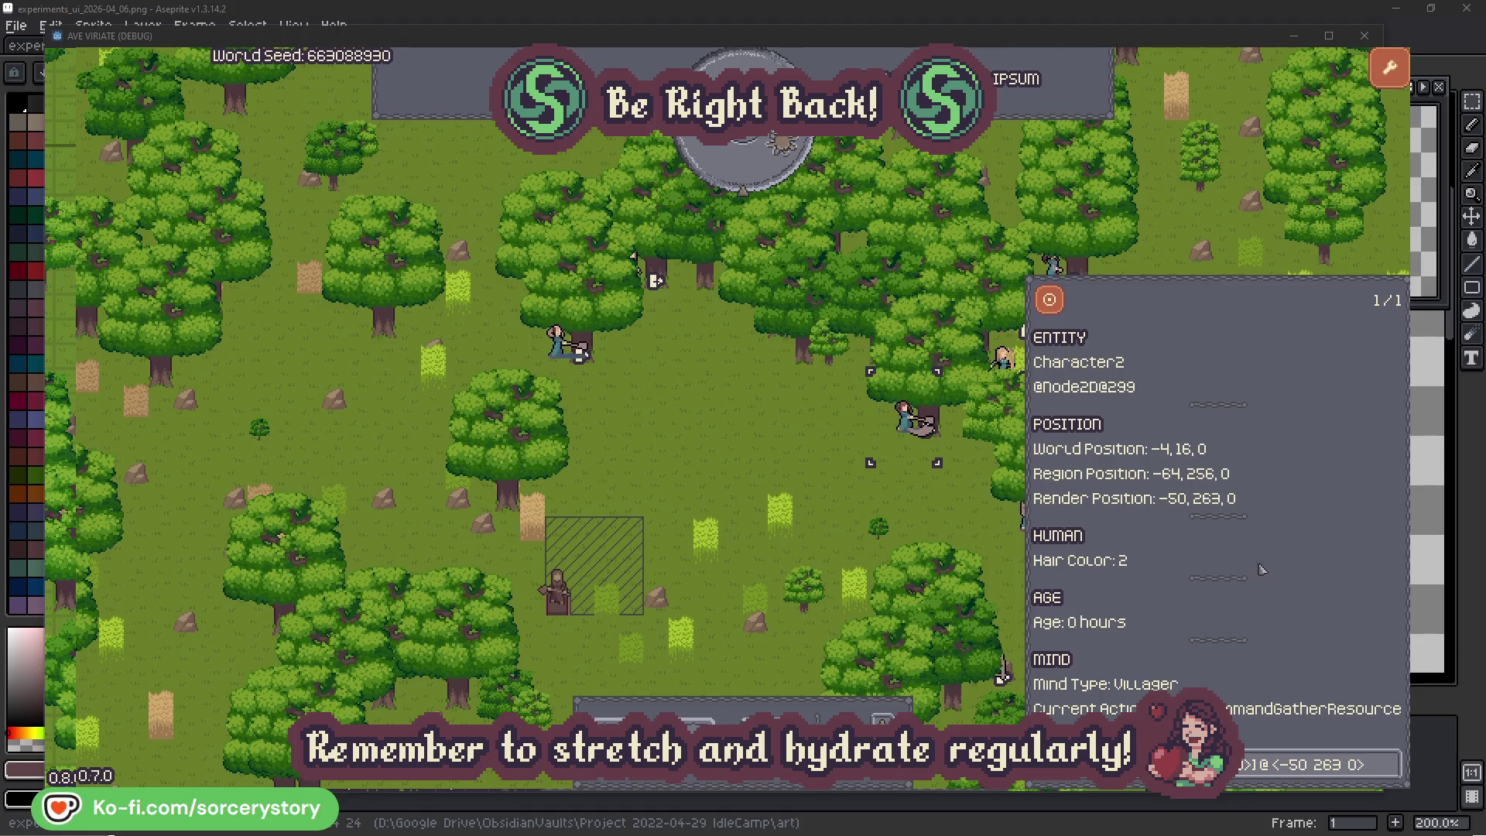
left_click(1392, 775)
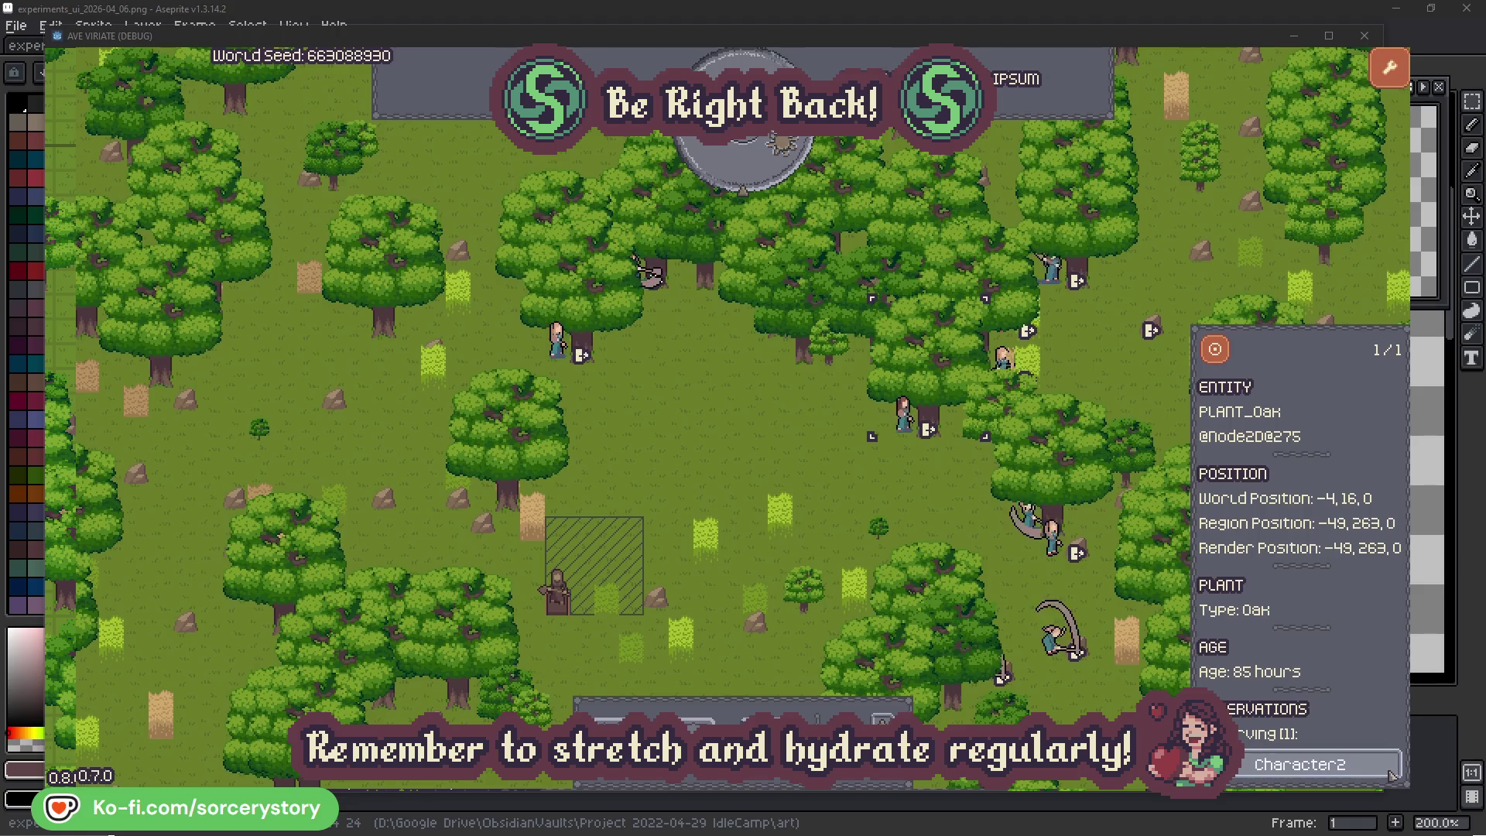
left_click(1392, 775)
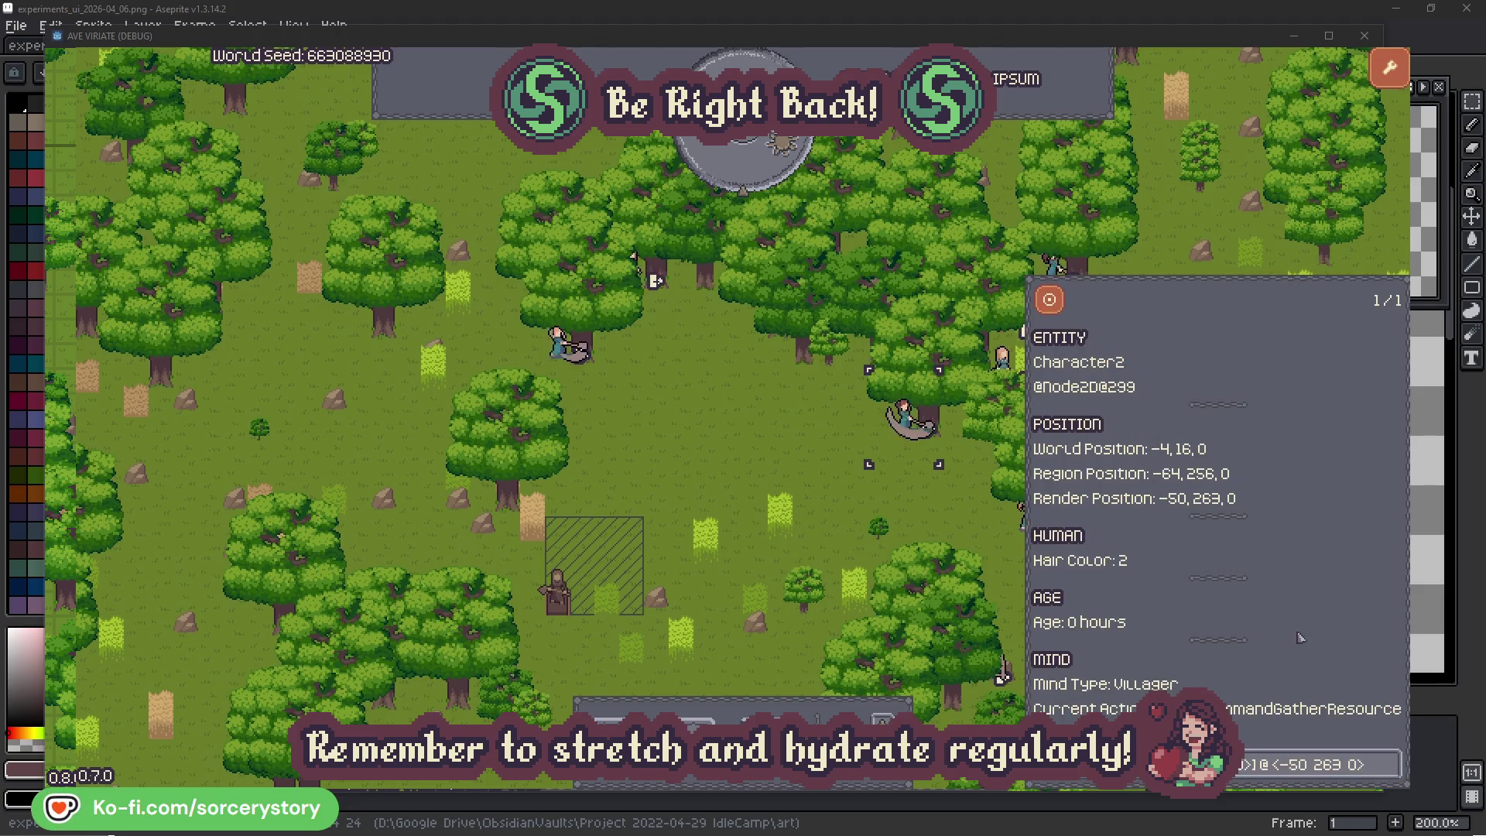
left_click(928, 515)
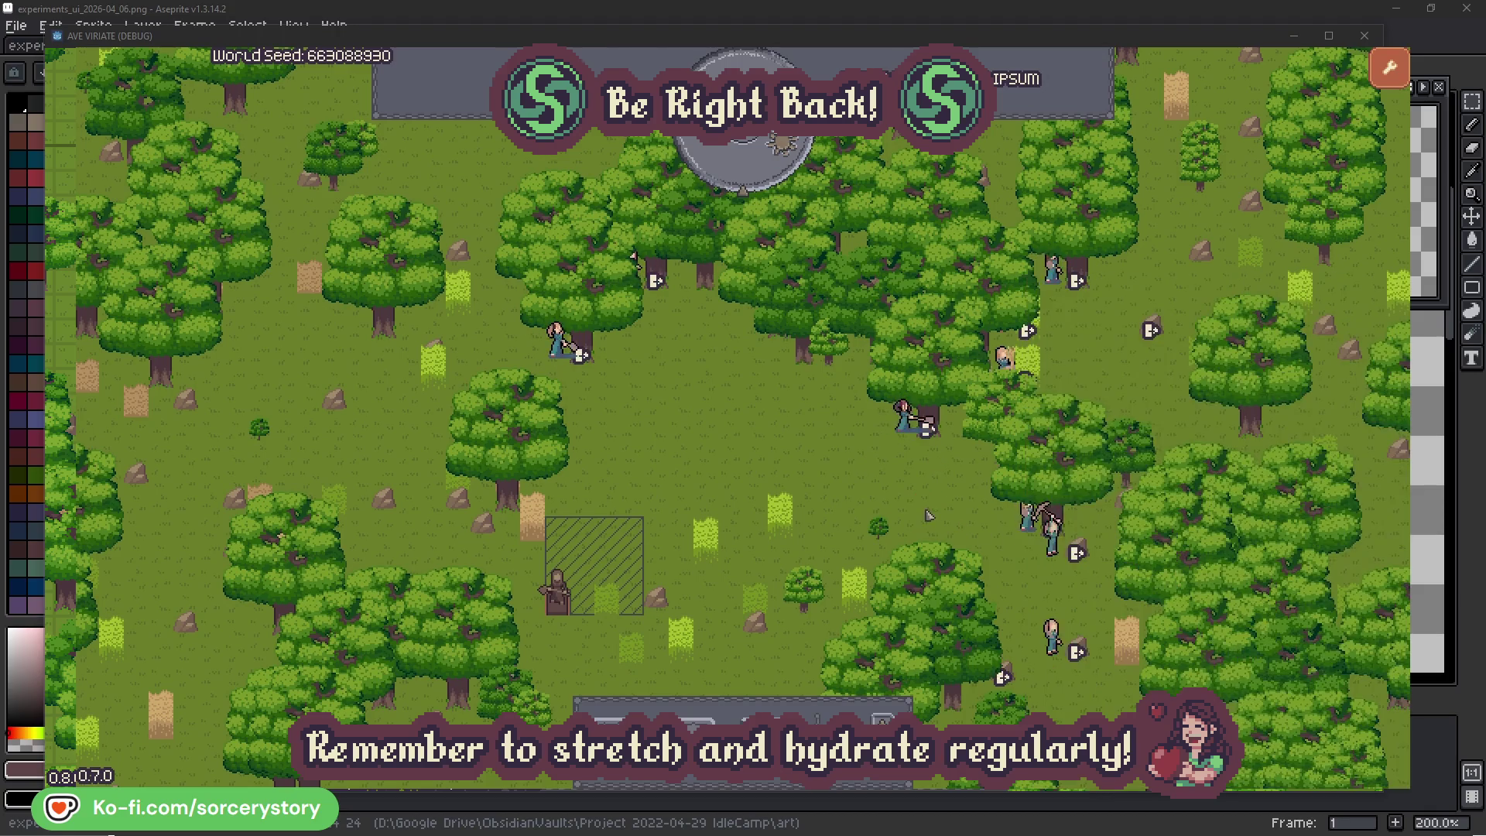
Inspect Character0 and its reserved oak, close the panel, and pass one hour to 09:00
left_click(557, 342)
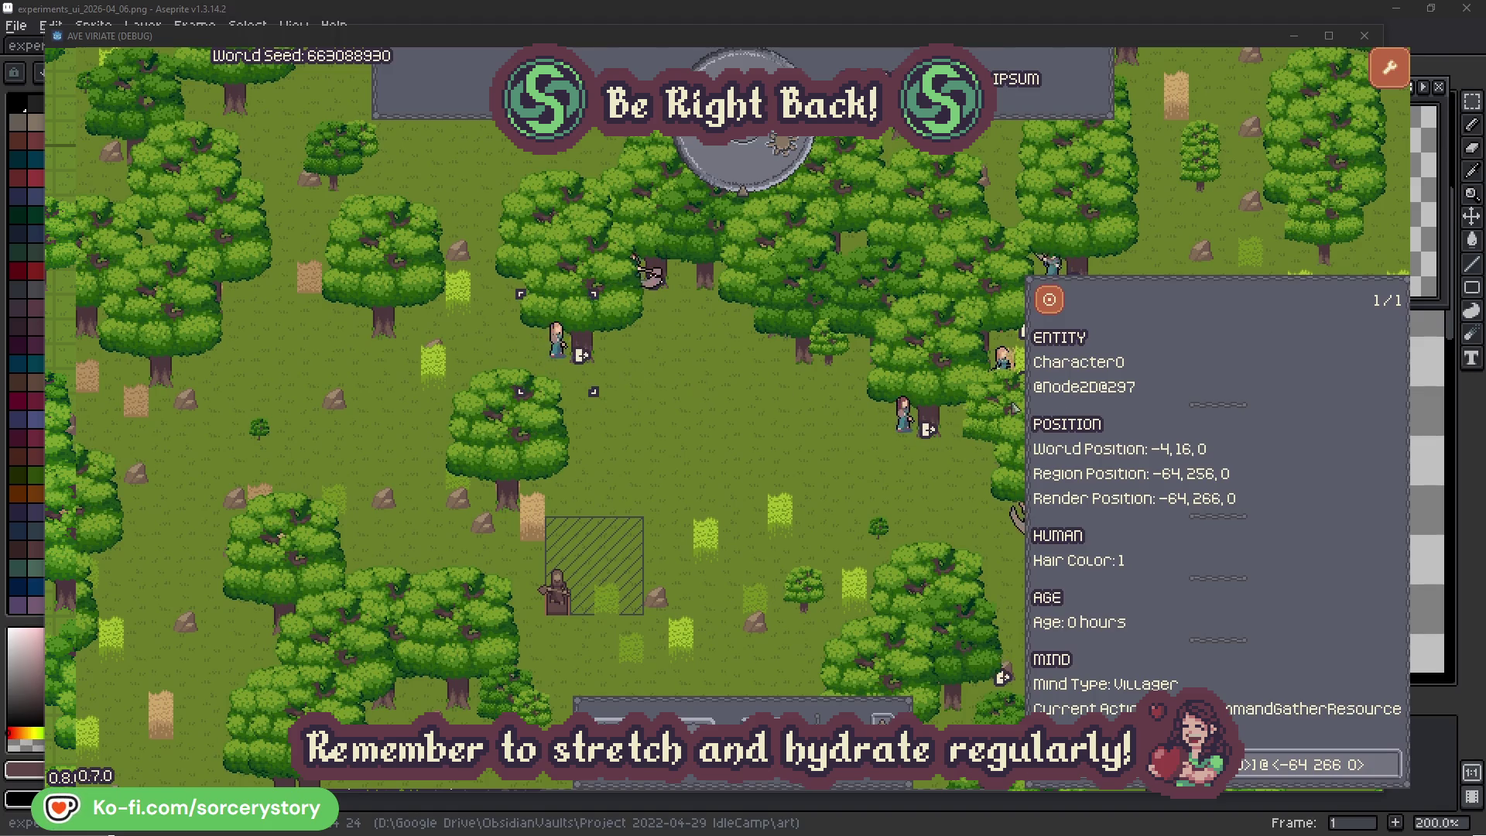
left_click(1391, 763)
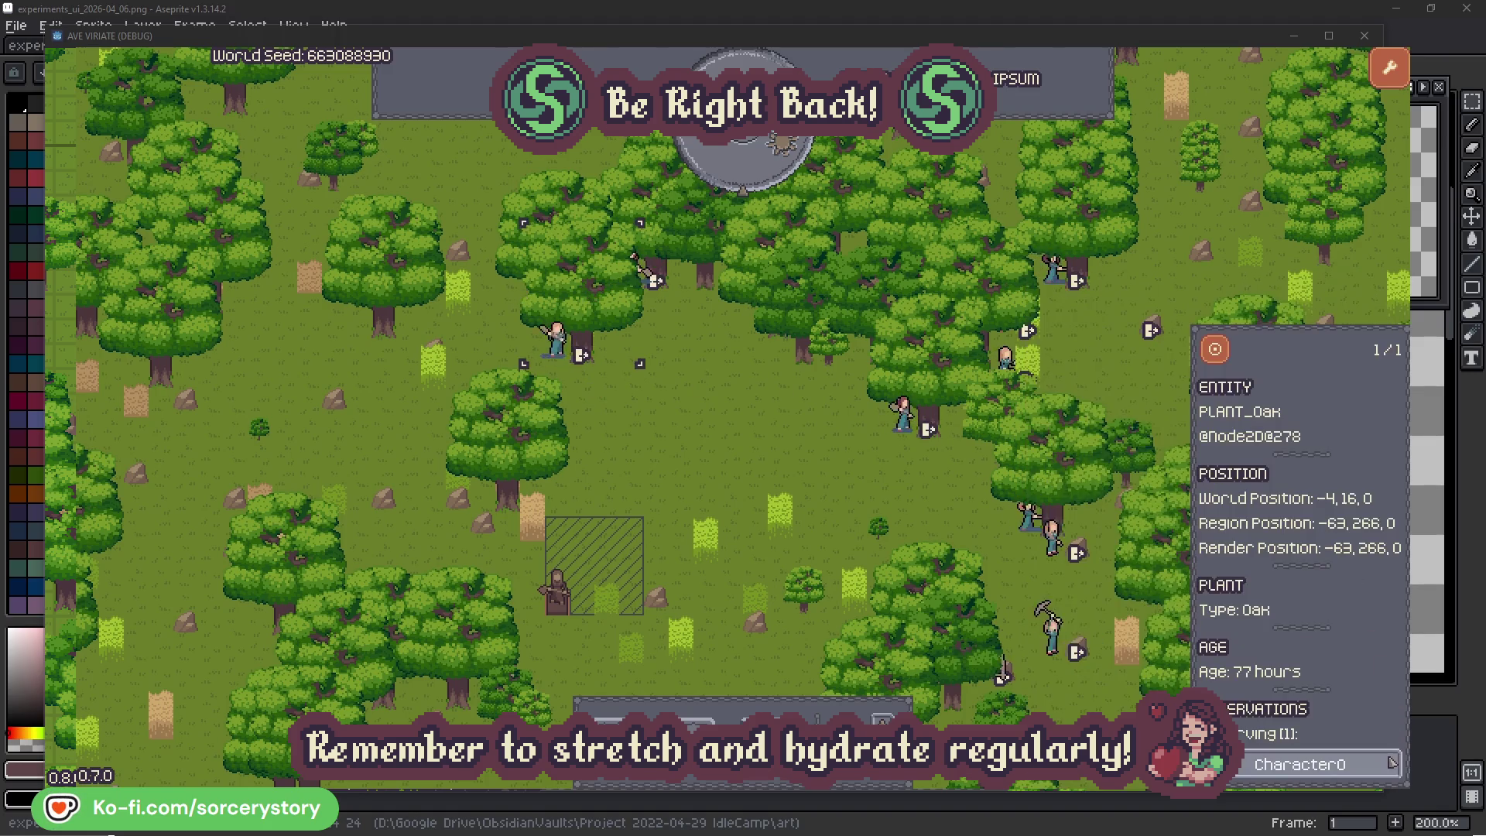
left_click(1390, 764)
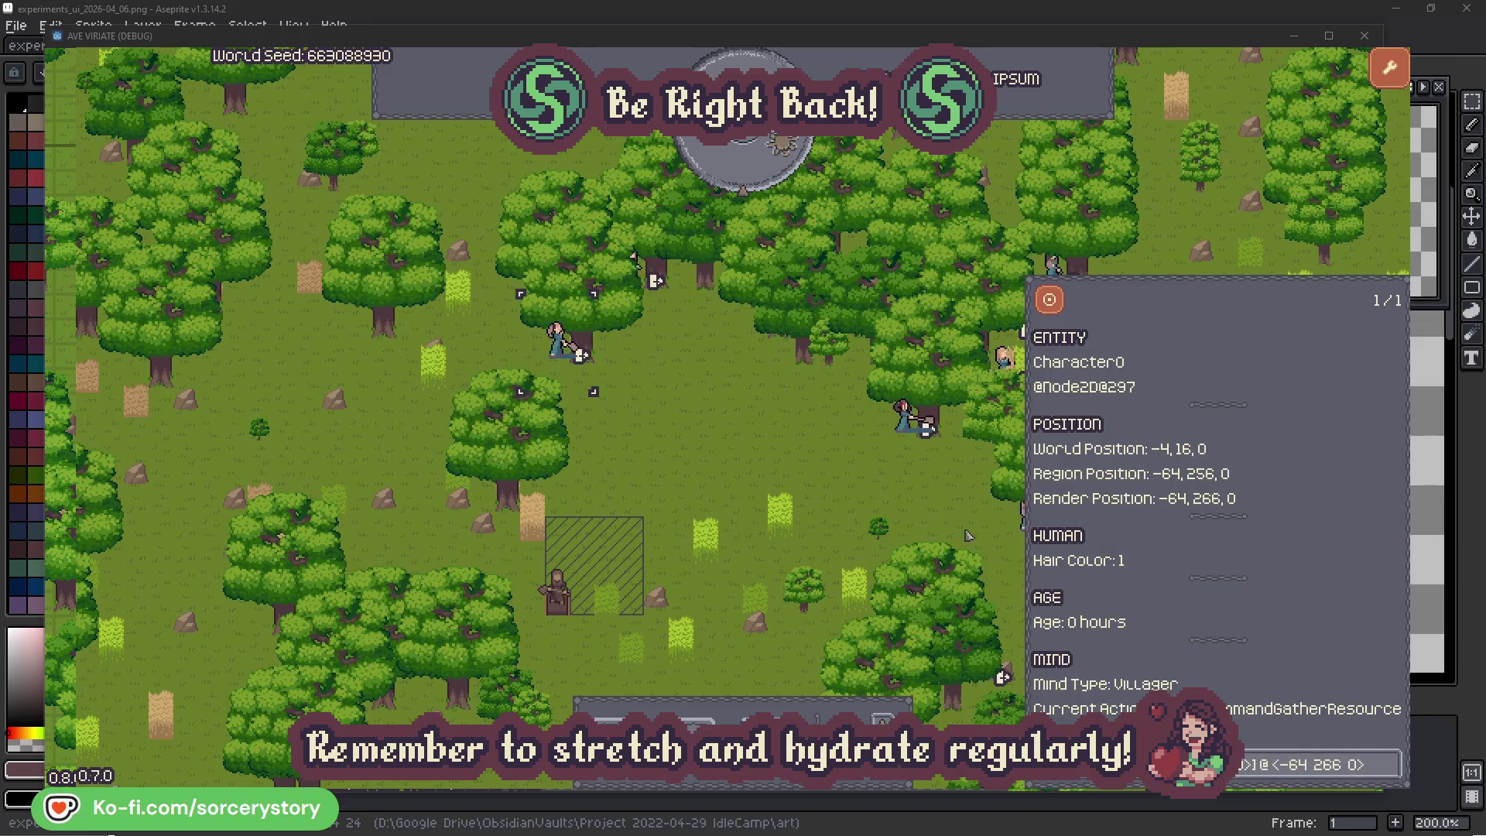
left_click(777, 466)
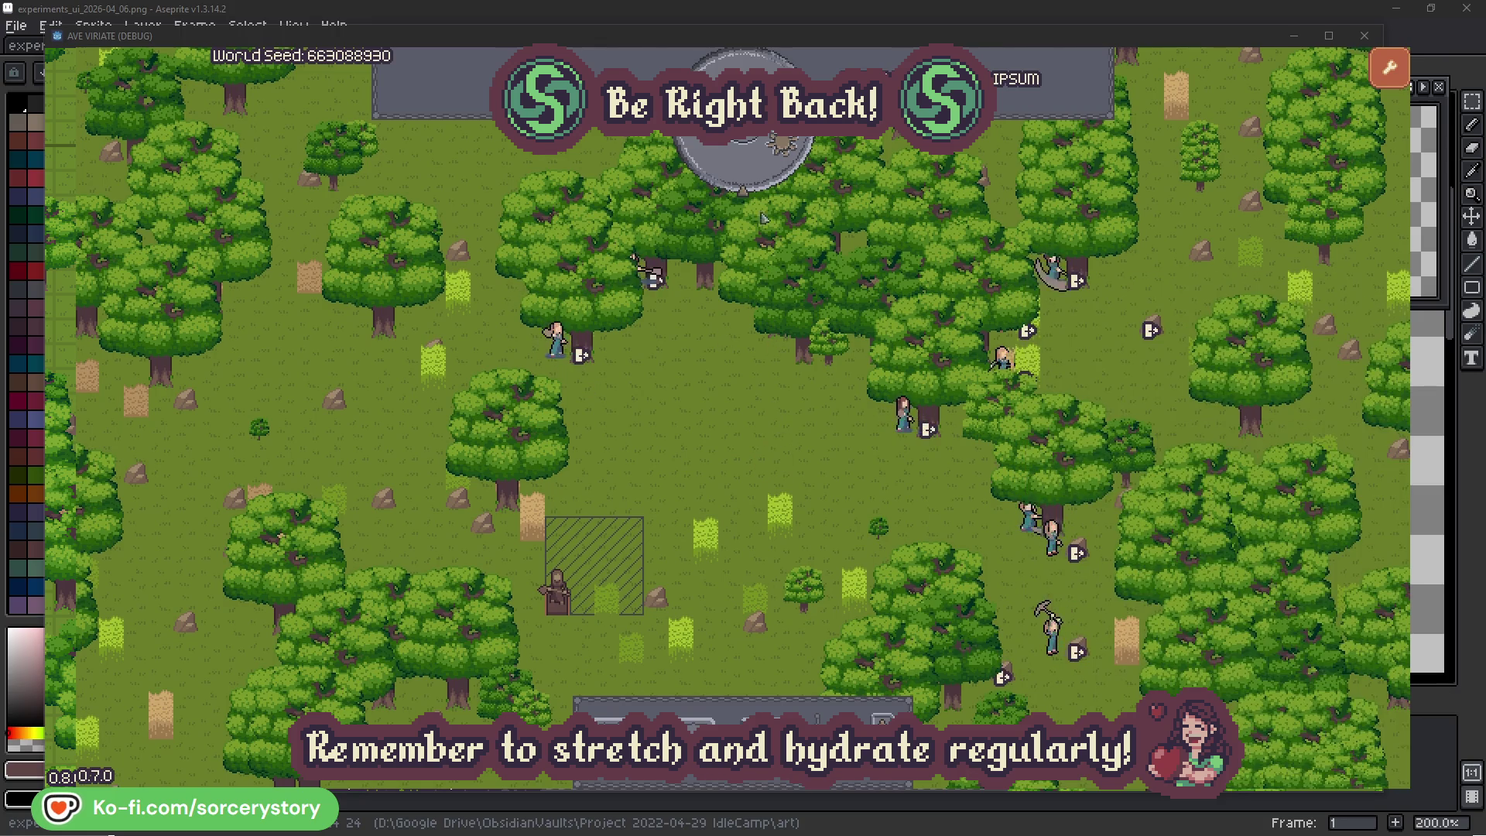
left_click(755, 173)
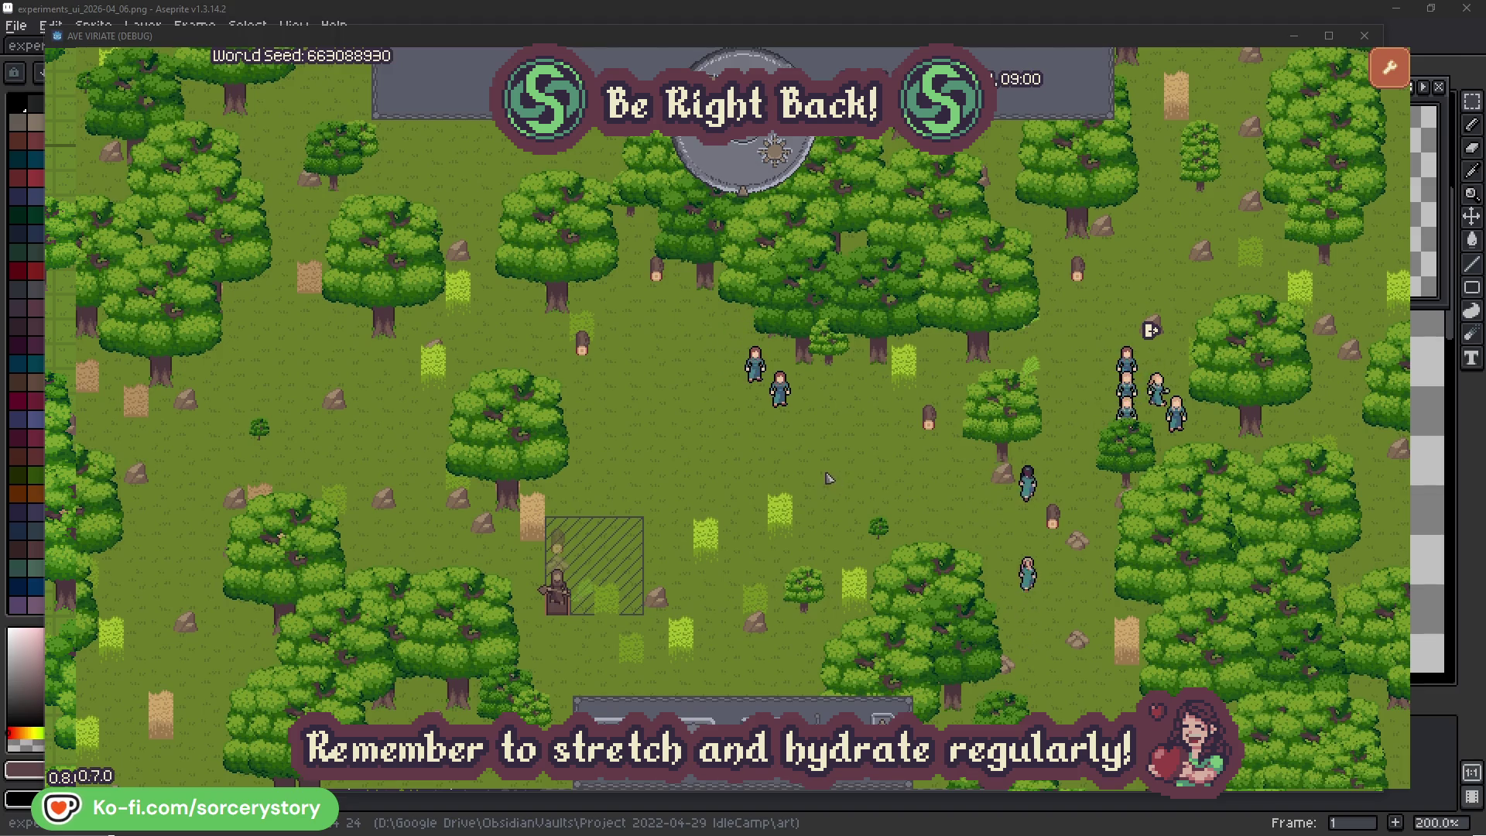
Inspect the wood pile by the frame and trace Character9 back to its 2 Herb pile
left_click(562, 546)
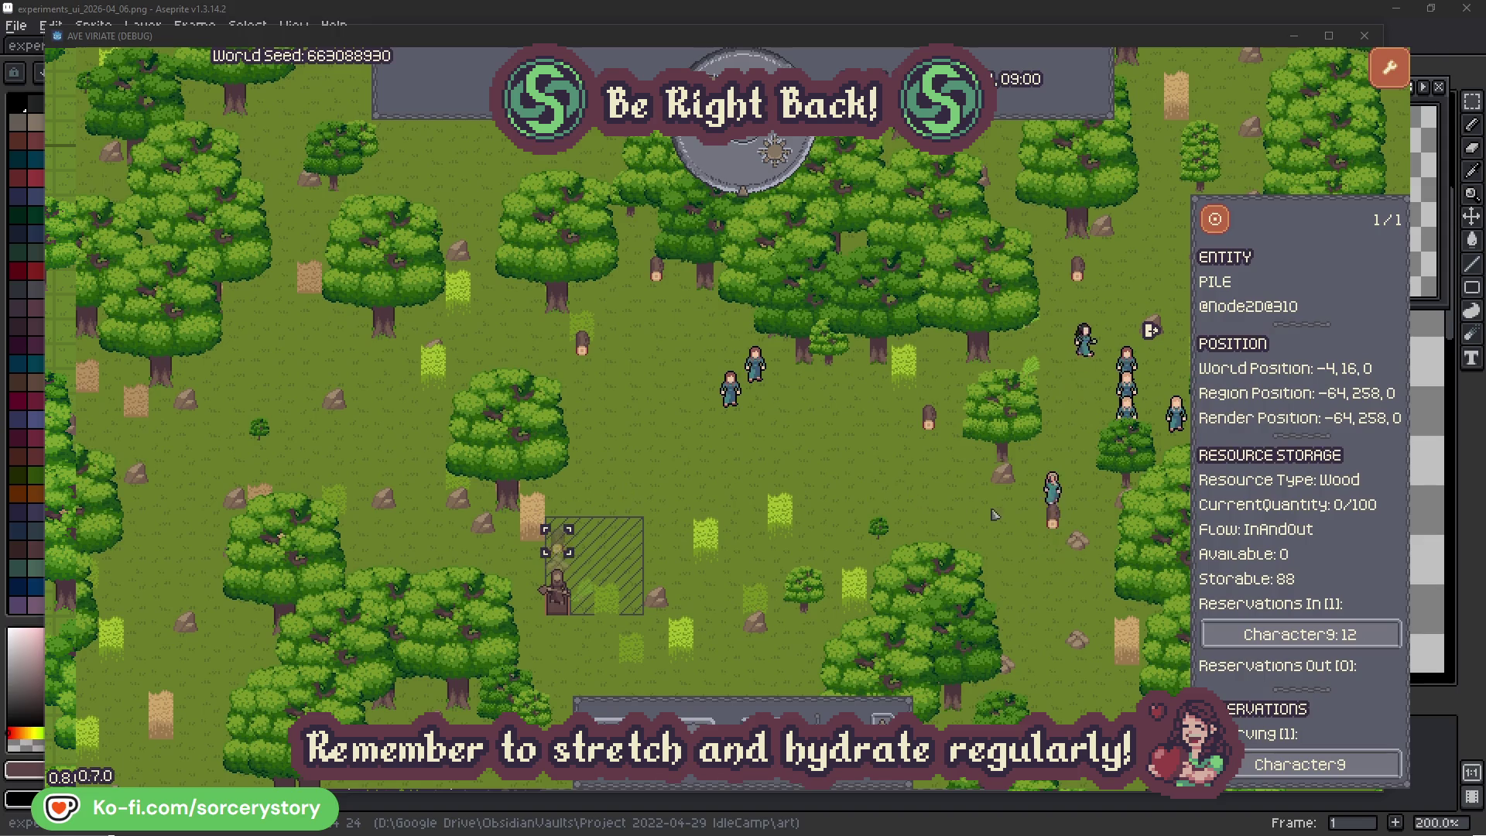
left_click(1368, 636)
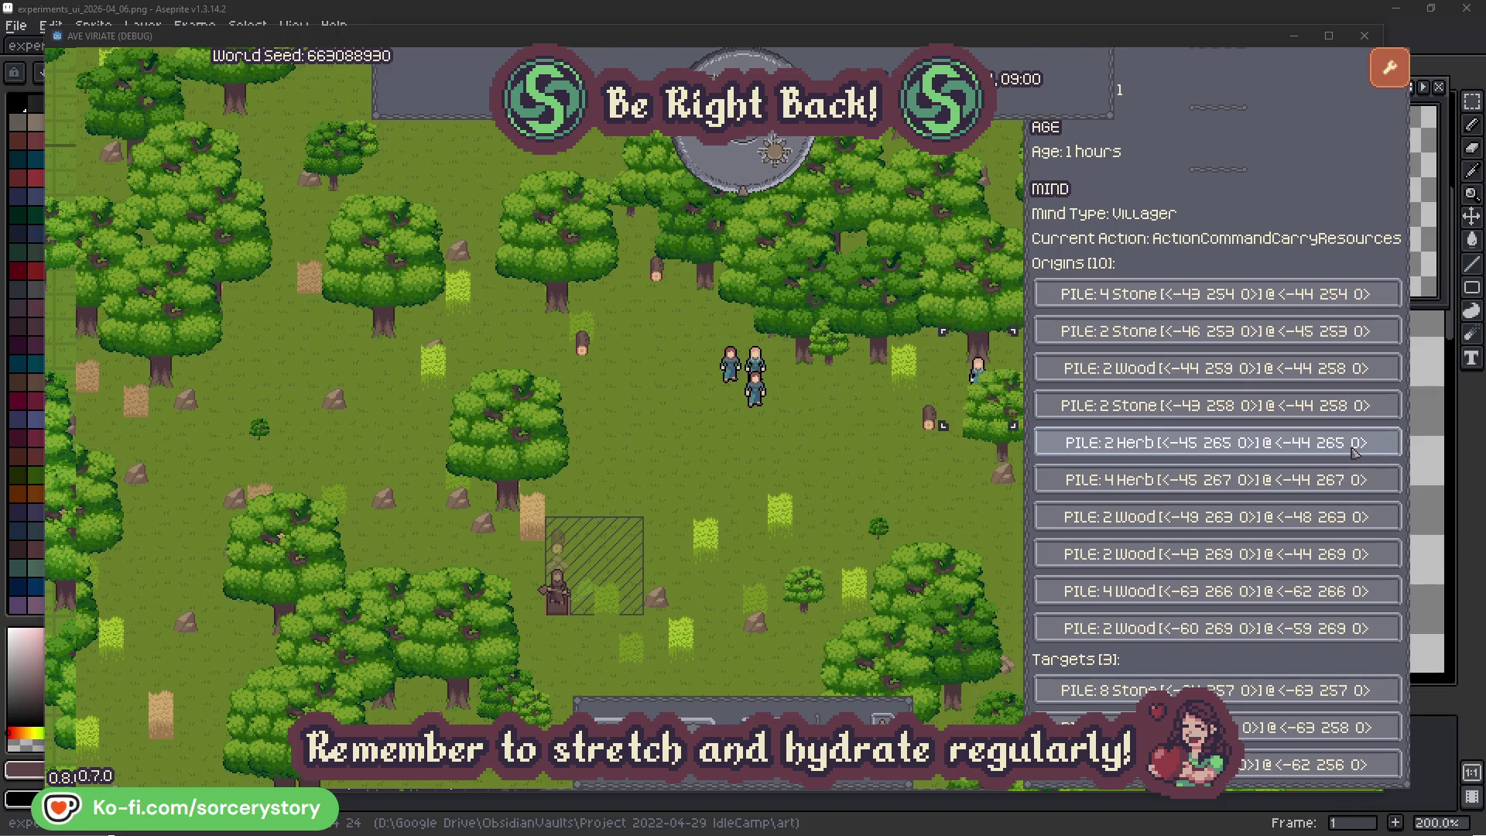
left_click(1354, 450)
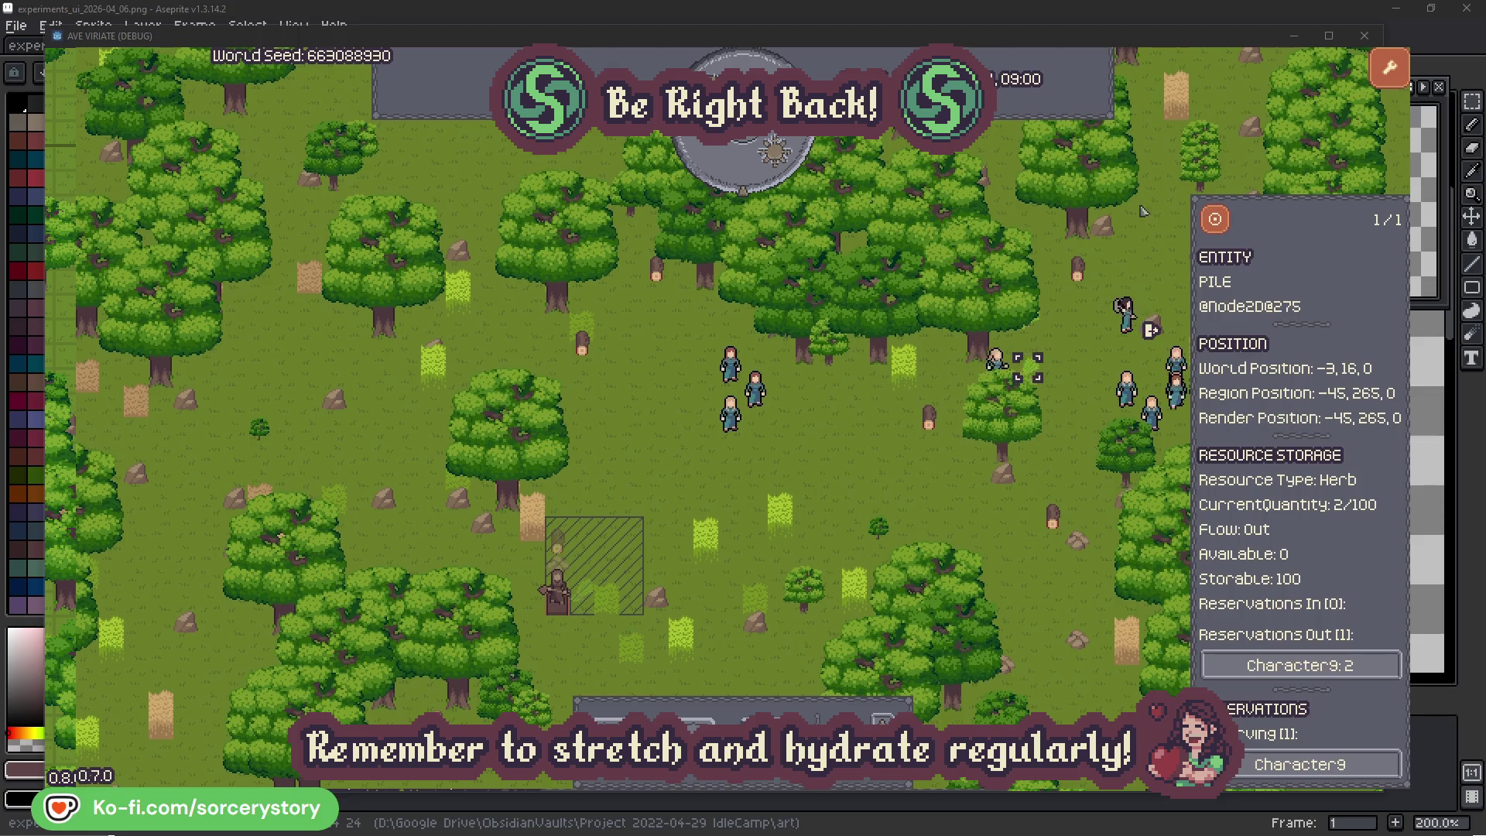
left_click(1217, 221)
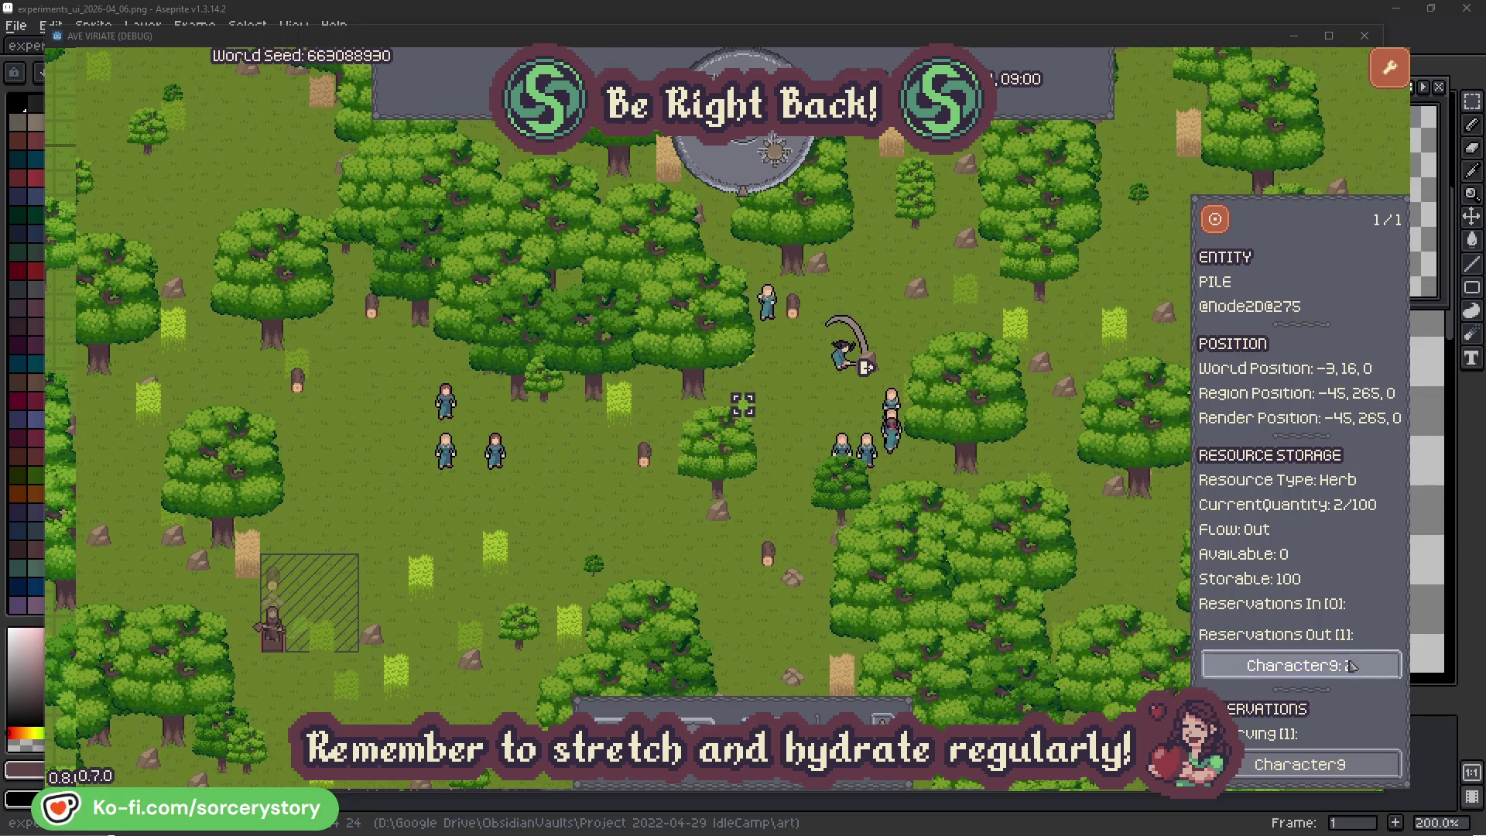
left_click(1336, 665)
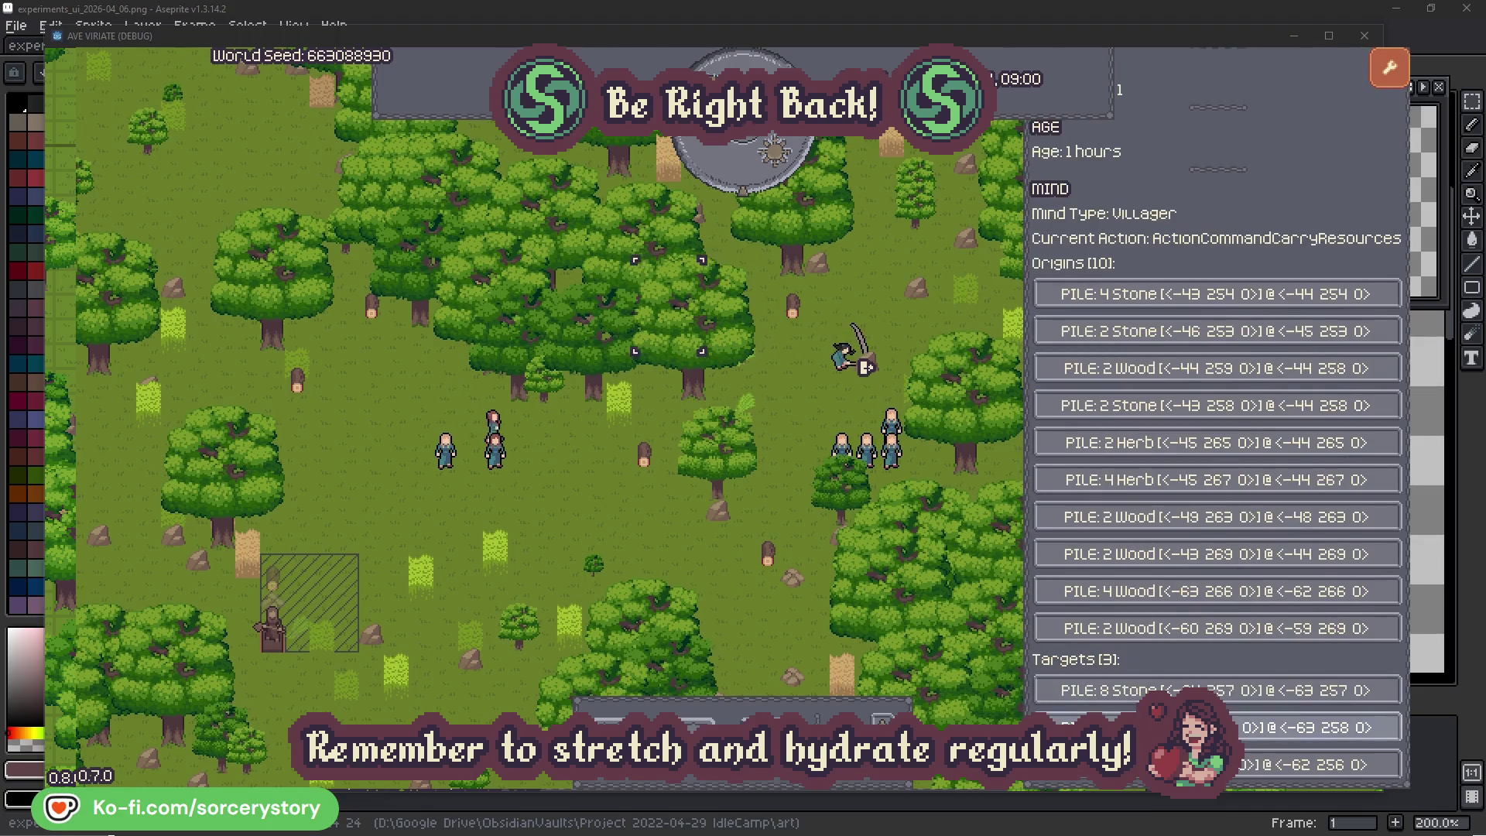
Return to the wood pile Character9 targets, centre on it, then inspect villager Character2
left_click(1316, 727)
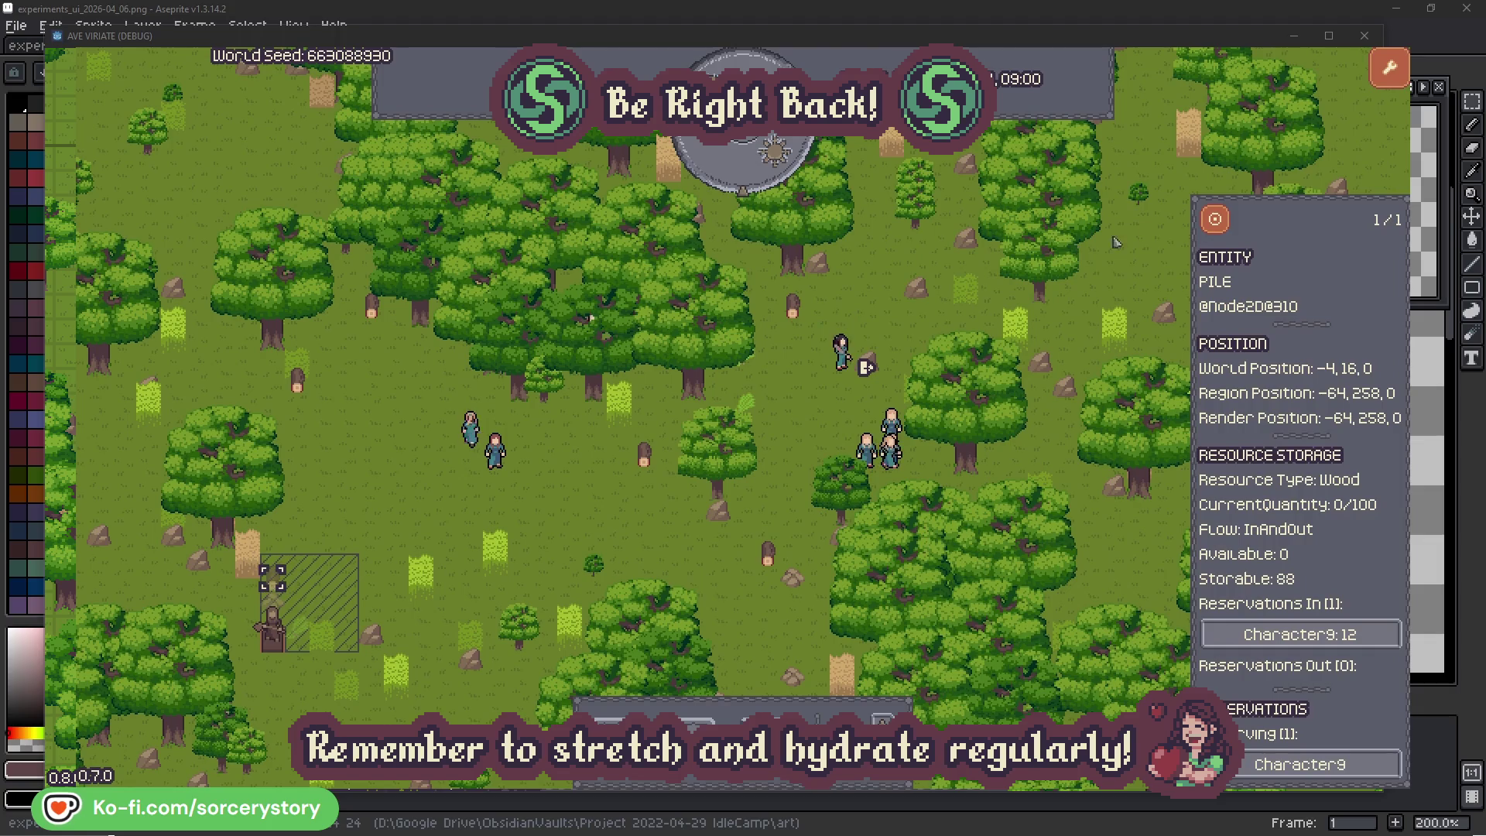
left_click(1215, 222)
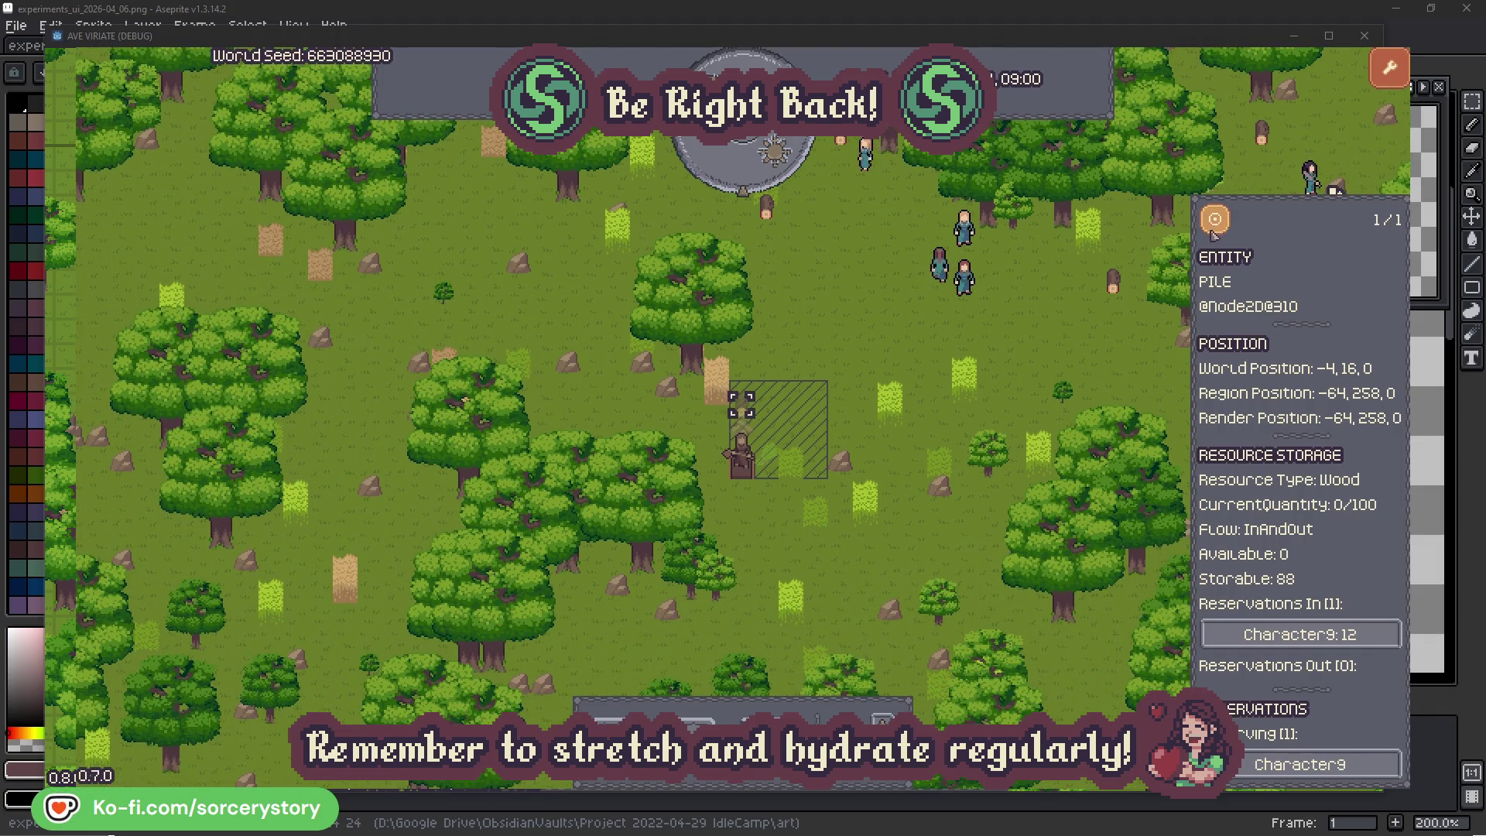
left_click(1083, 343)
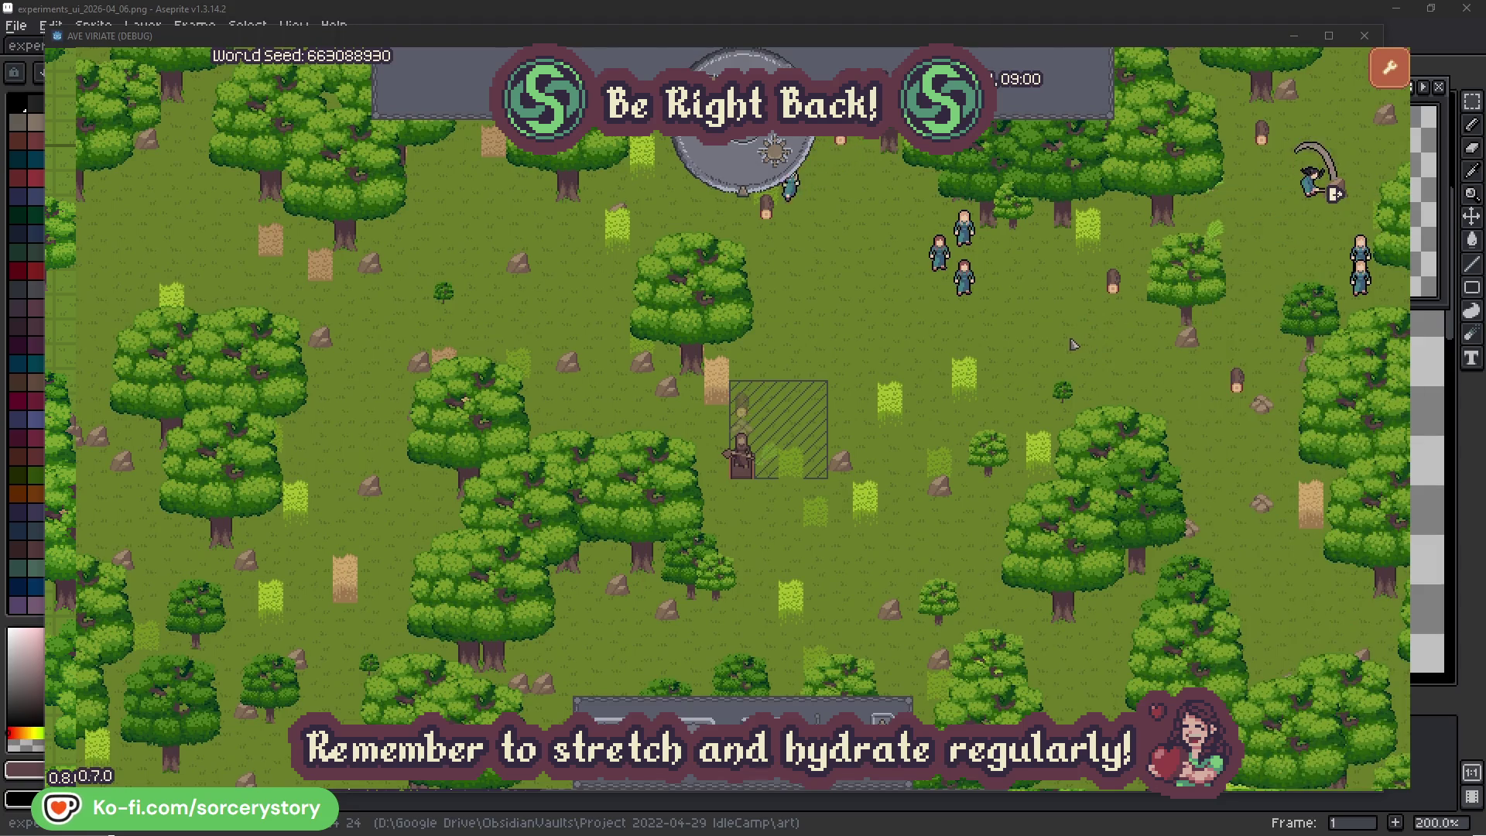
left_click(963, 277)
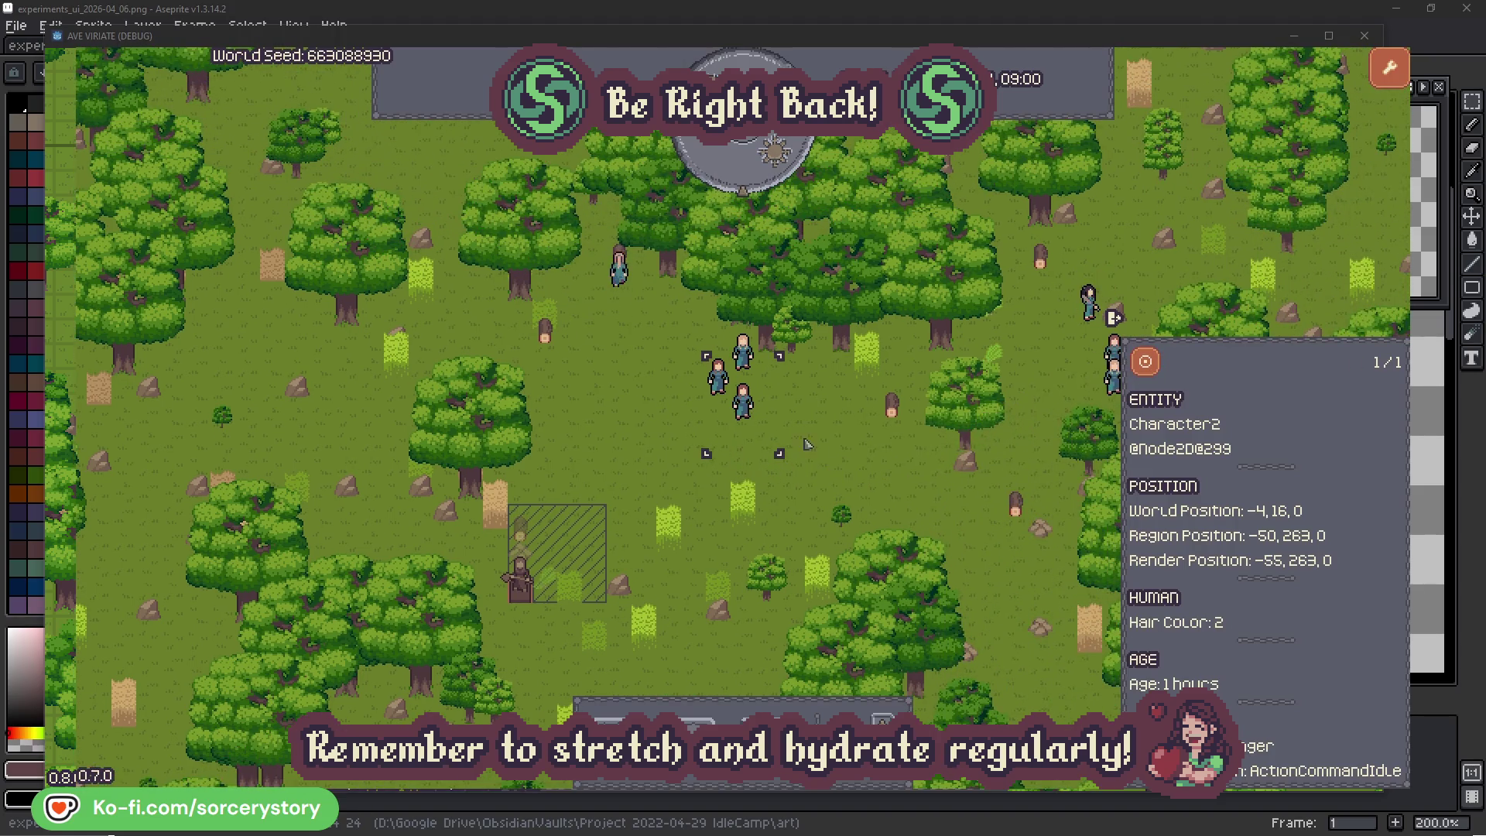
left_click(807, 445)
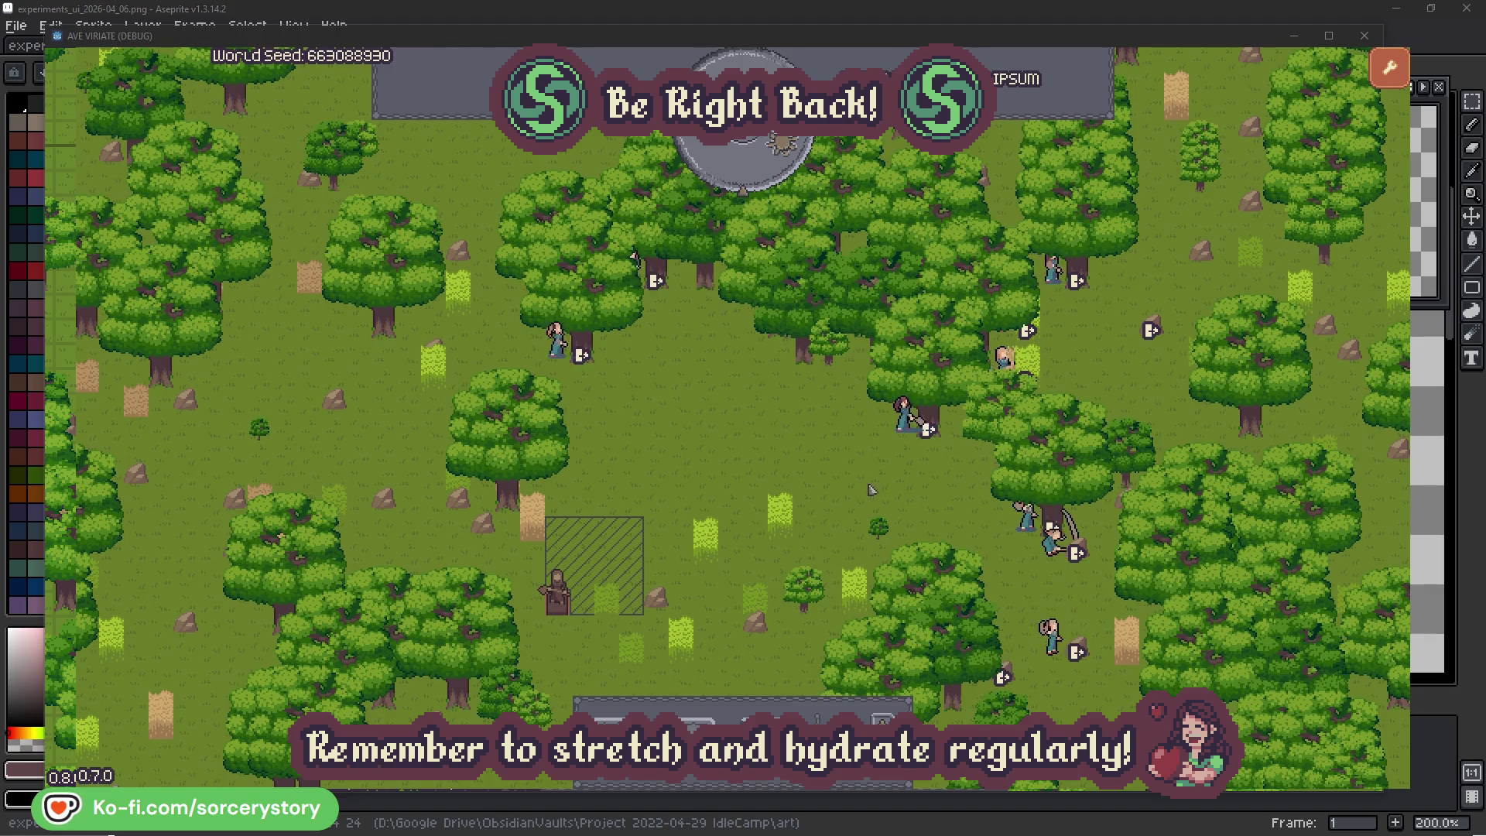
left_click(887, 441)
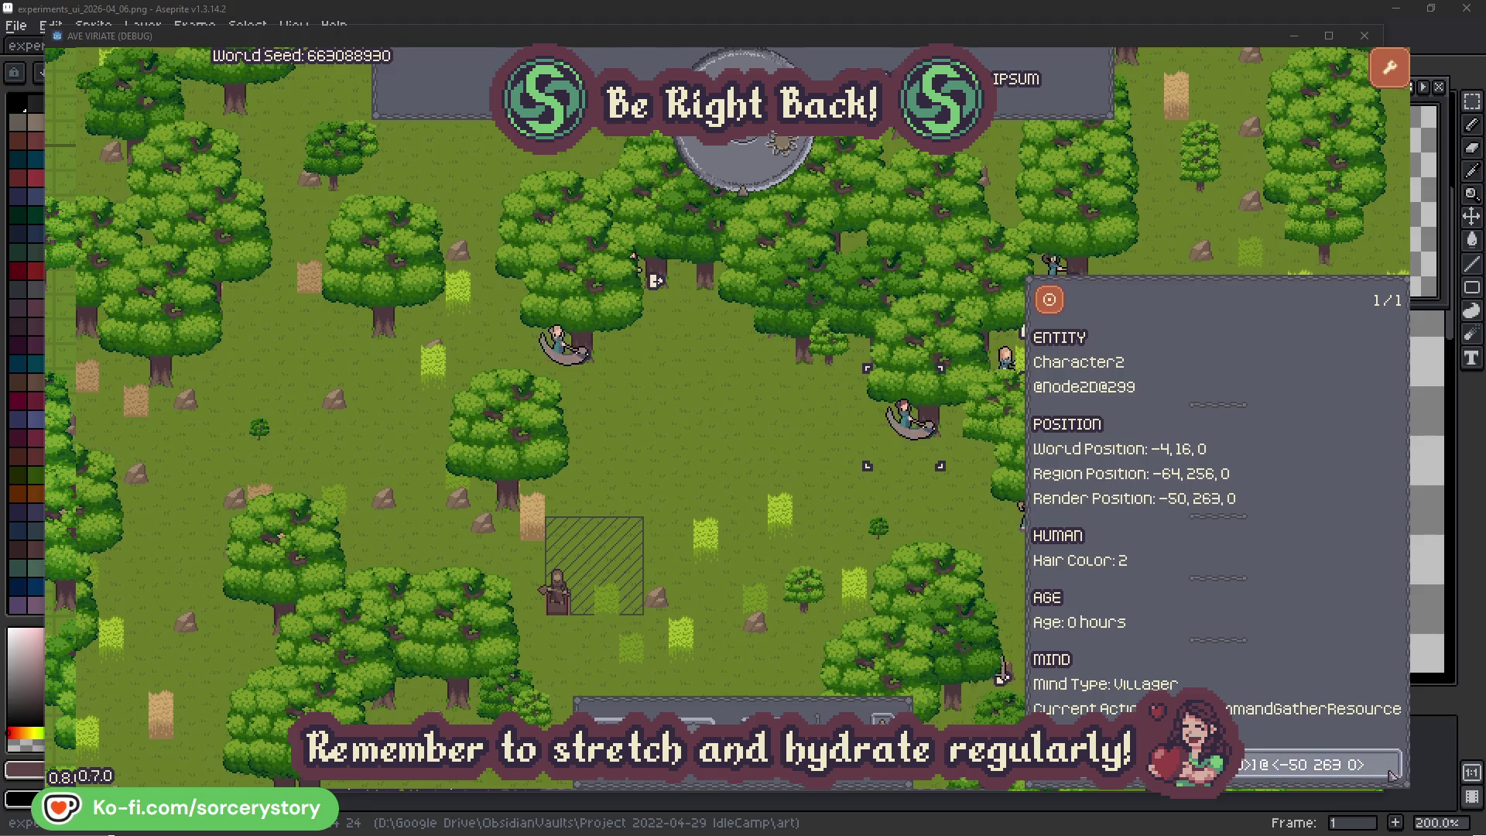
left_click(1392, 775)
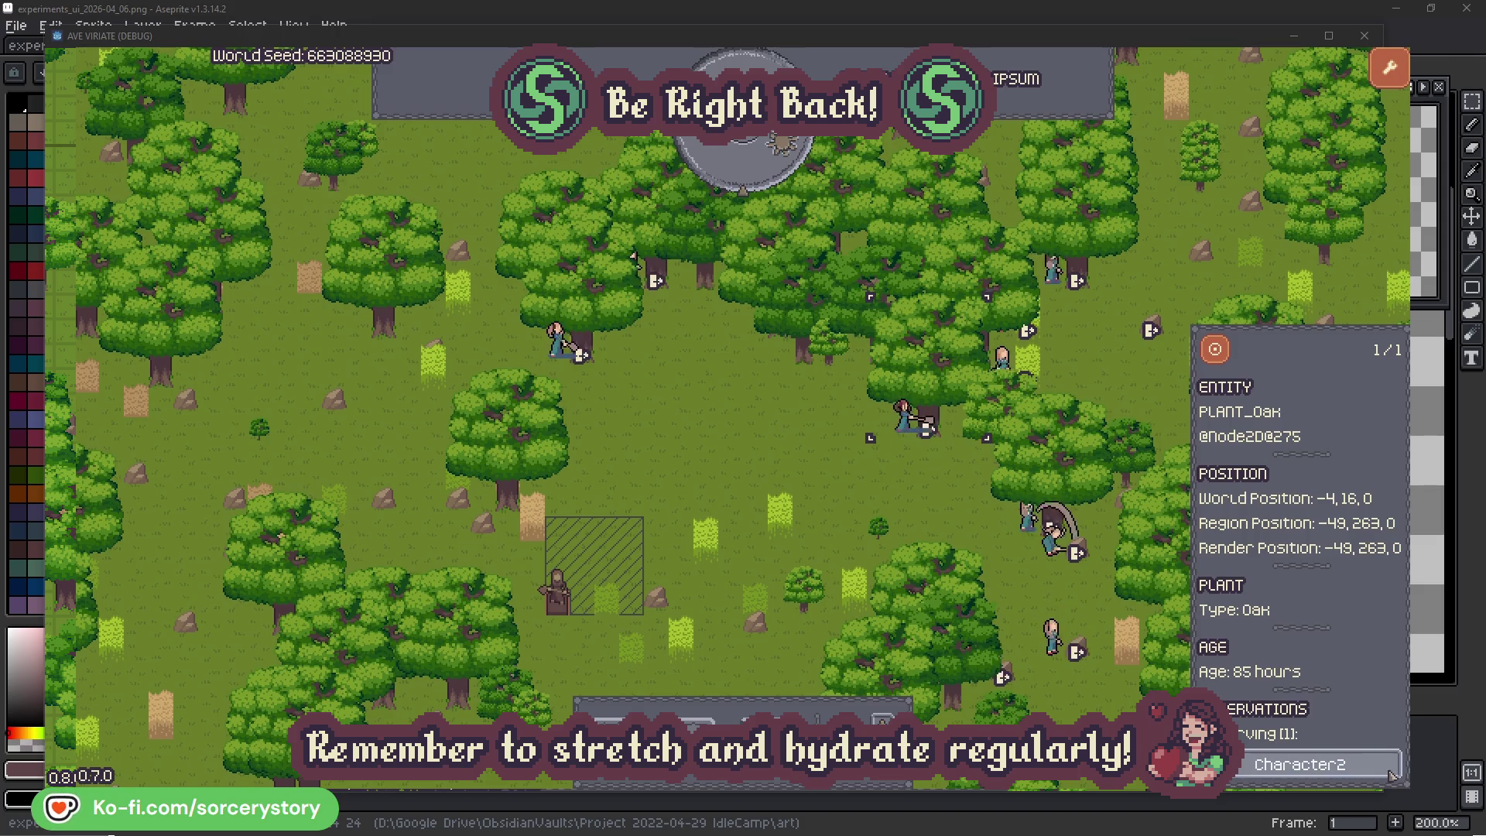
left_click(1392, 776)
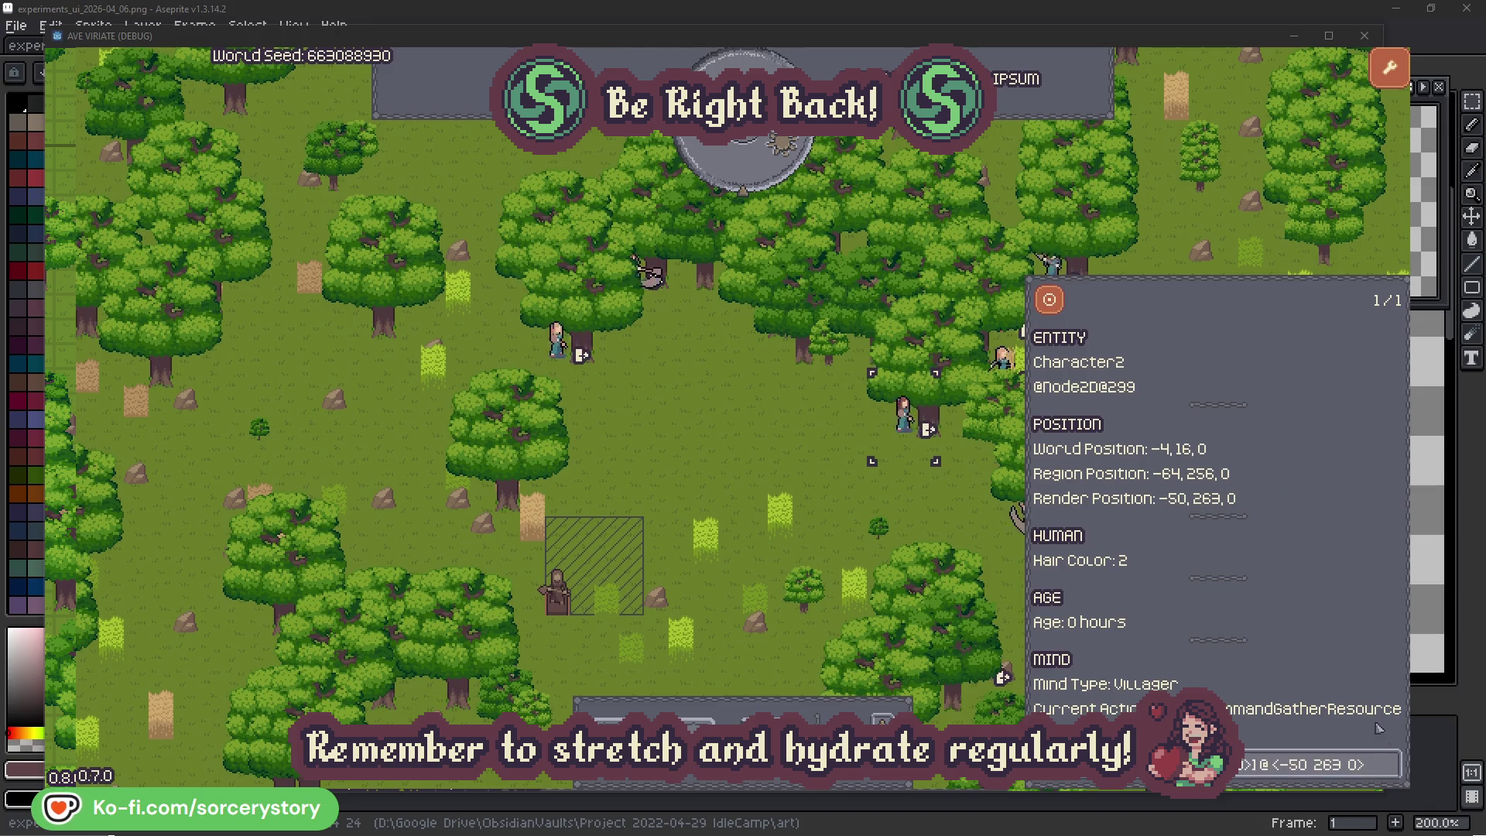
left_click(928, 513)
left_click(557, 341)
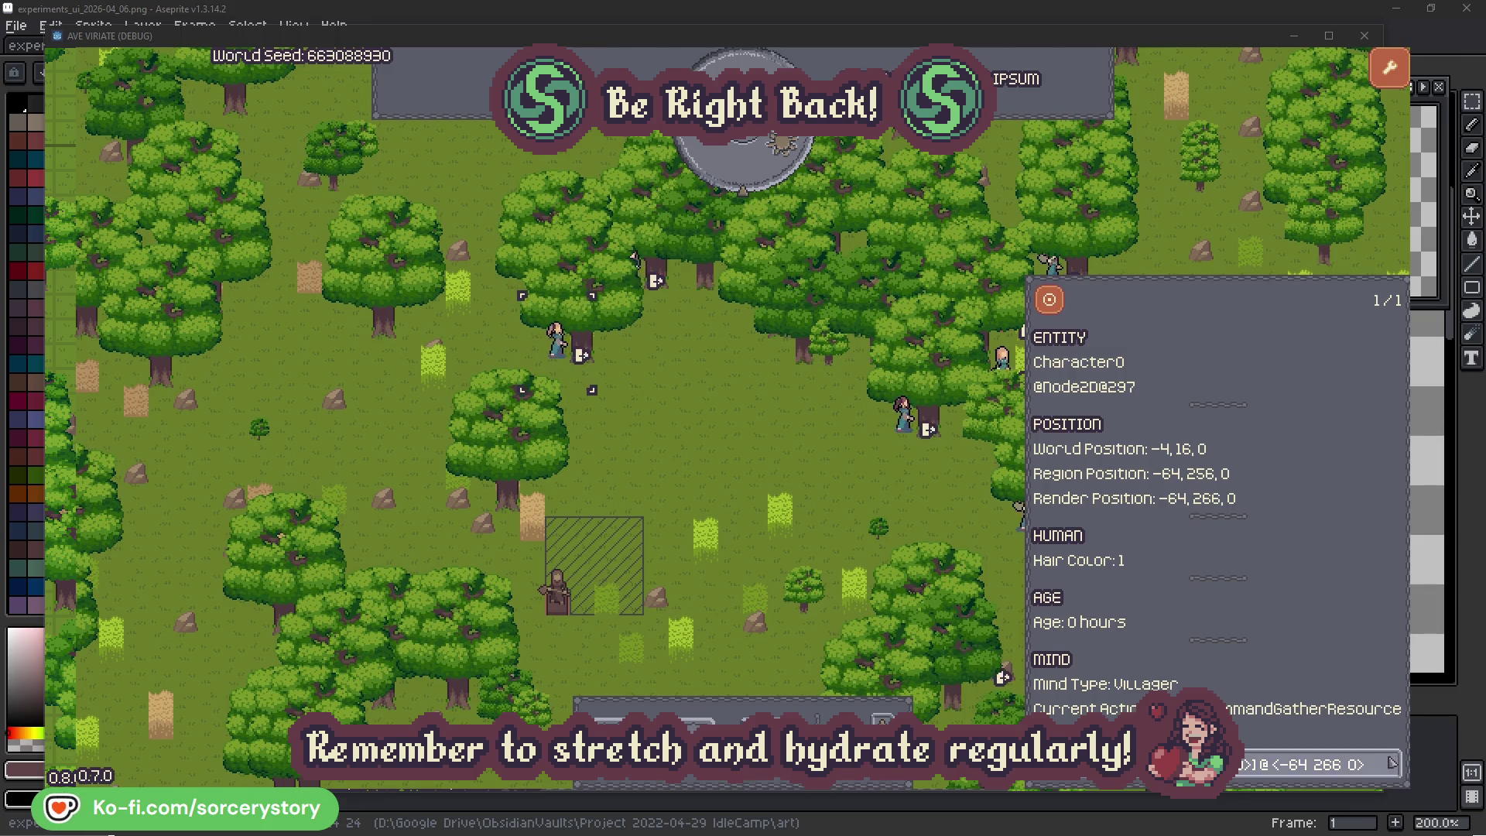
left_click(1390, 763)
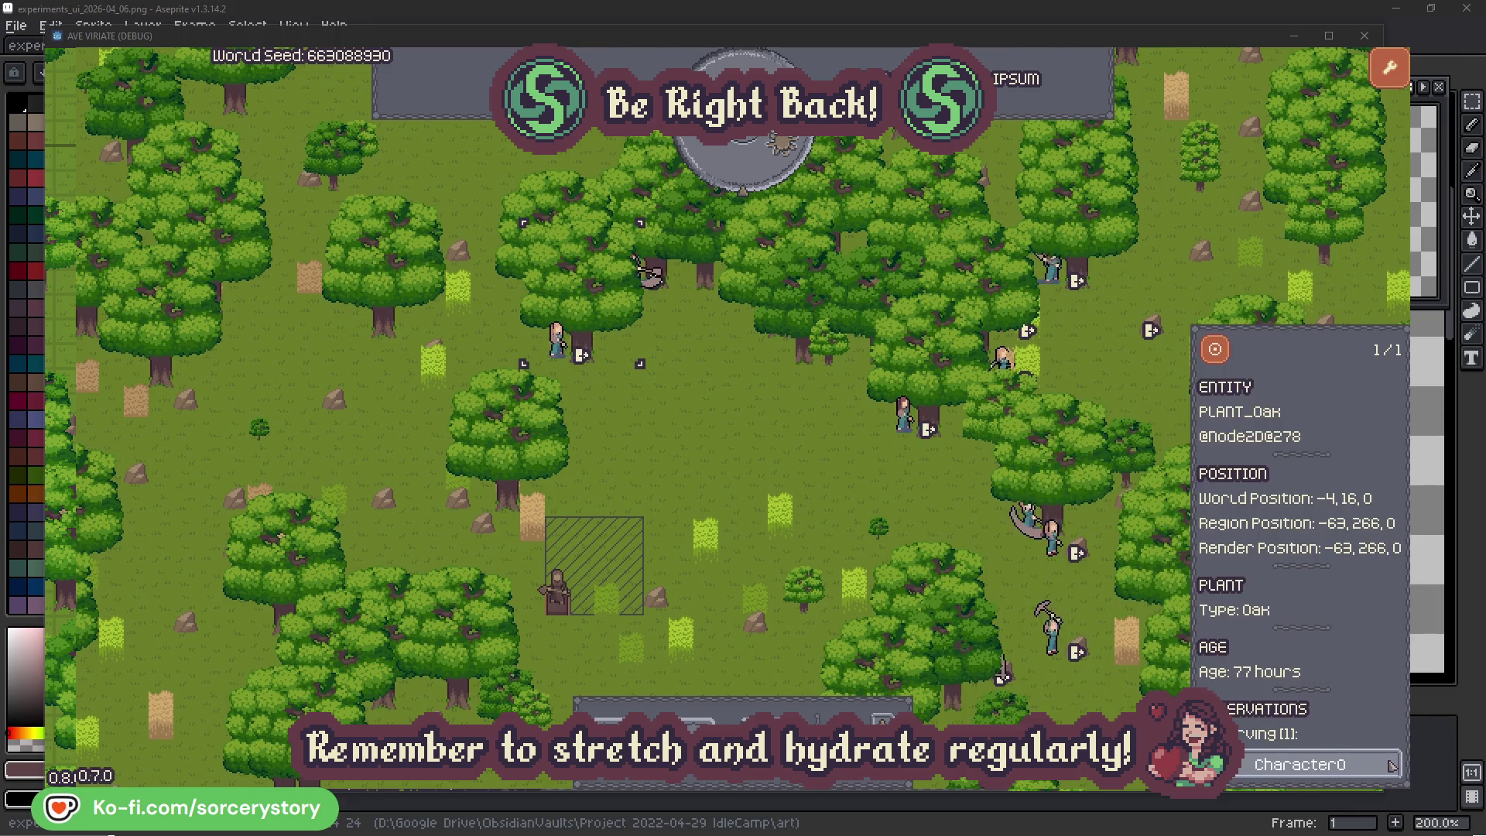
left_click(1390, 764)
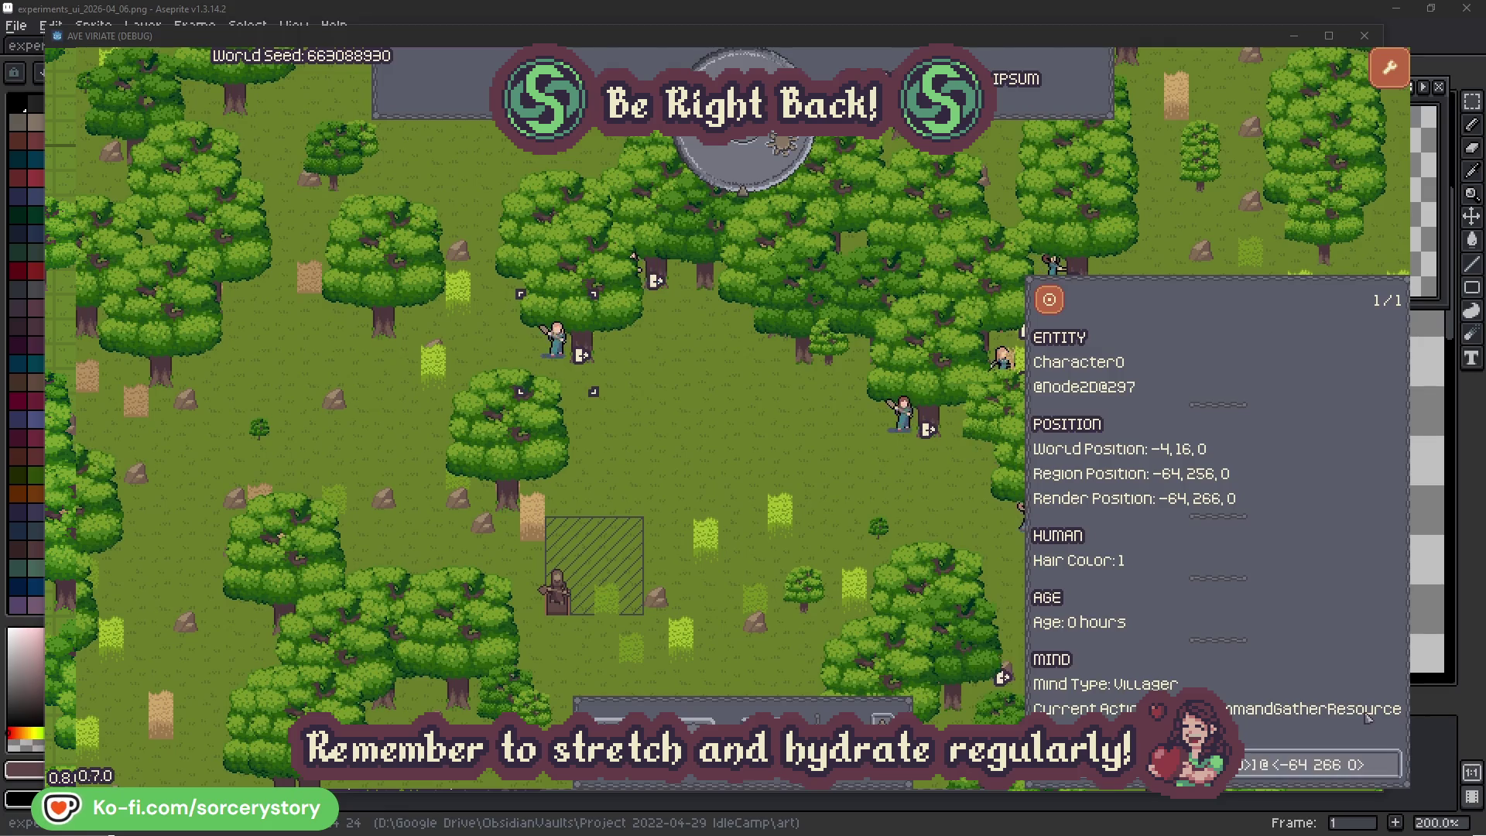
left_click(776, 466)
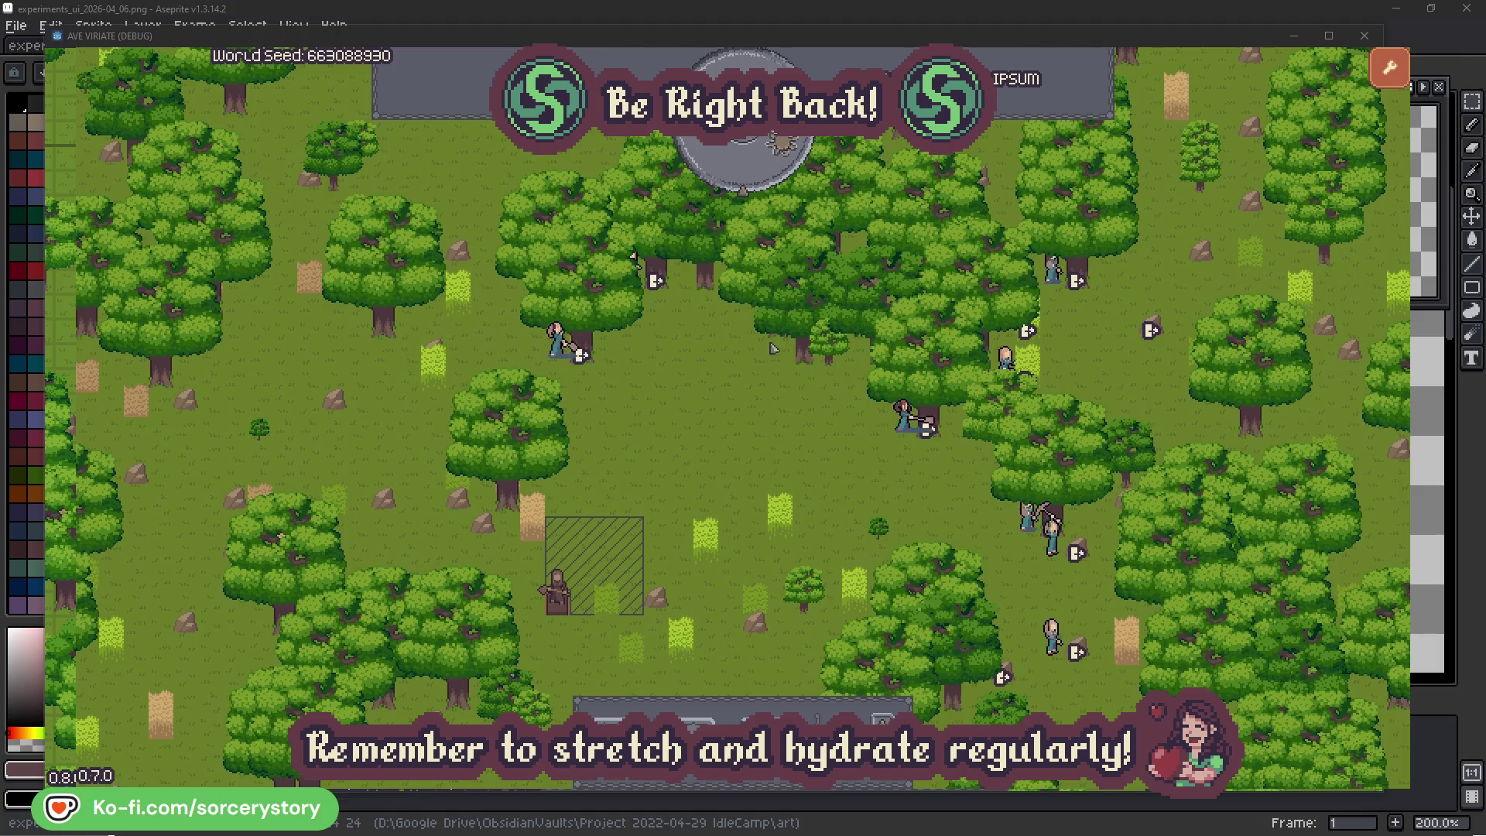
left_click(755, 173)
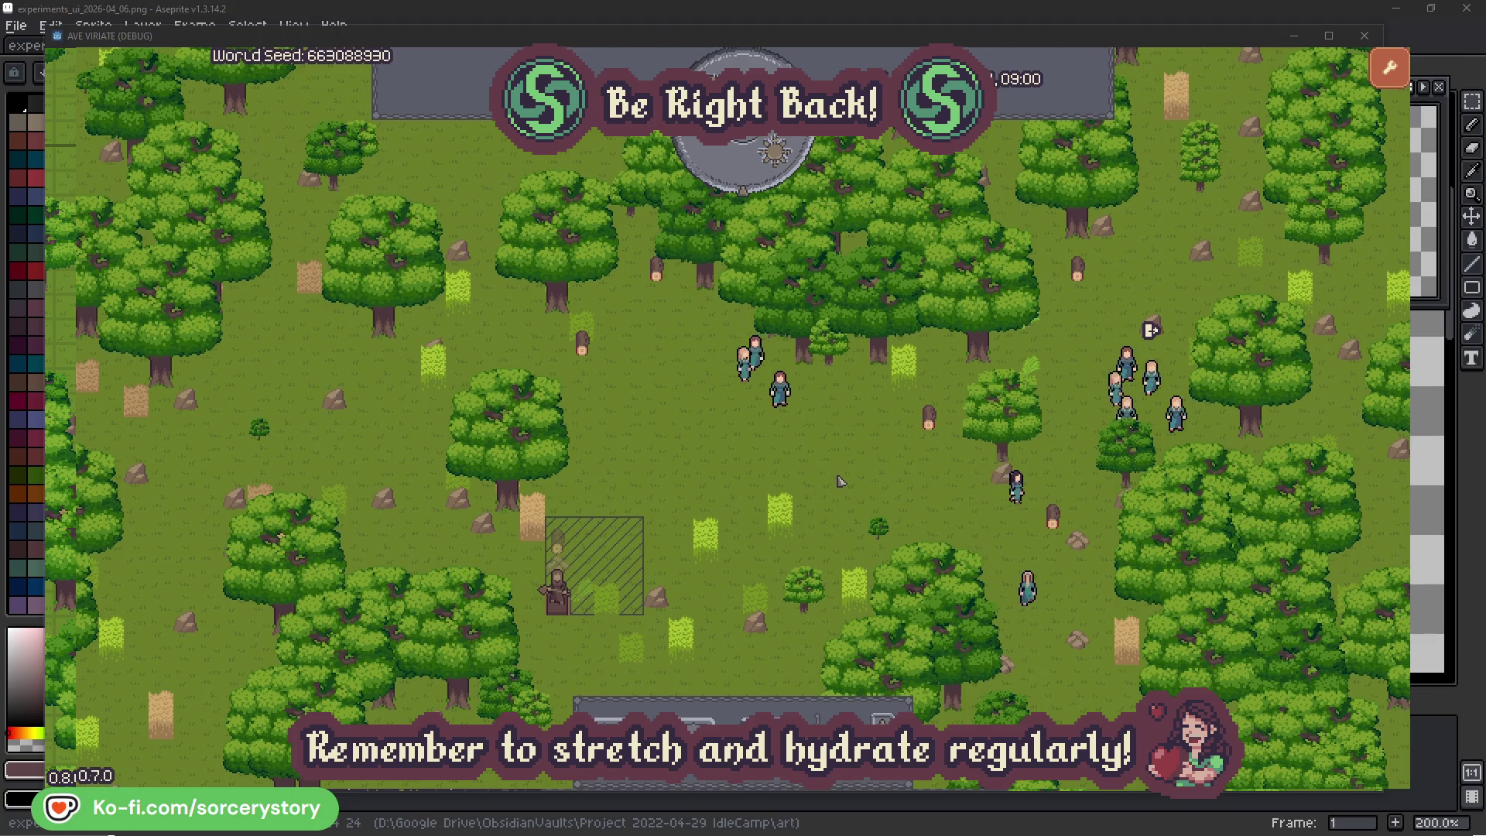
Inspect the frame's wood pile, its reserving villager Character9, and the 2 Herb pile it draws from
left_click(561, 545)
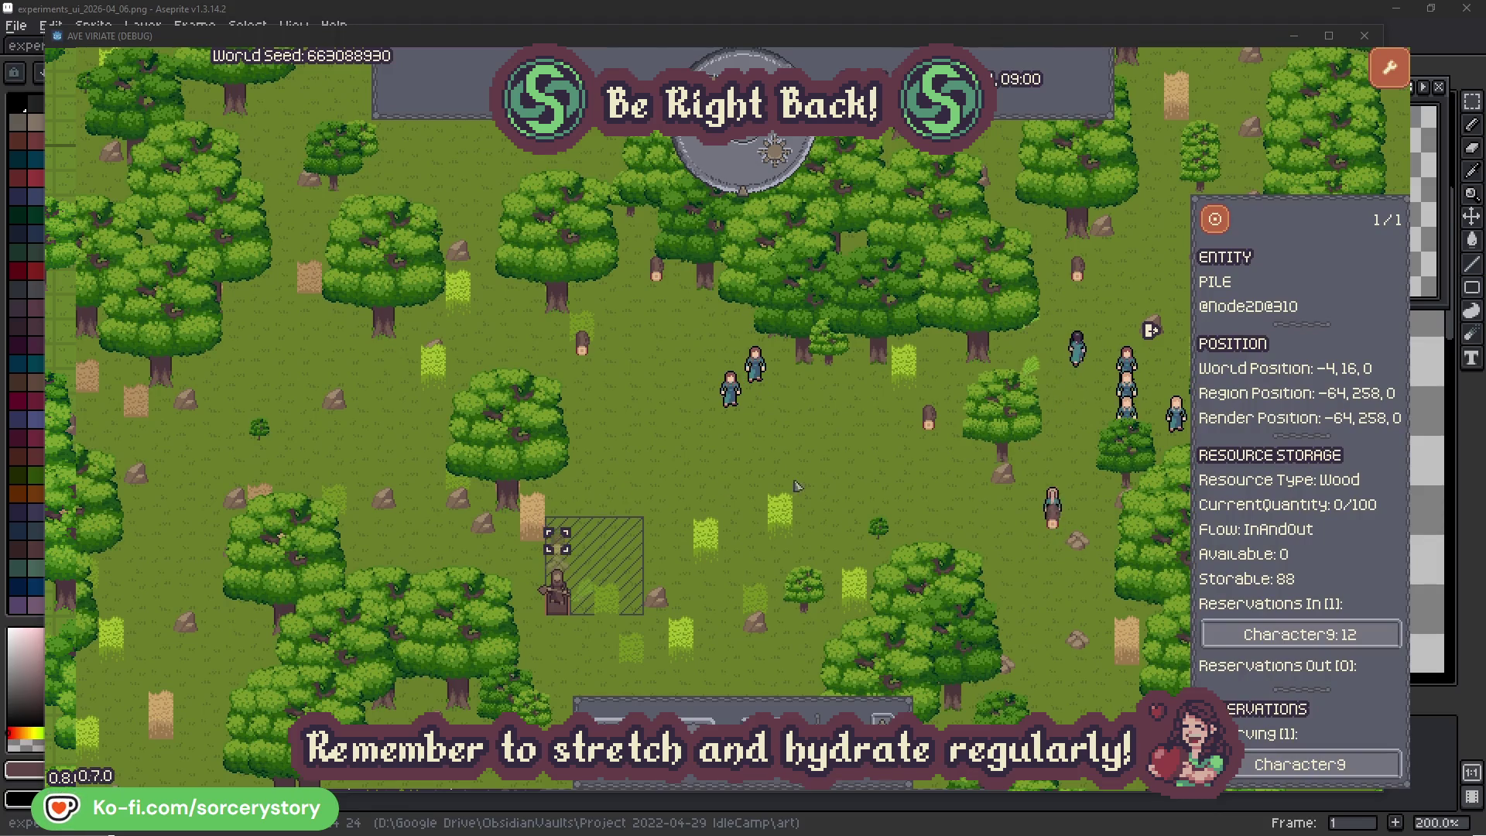
left_click(1366, 636)
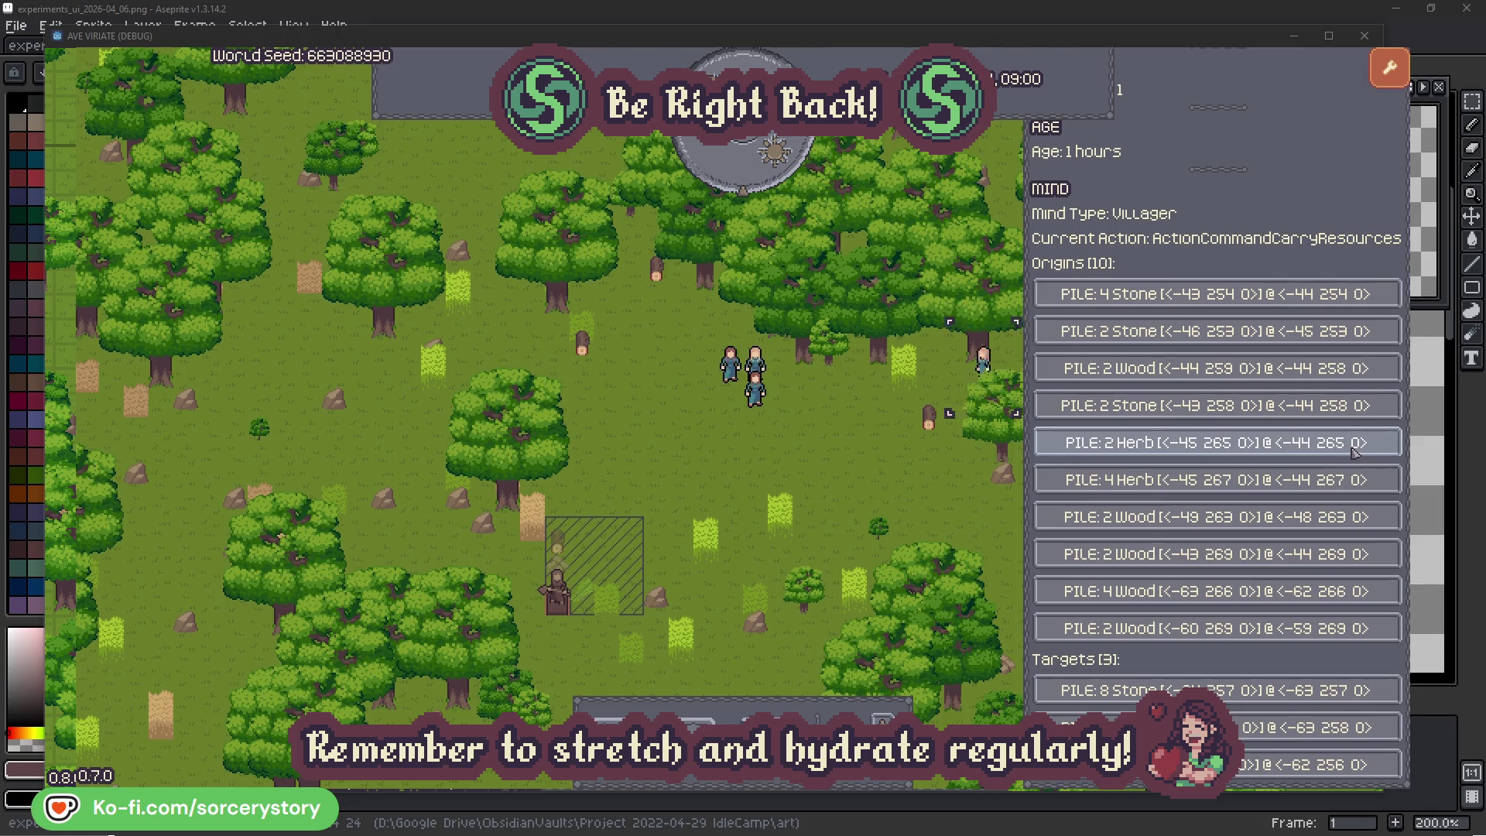
left_click(1353, 449)
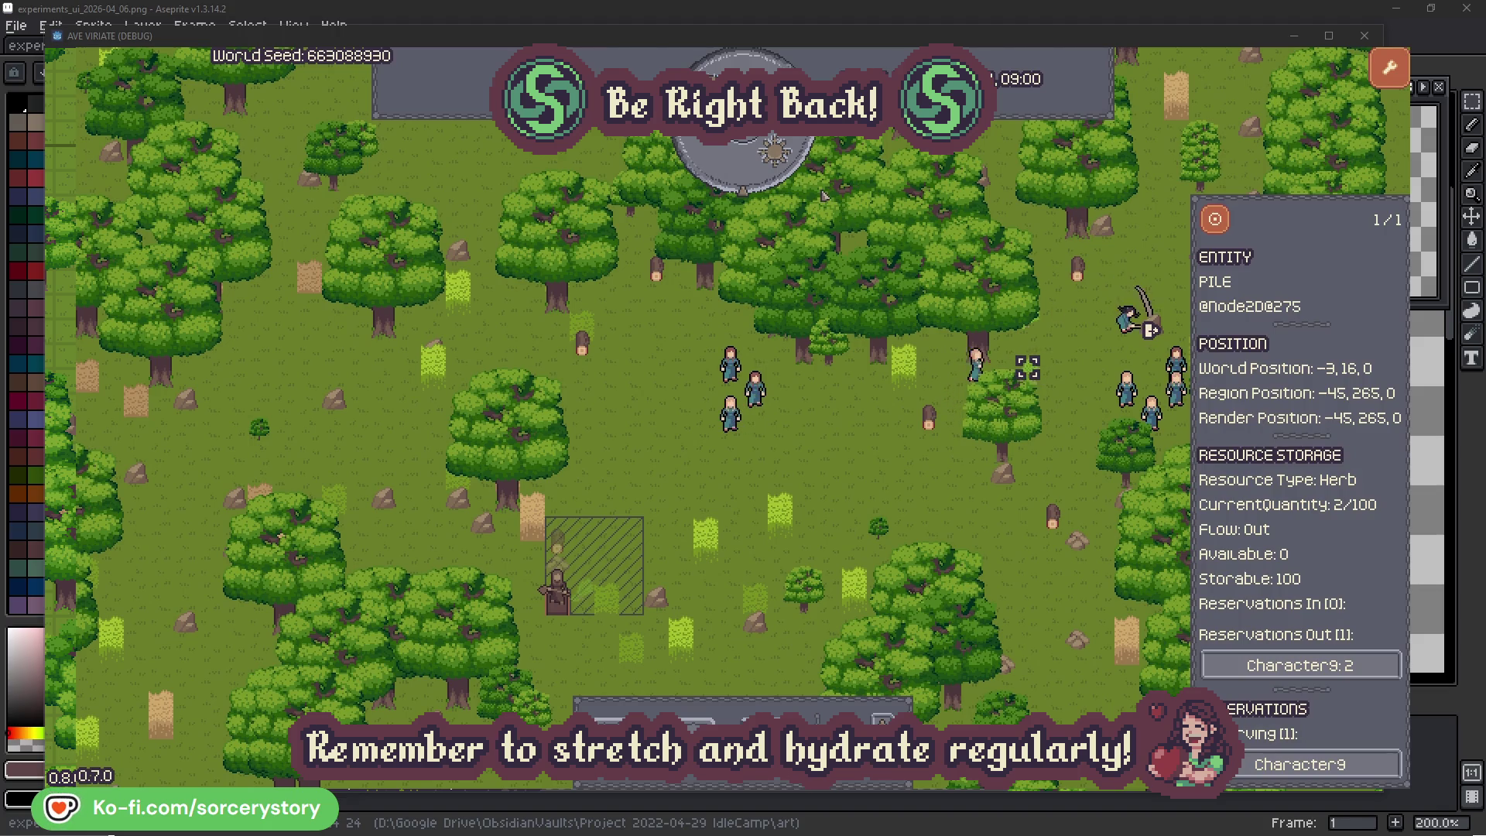
left_click(1224, 226)
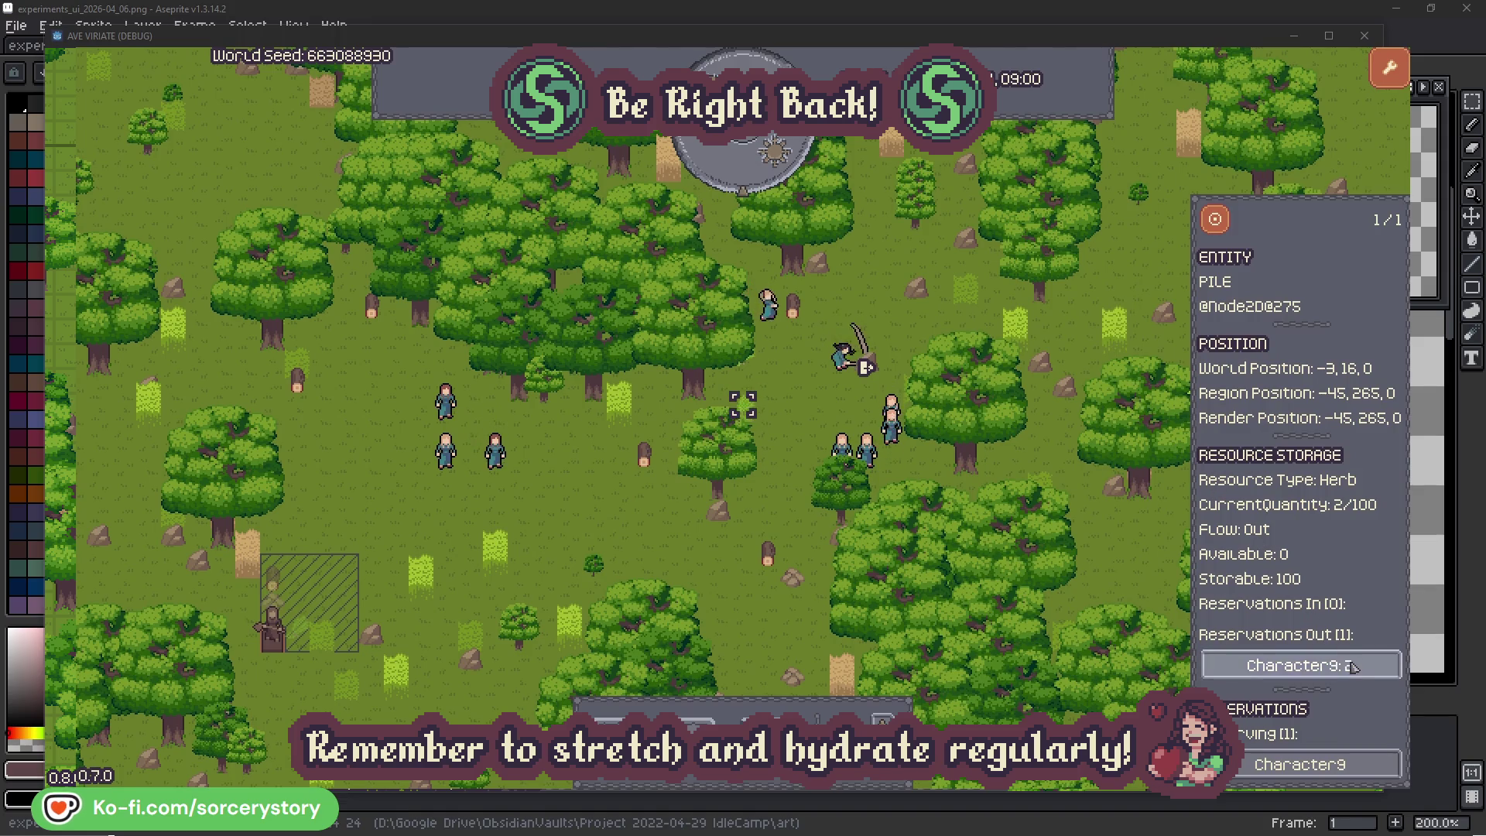
left_click(1300, 665)
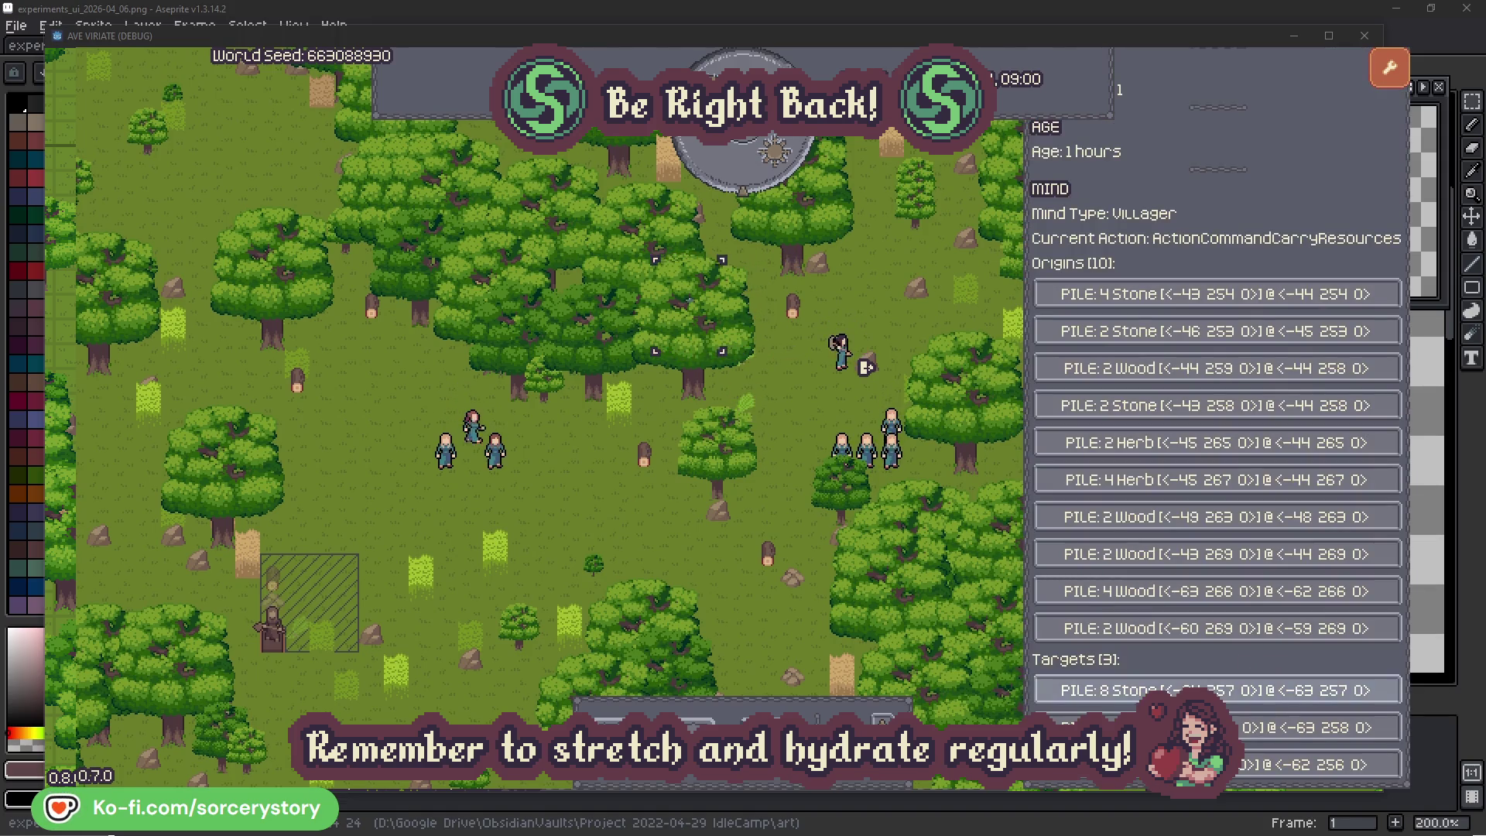
Centre on the wood pile Character9 delivers to, then check and dismiss Character2
left_click(1316, 728)
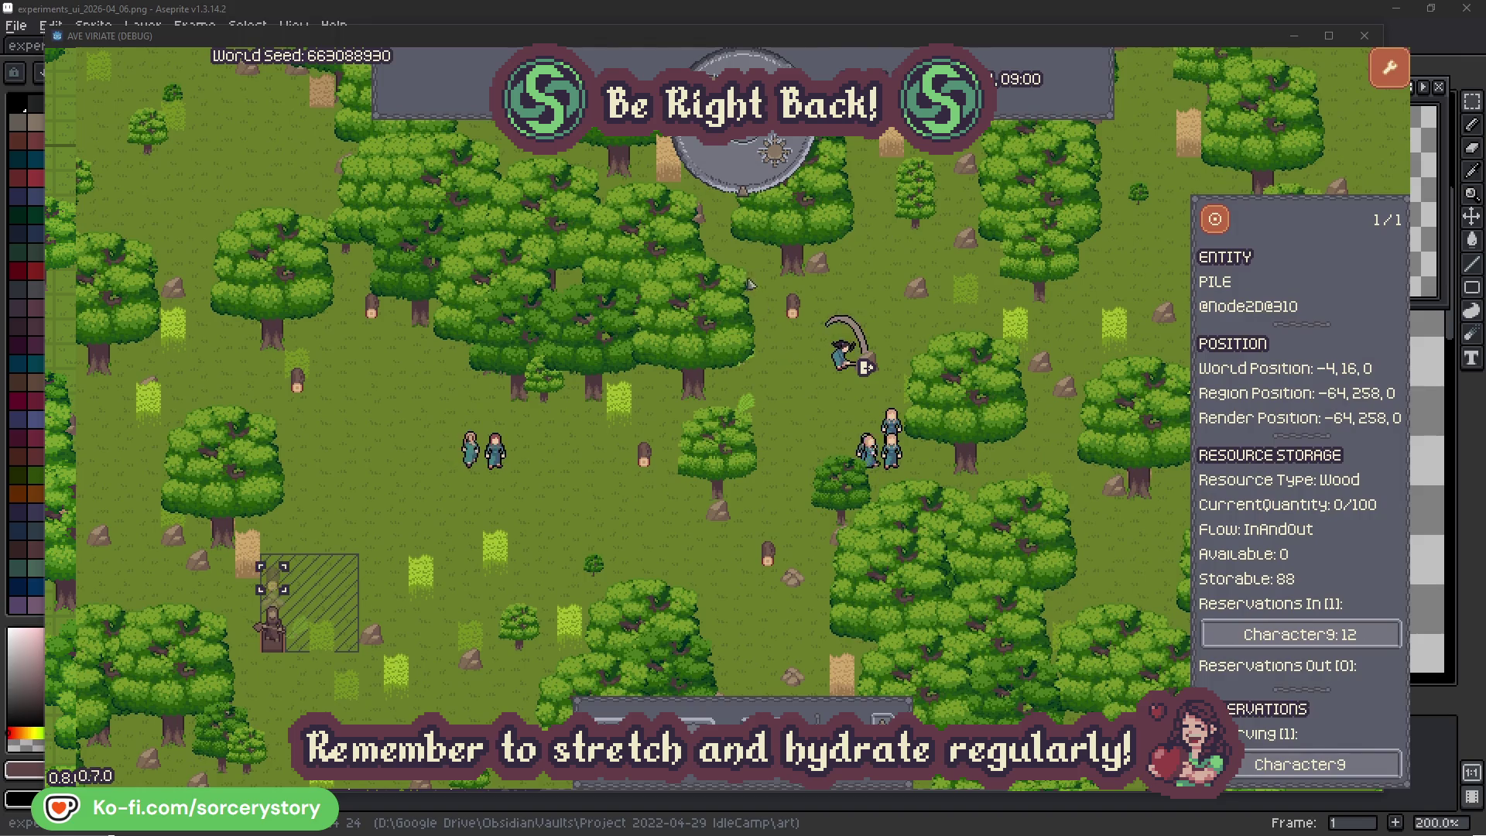
left_click(1215, 221)
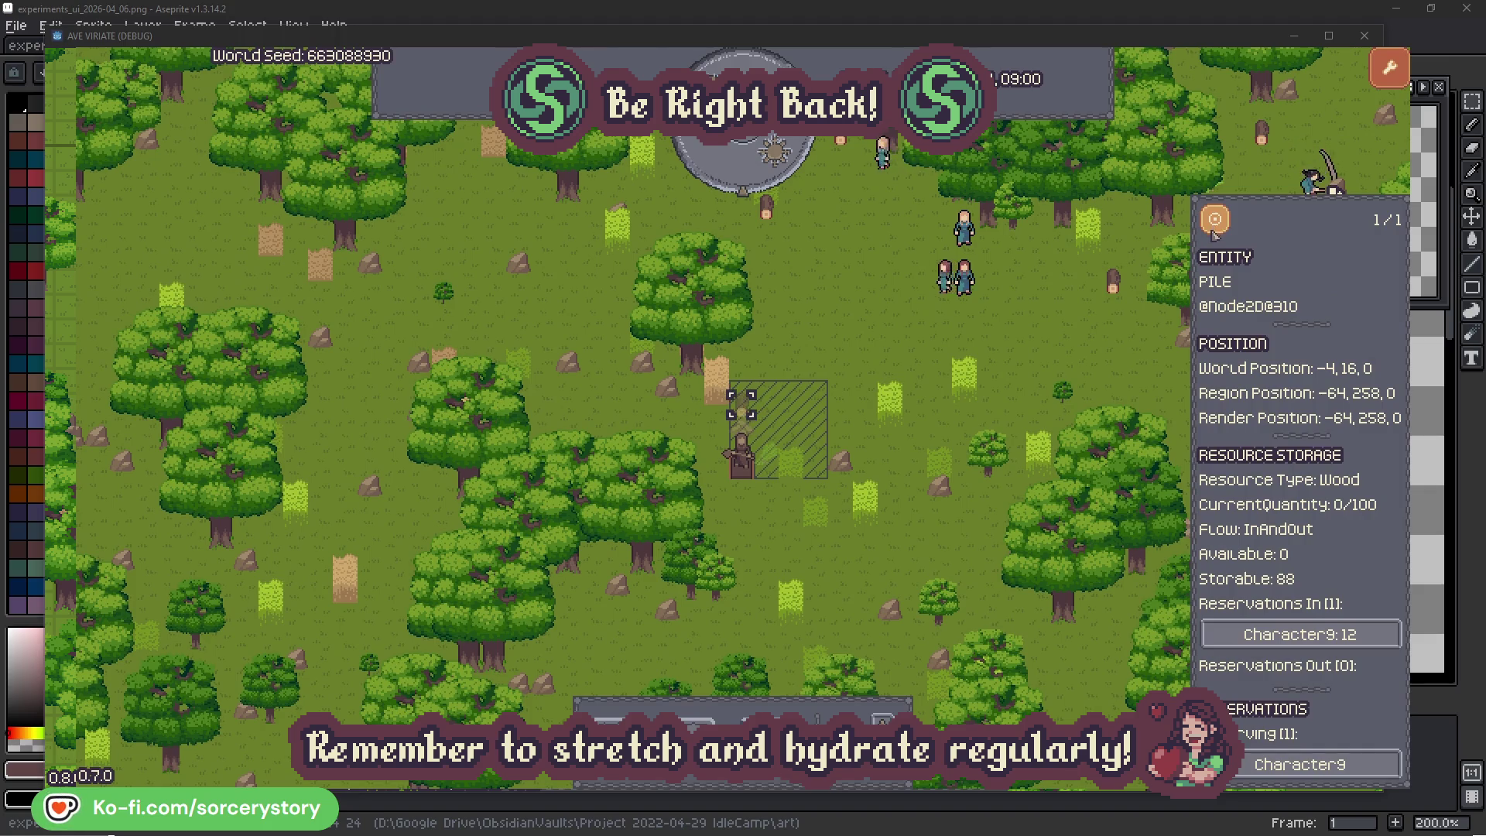
left_click(1076, 341)
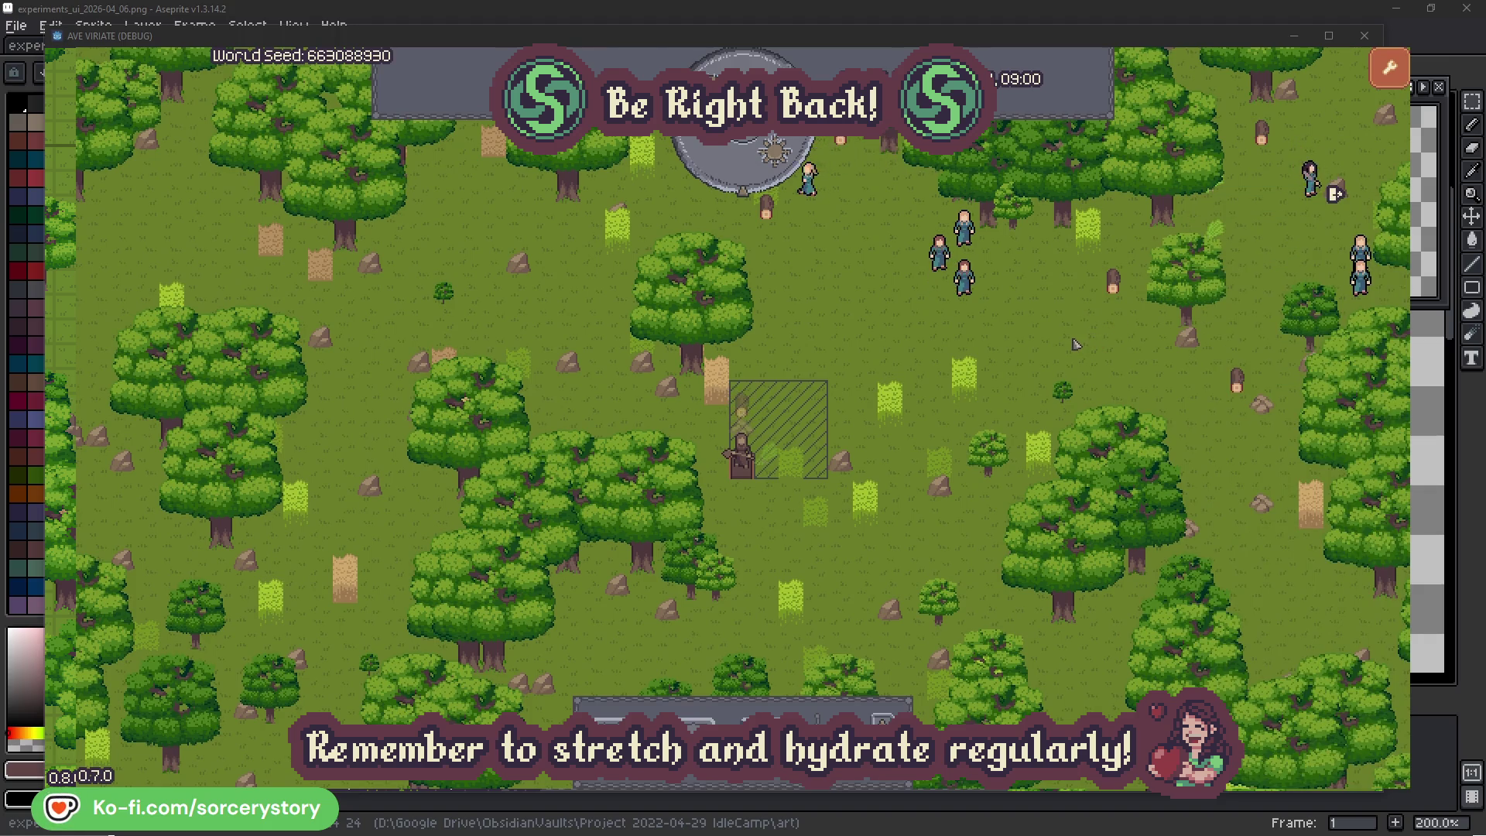
left_click(972, 288)
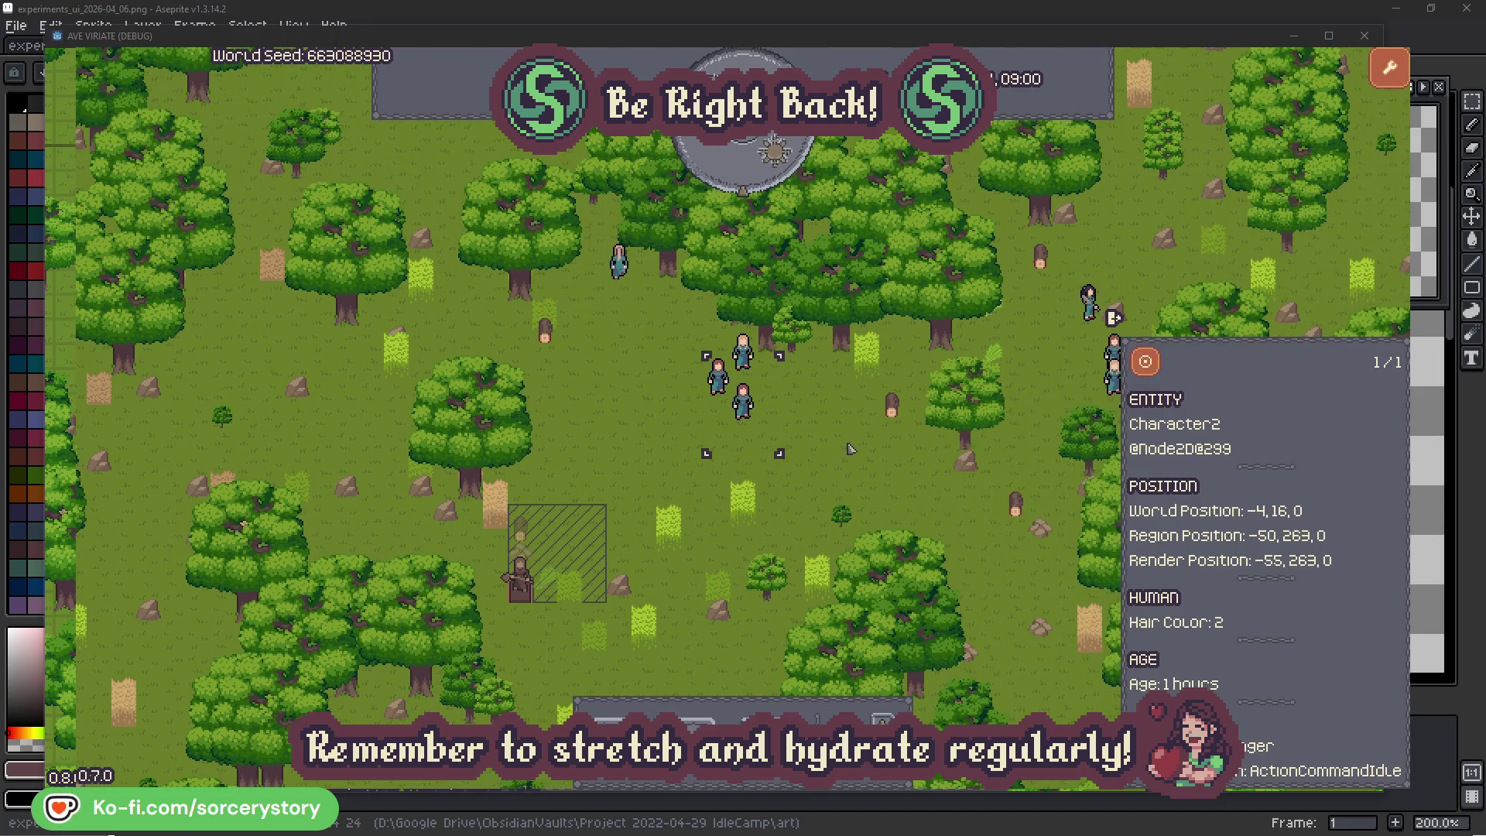
left_click(850, 449)
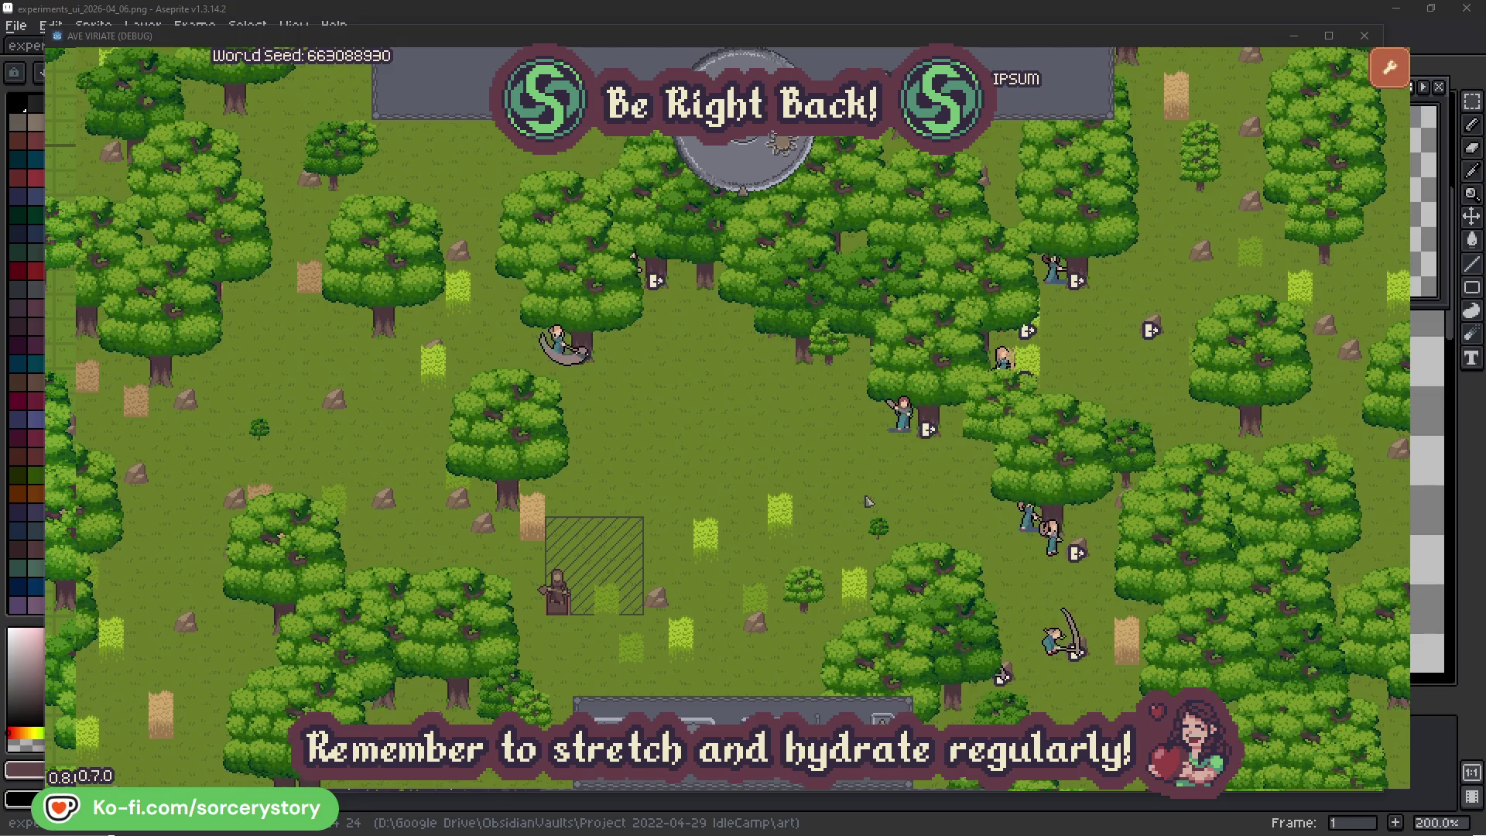
Inspect Character2 and the oak it is gathering from, then deselect it
left_click(903, 417)
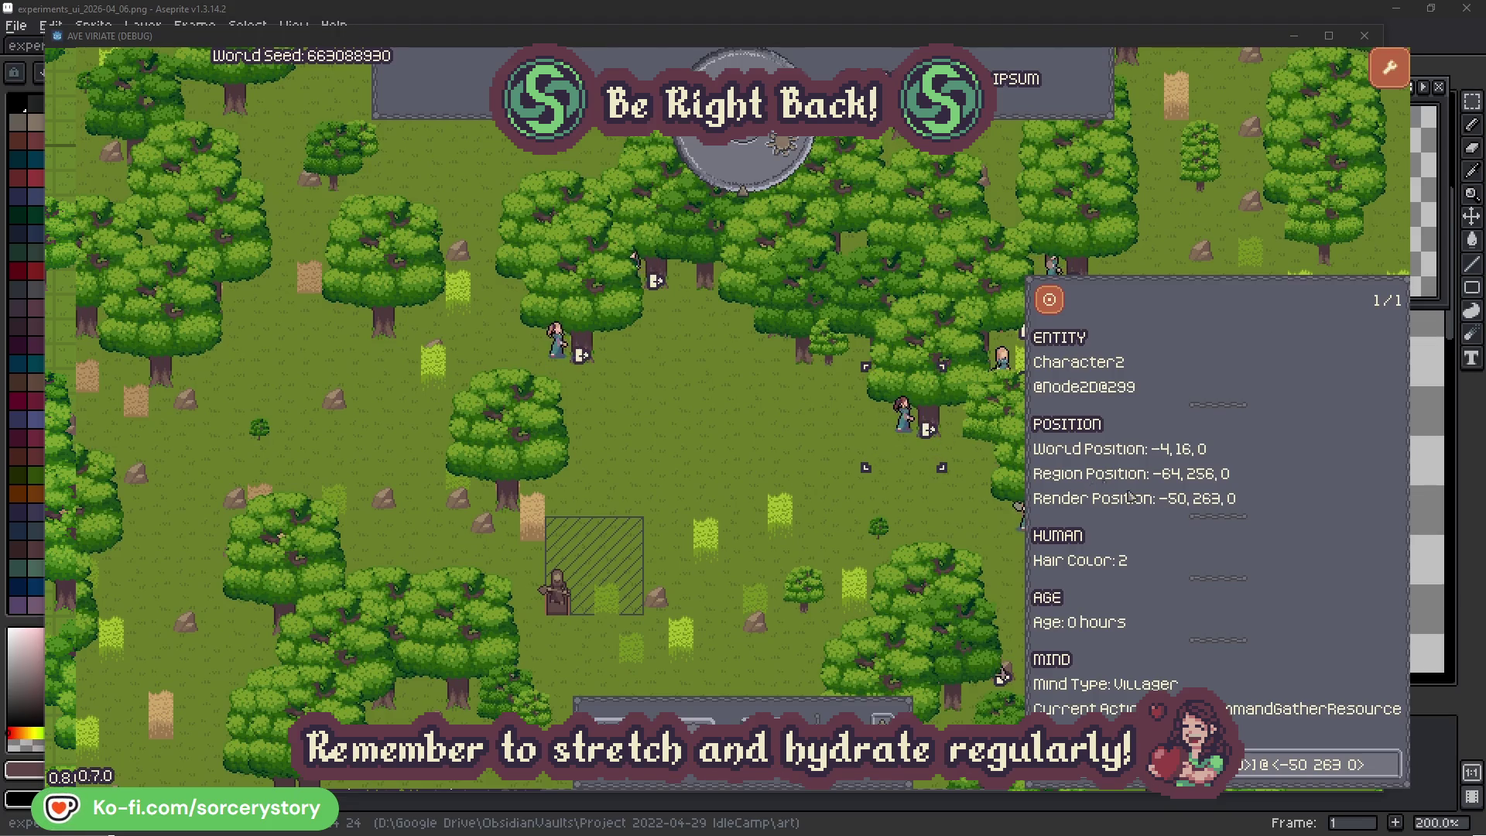
left_click(1391, 774)
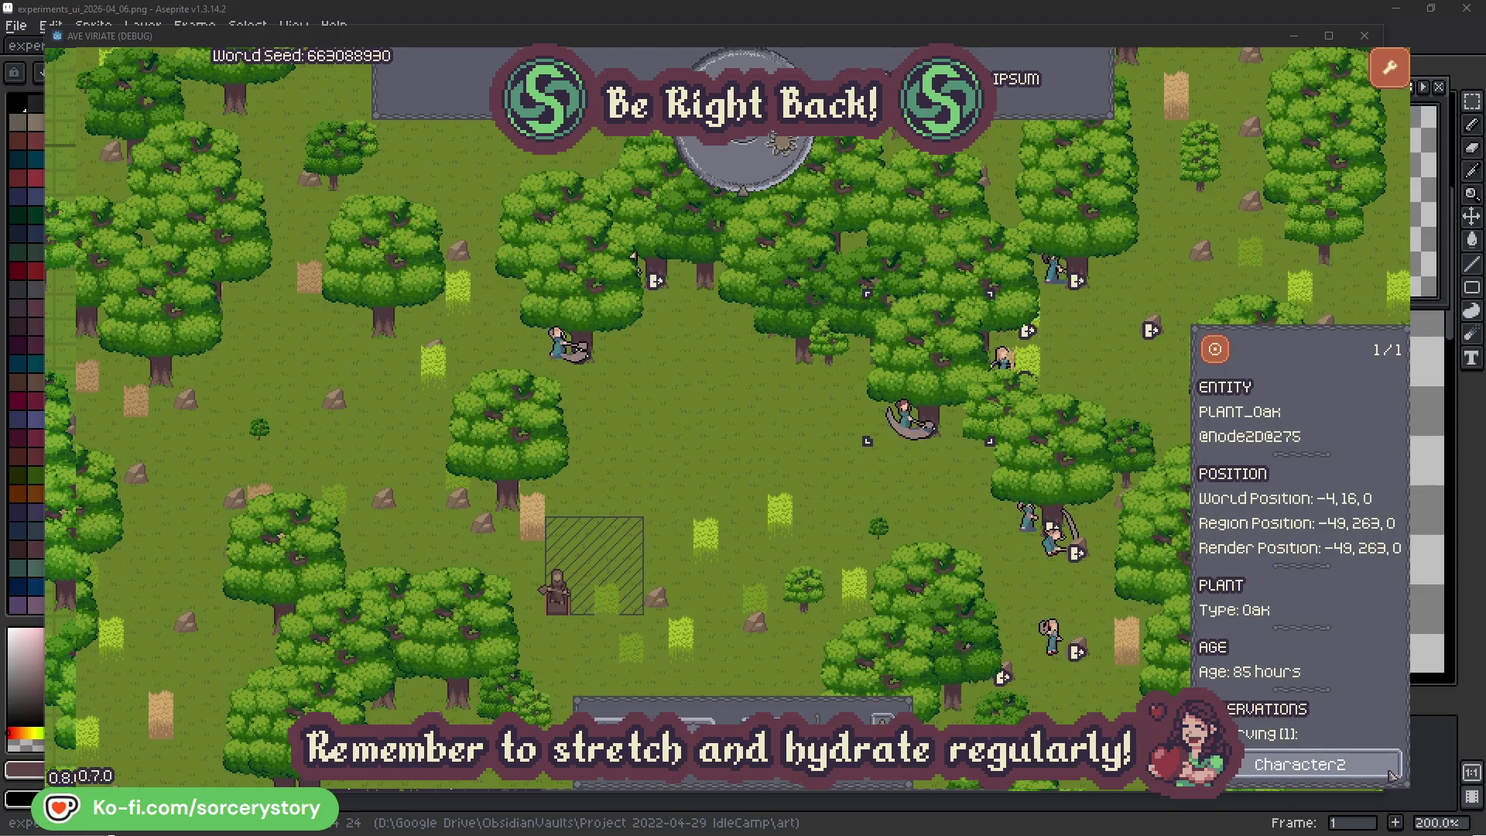
left_click(1391, 775)
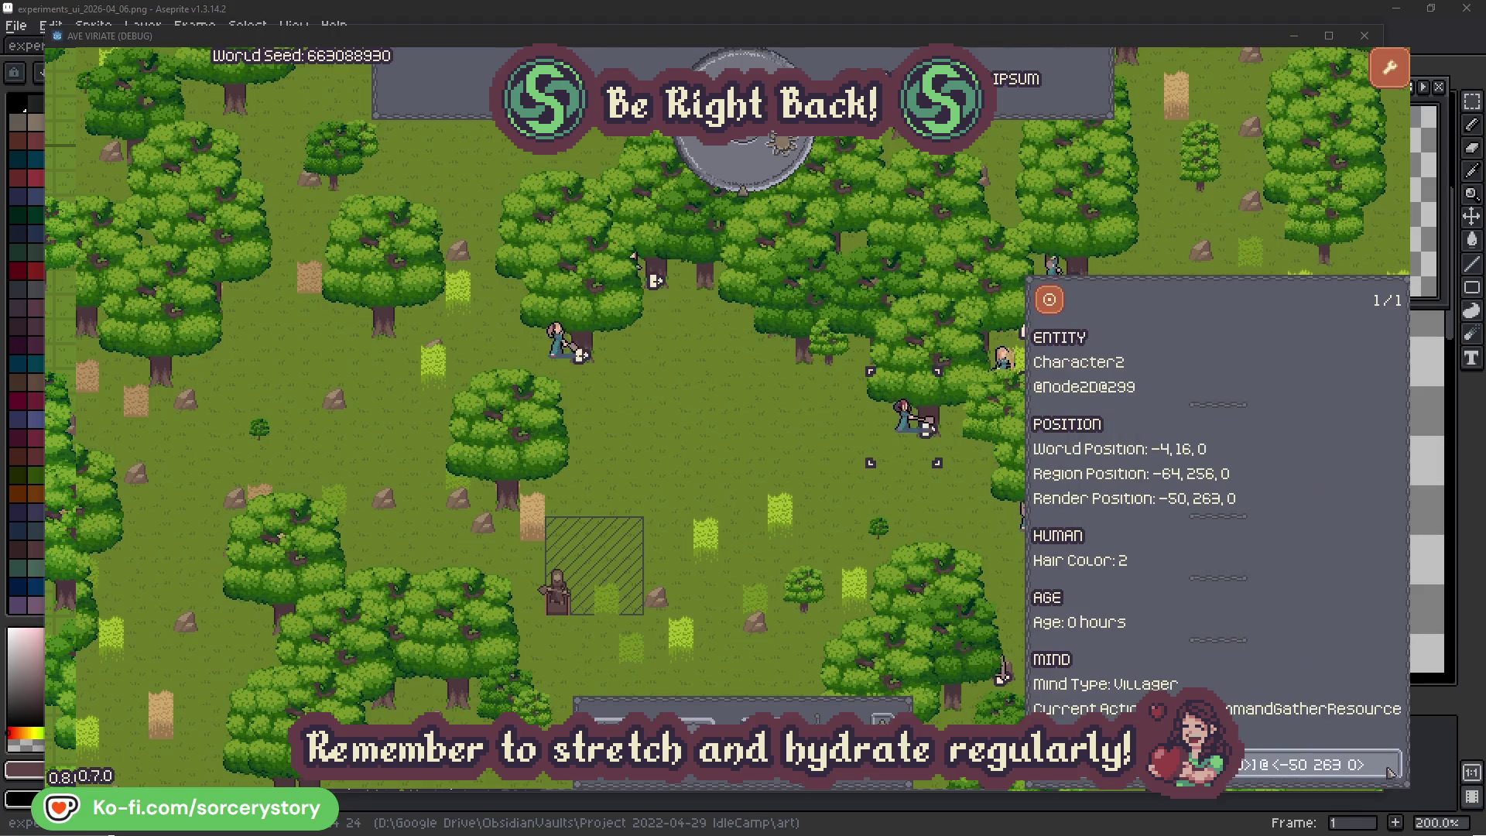
left_click(929, 516)
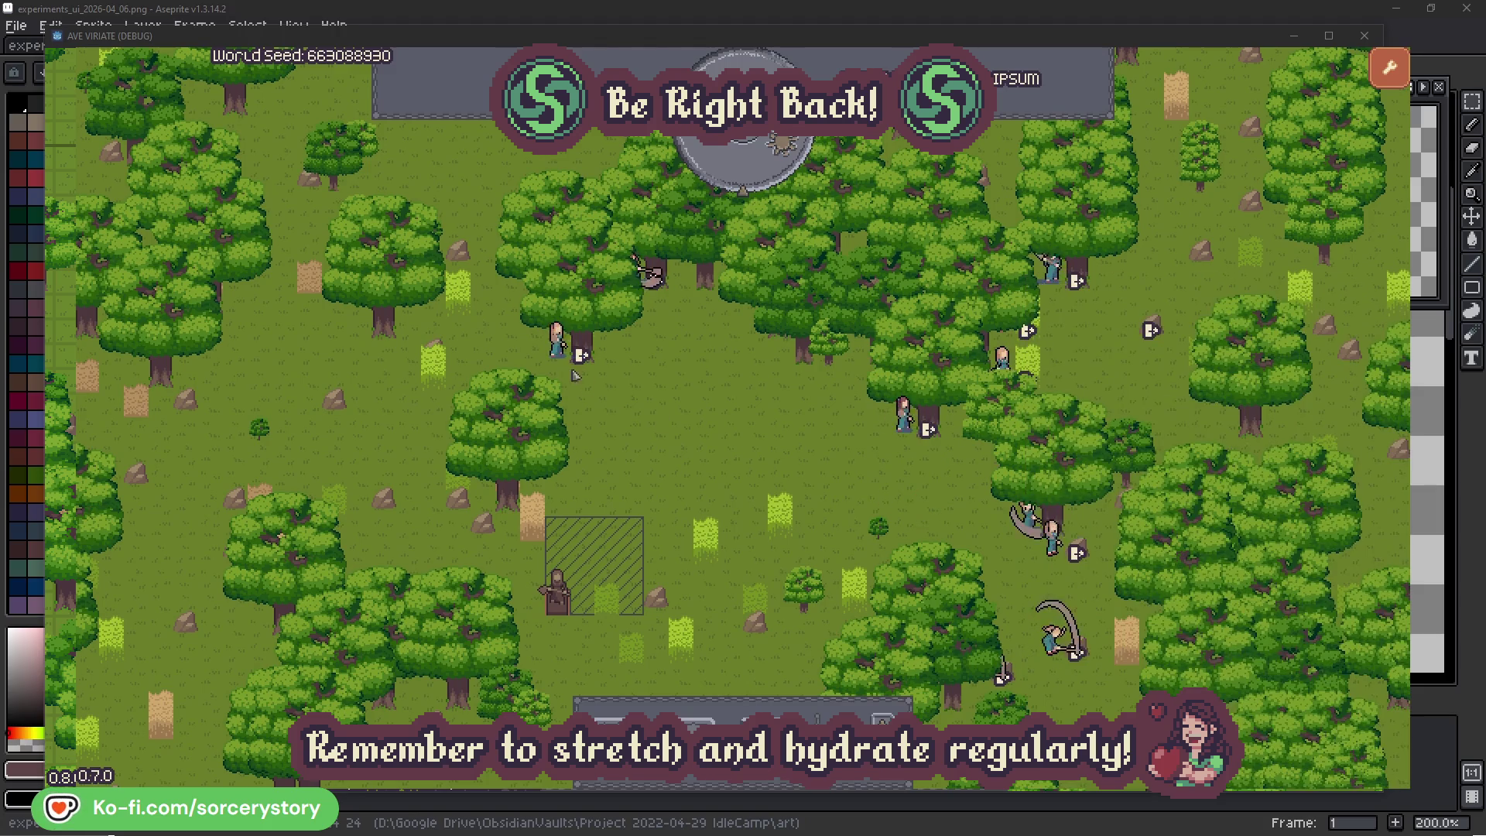
Inspect Character0 and its targeted oak, close the inspector, and pass one hour to 09:00
left_click(561, 344)
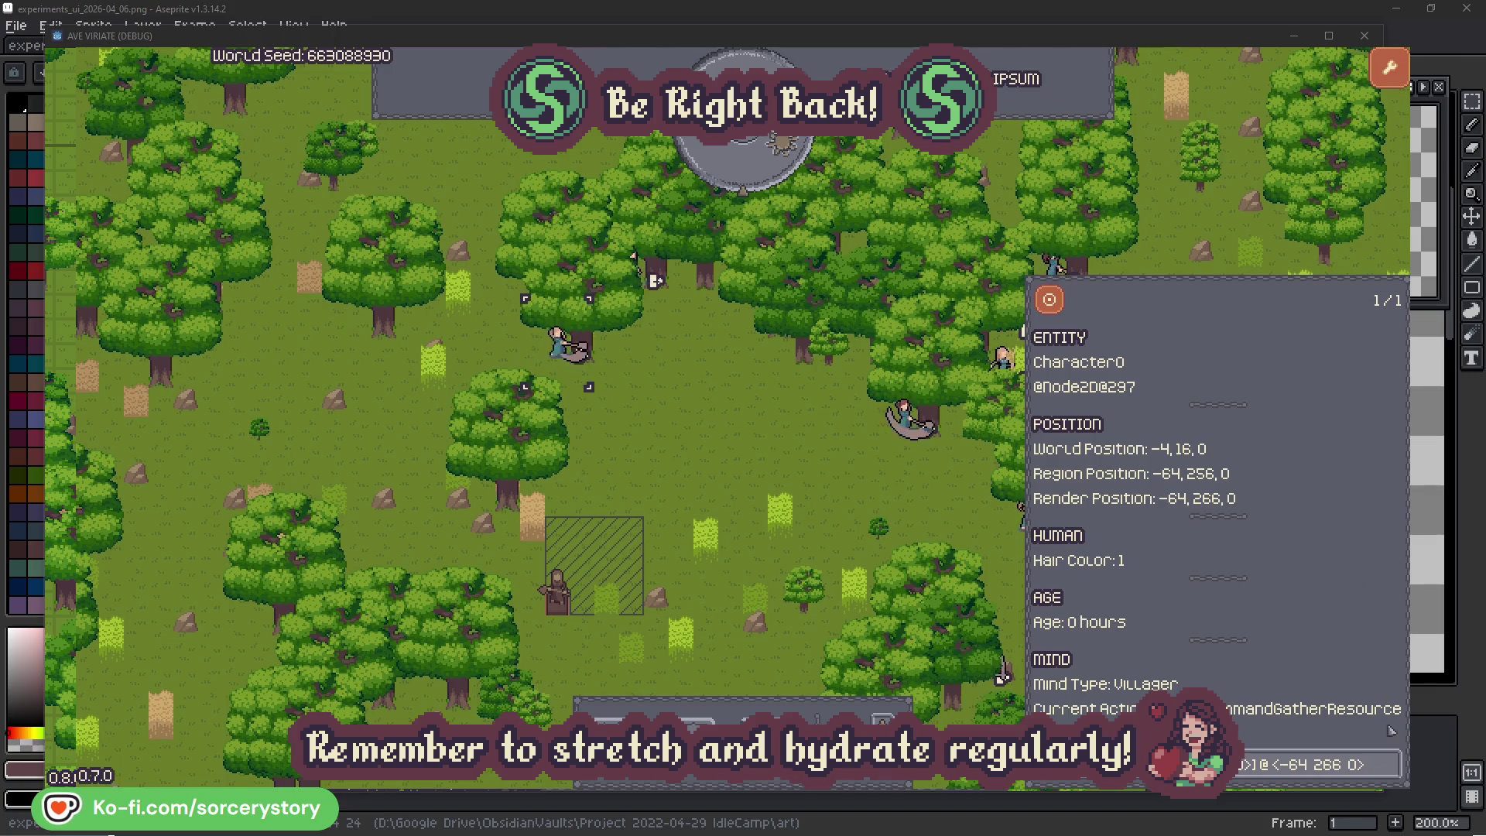
left_click(1391, 764)
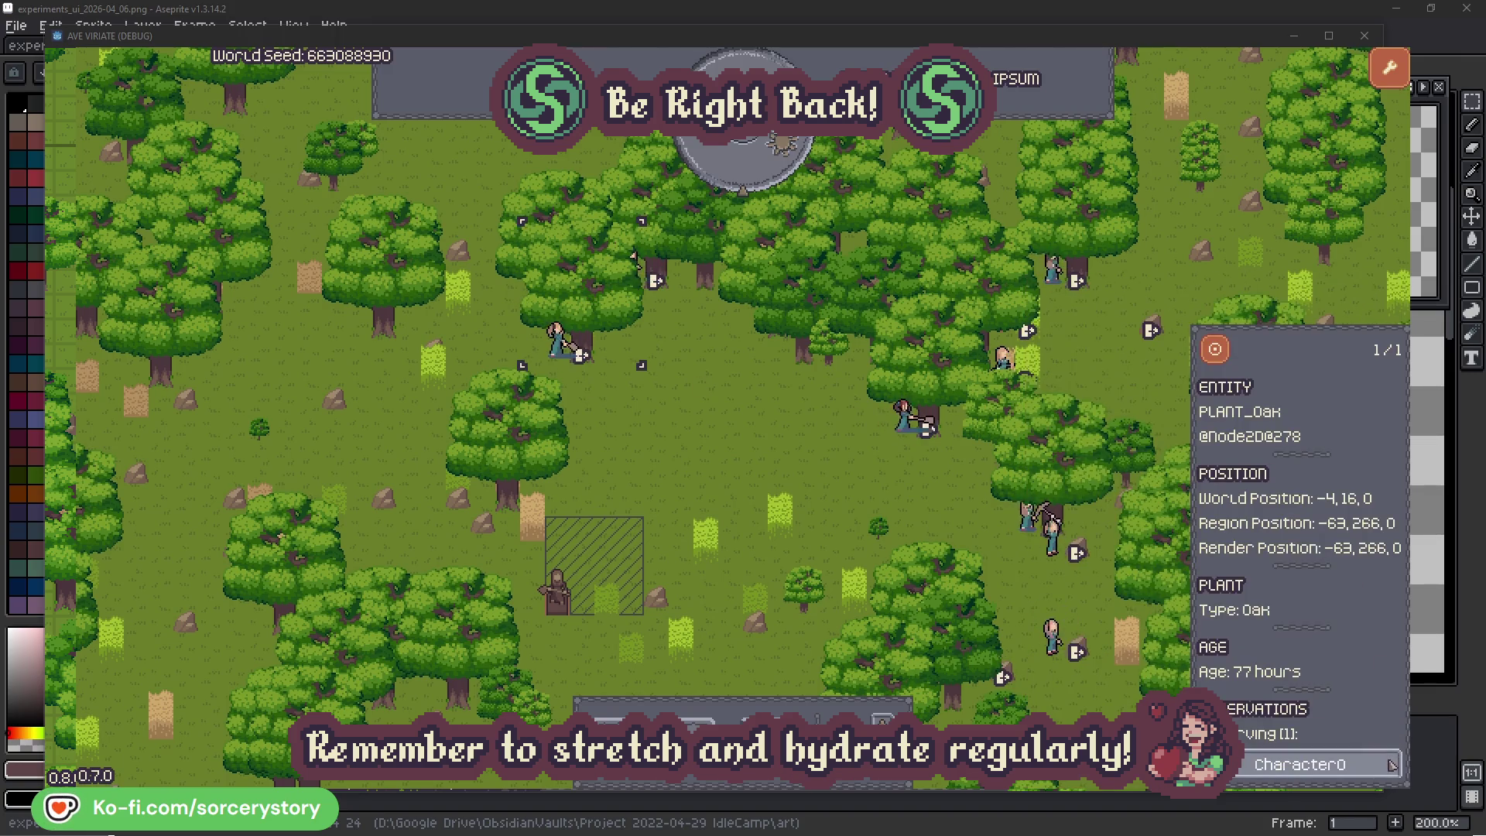
left_click(1390, 764)
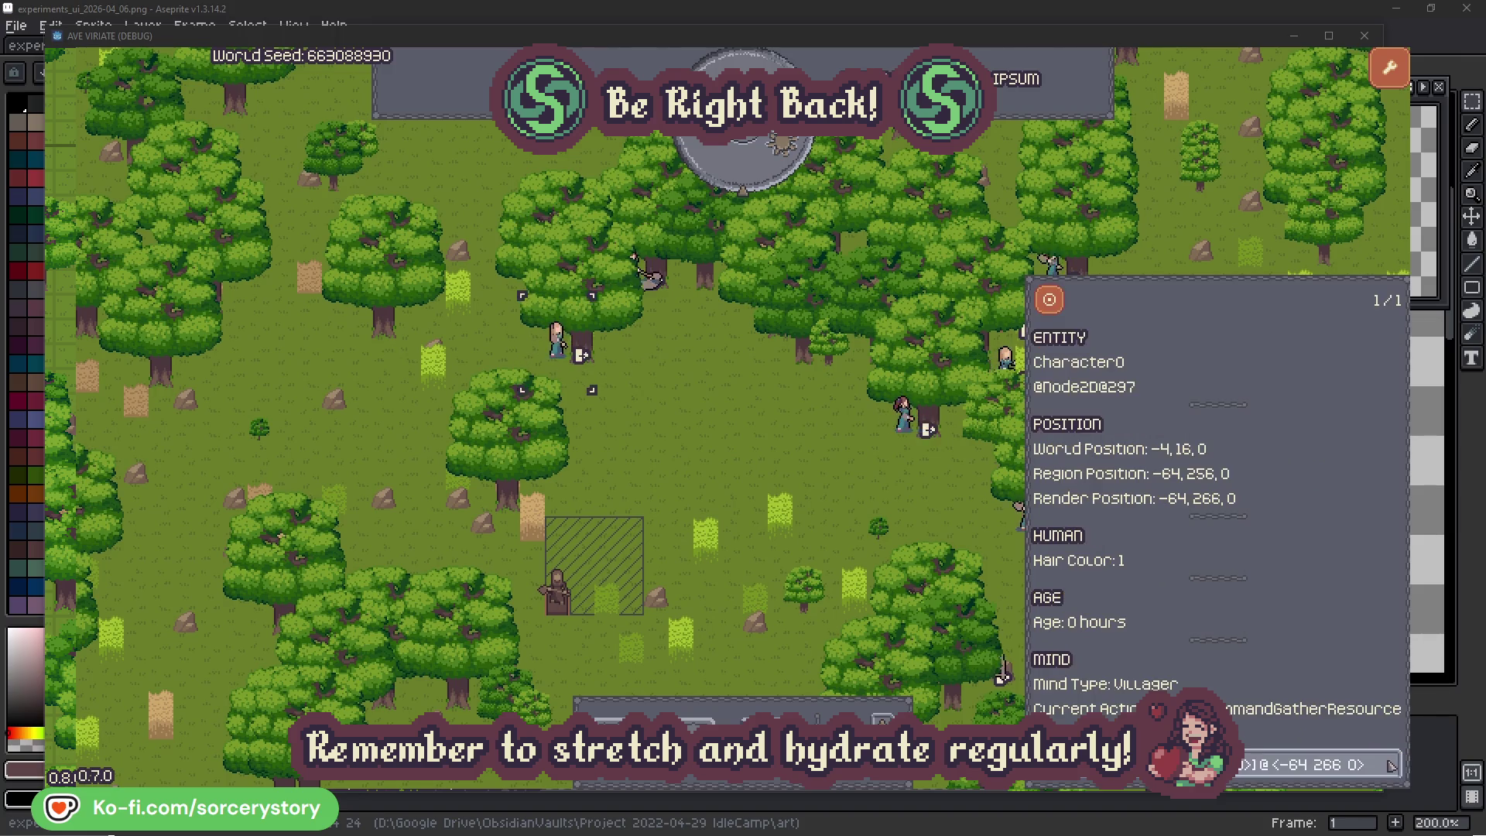
left_click(776, 465)
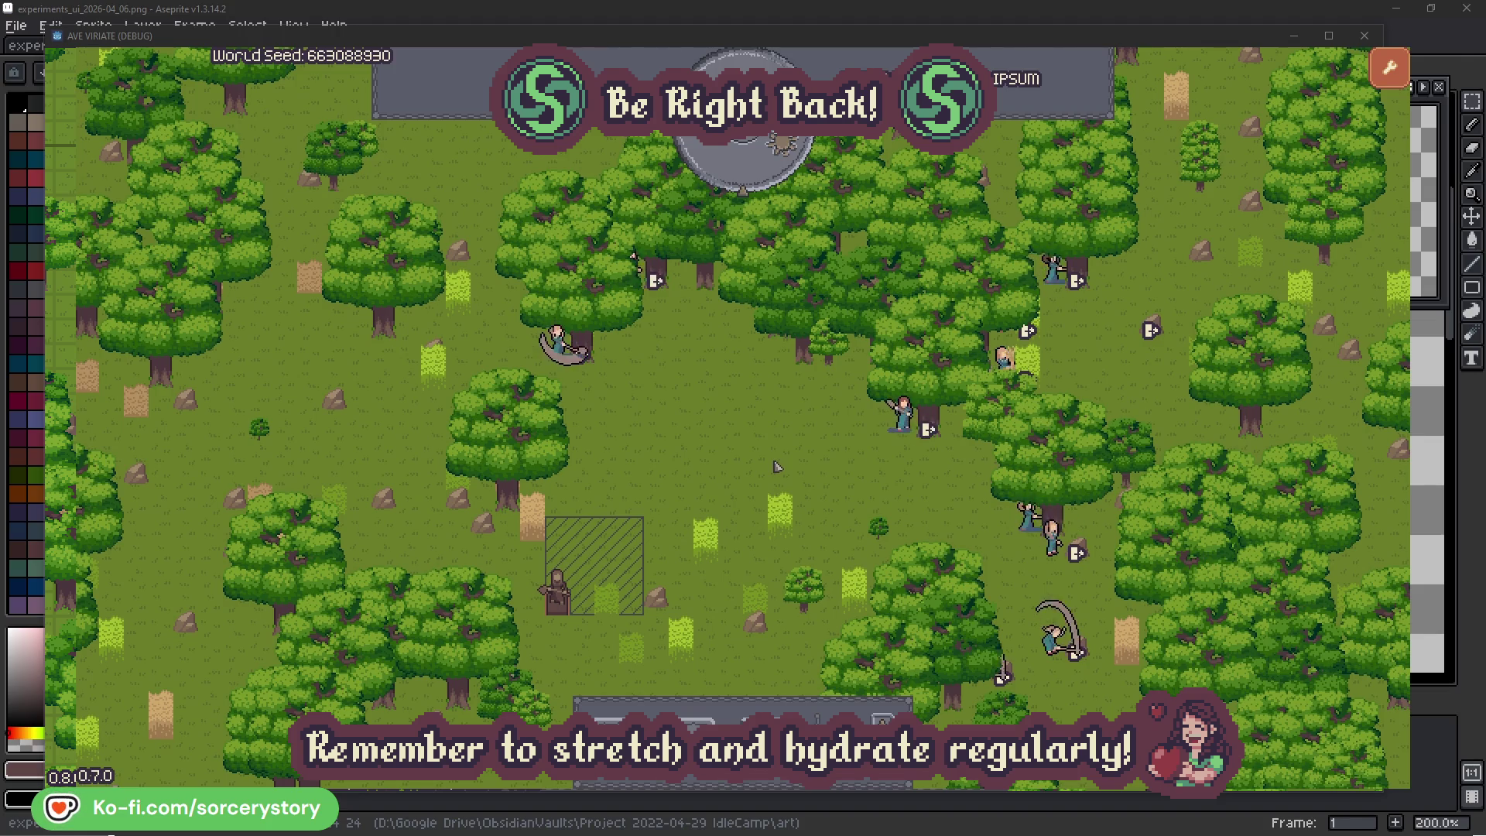
left_click(756, 175)
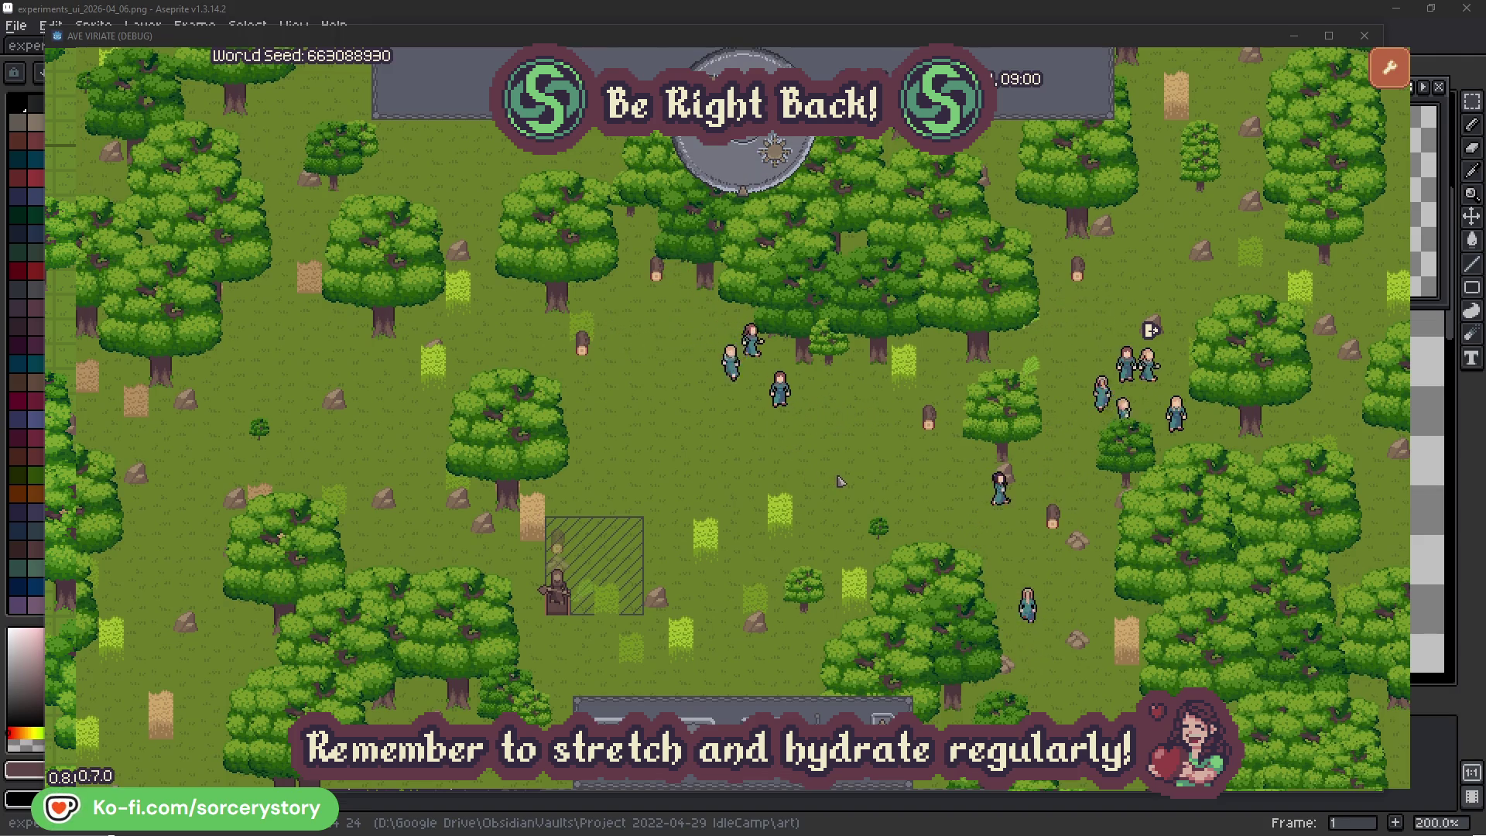
left_click(564, 544)
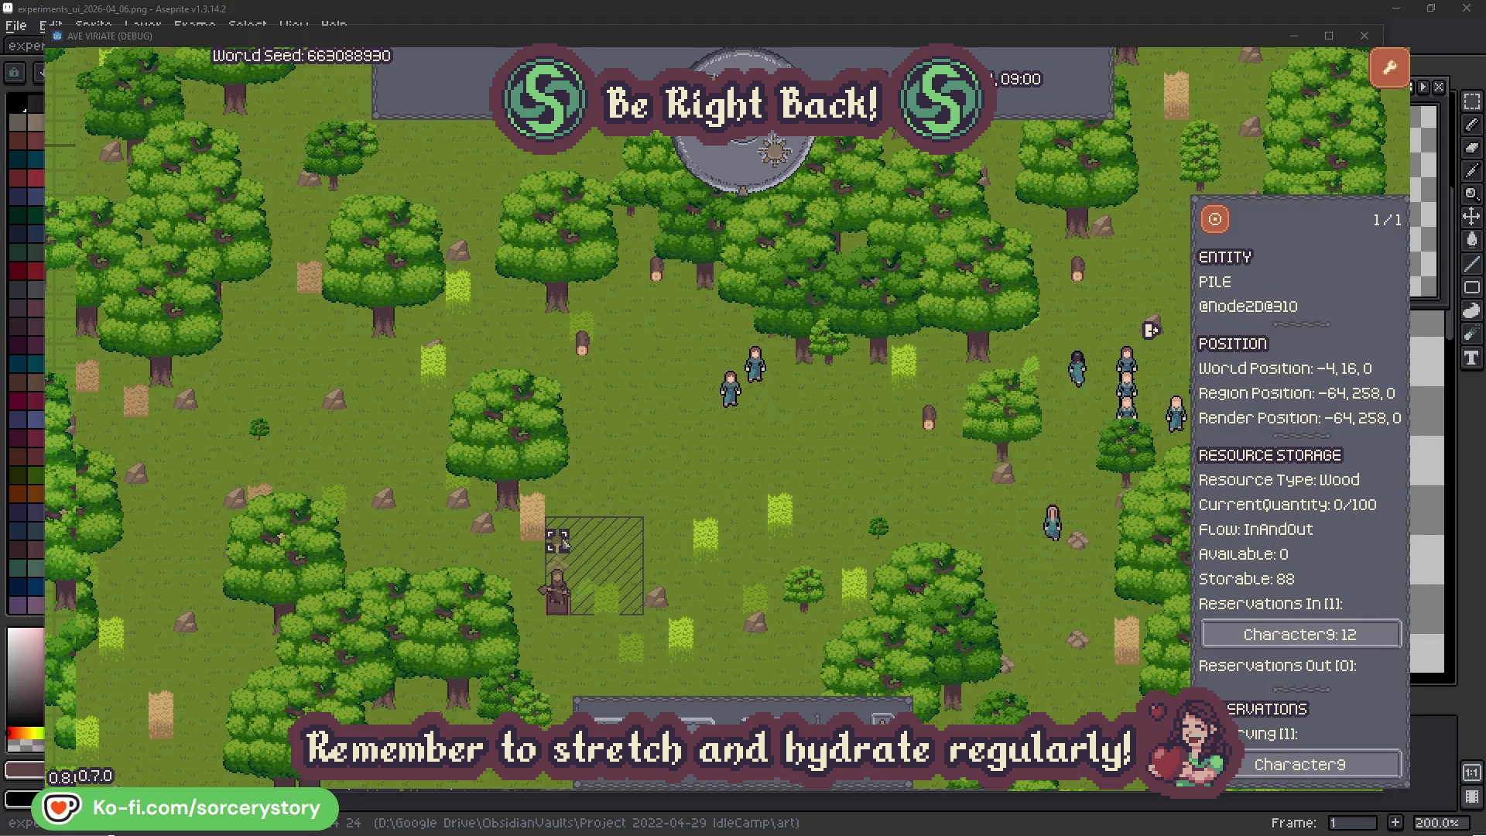
left_click(1367, 637)
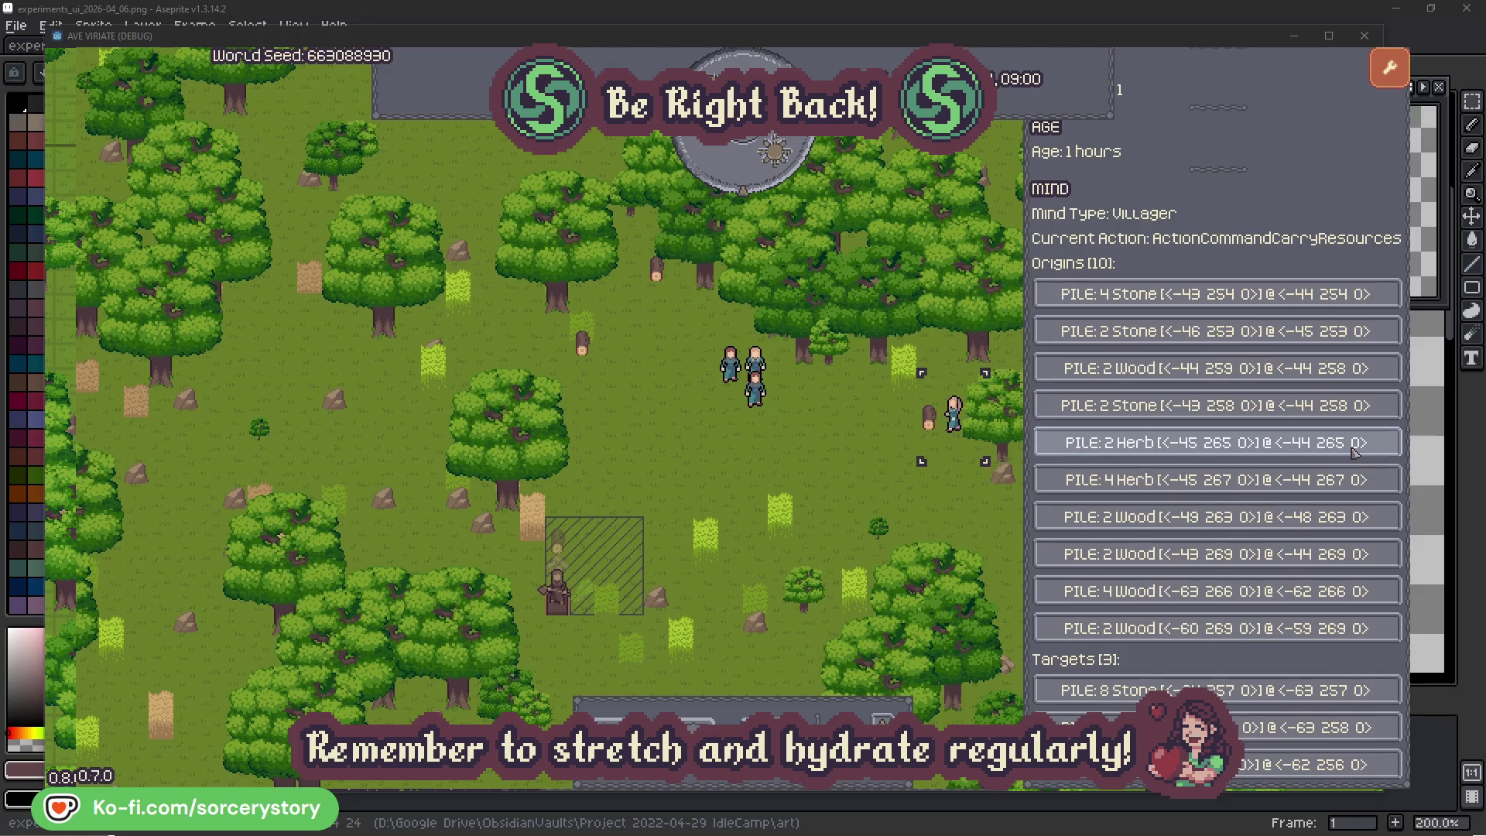
left_click(1354, 448)
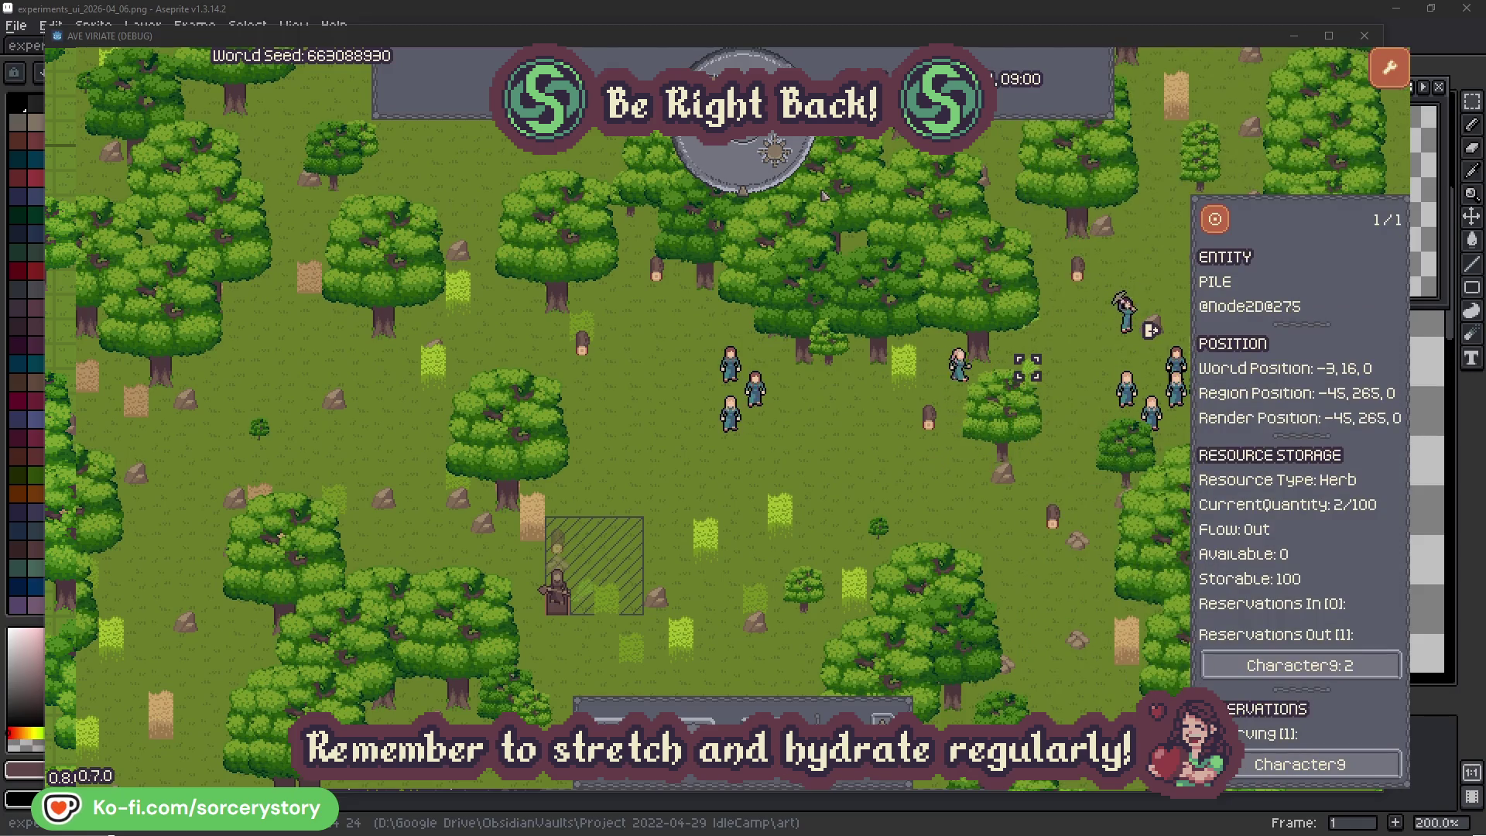
left_click(1222, 223)
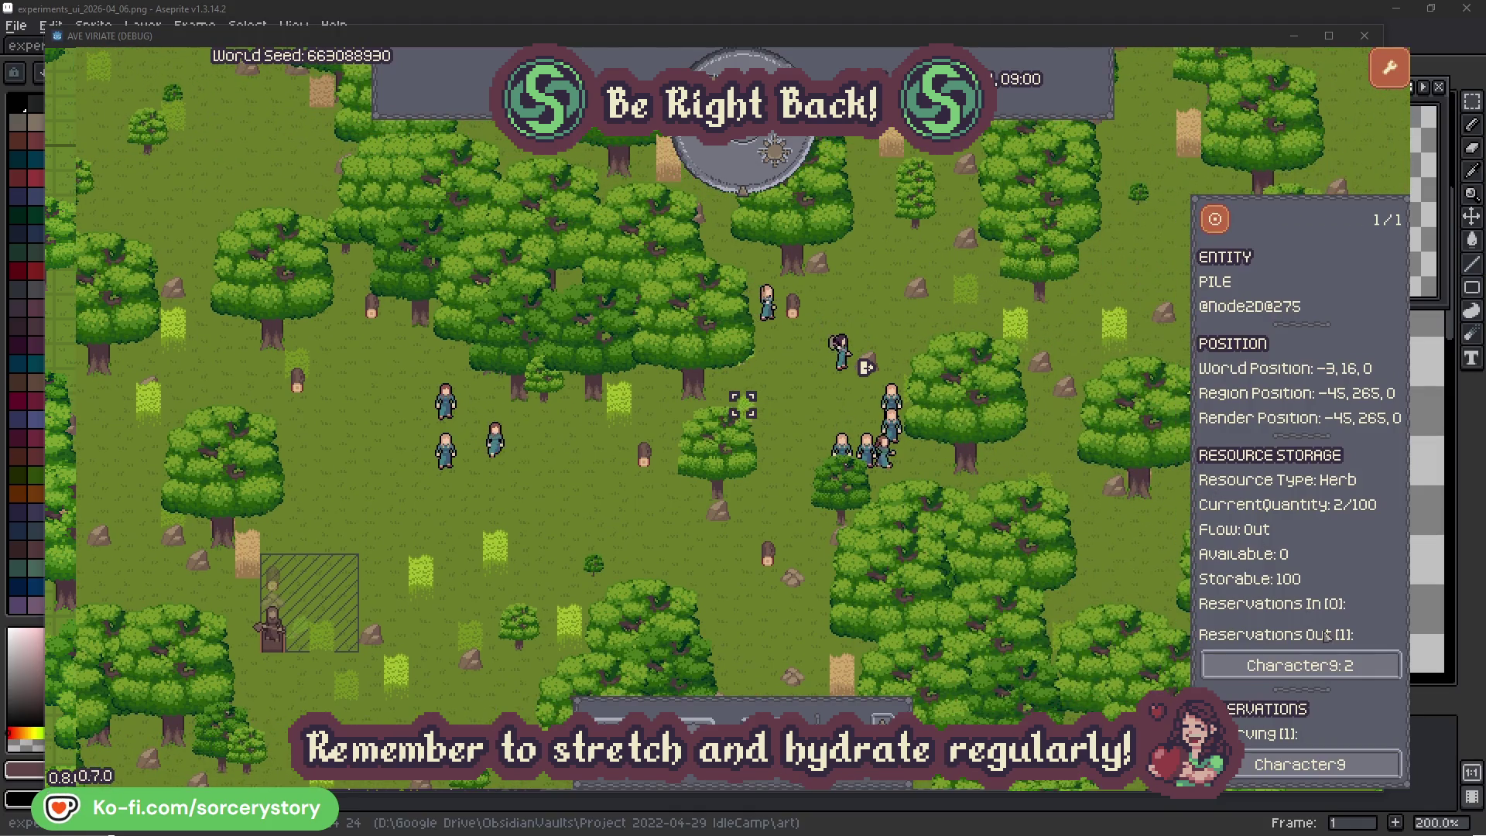
left_click(1265, 663)
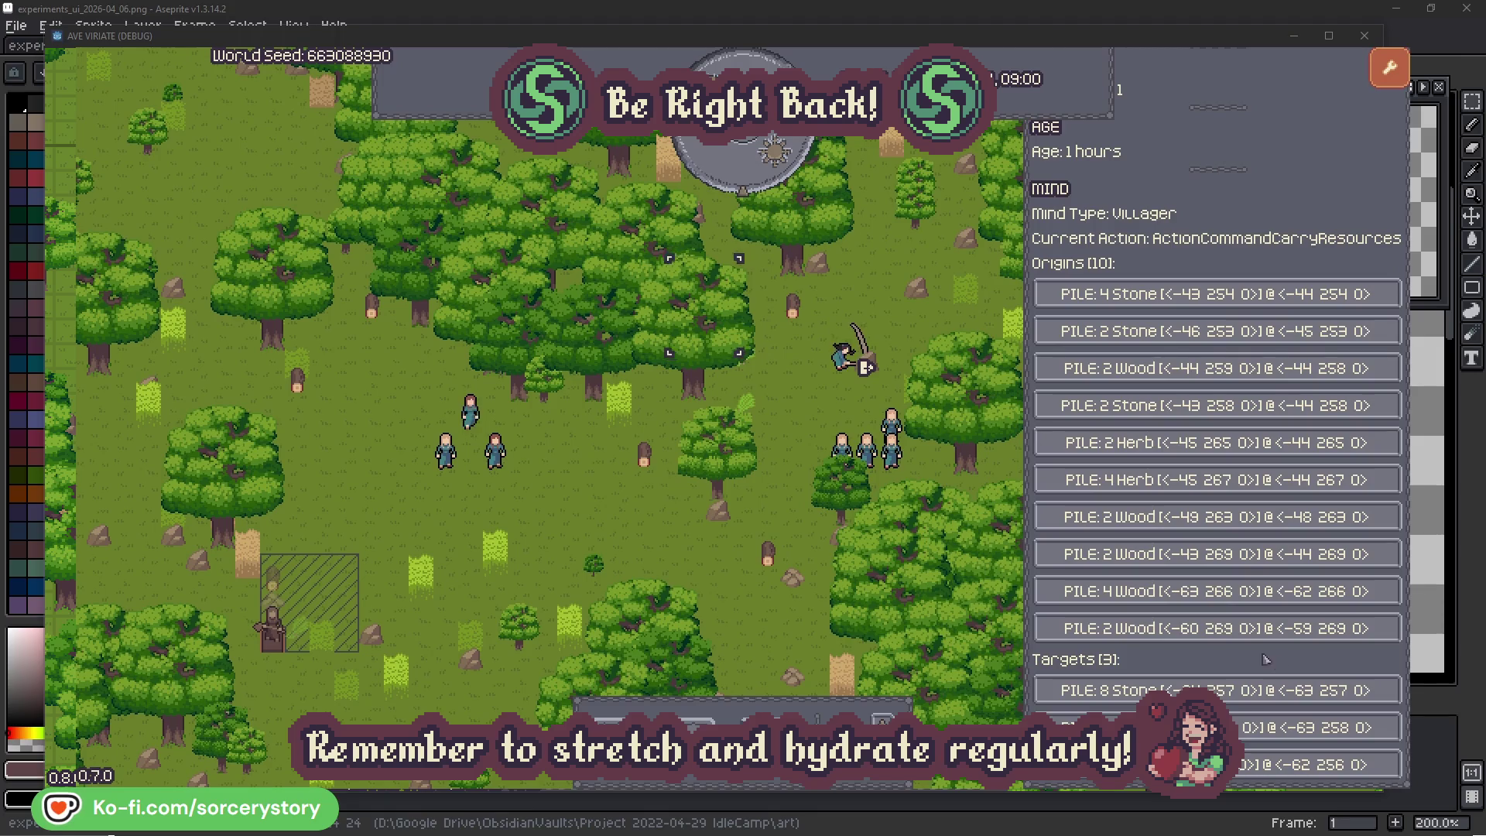
left_click(1277, 728)
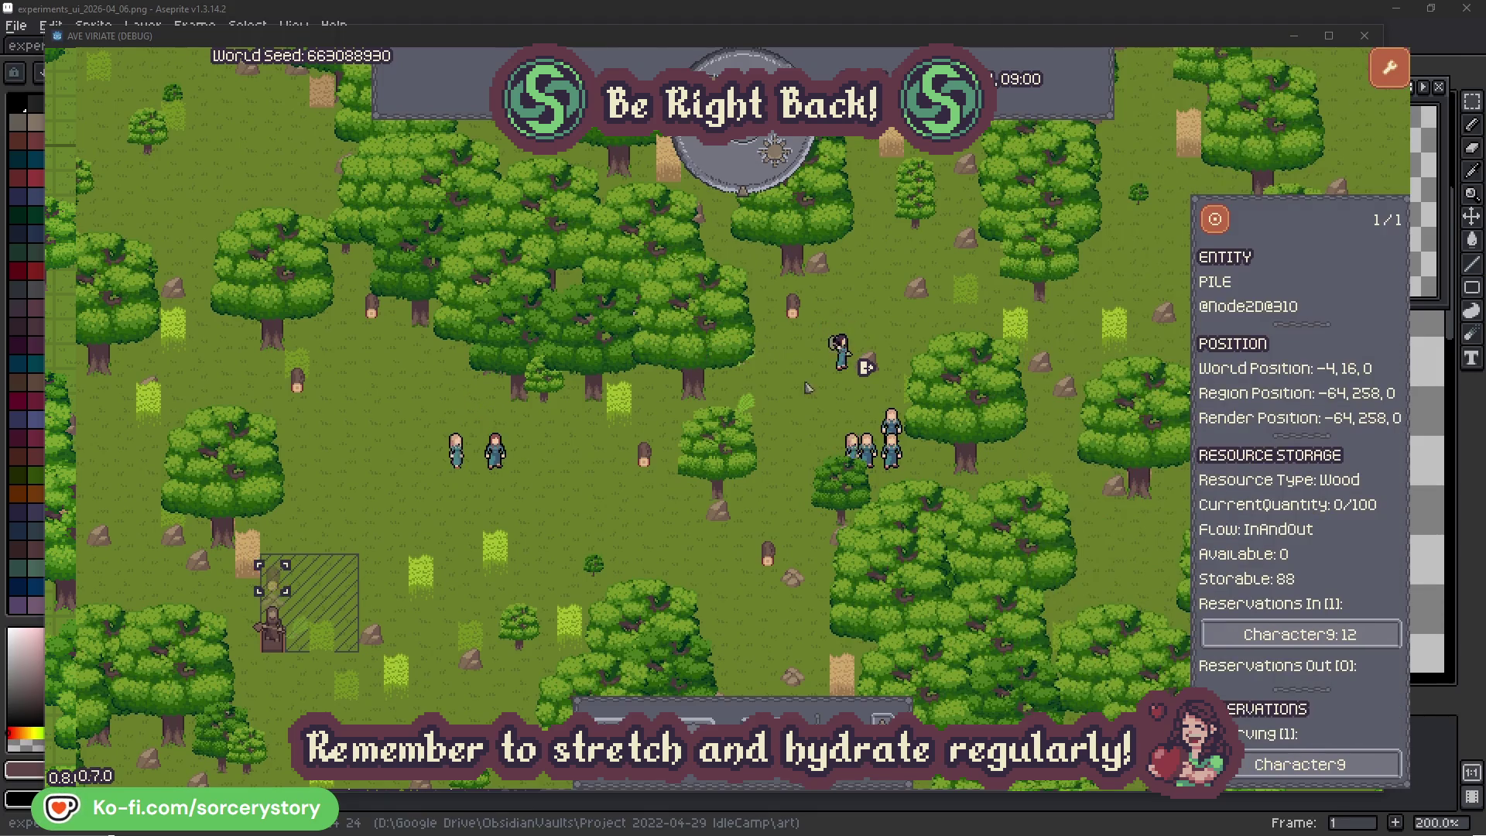
left_click(1215, 221)
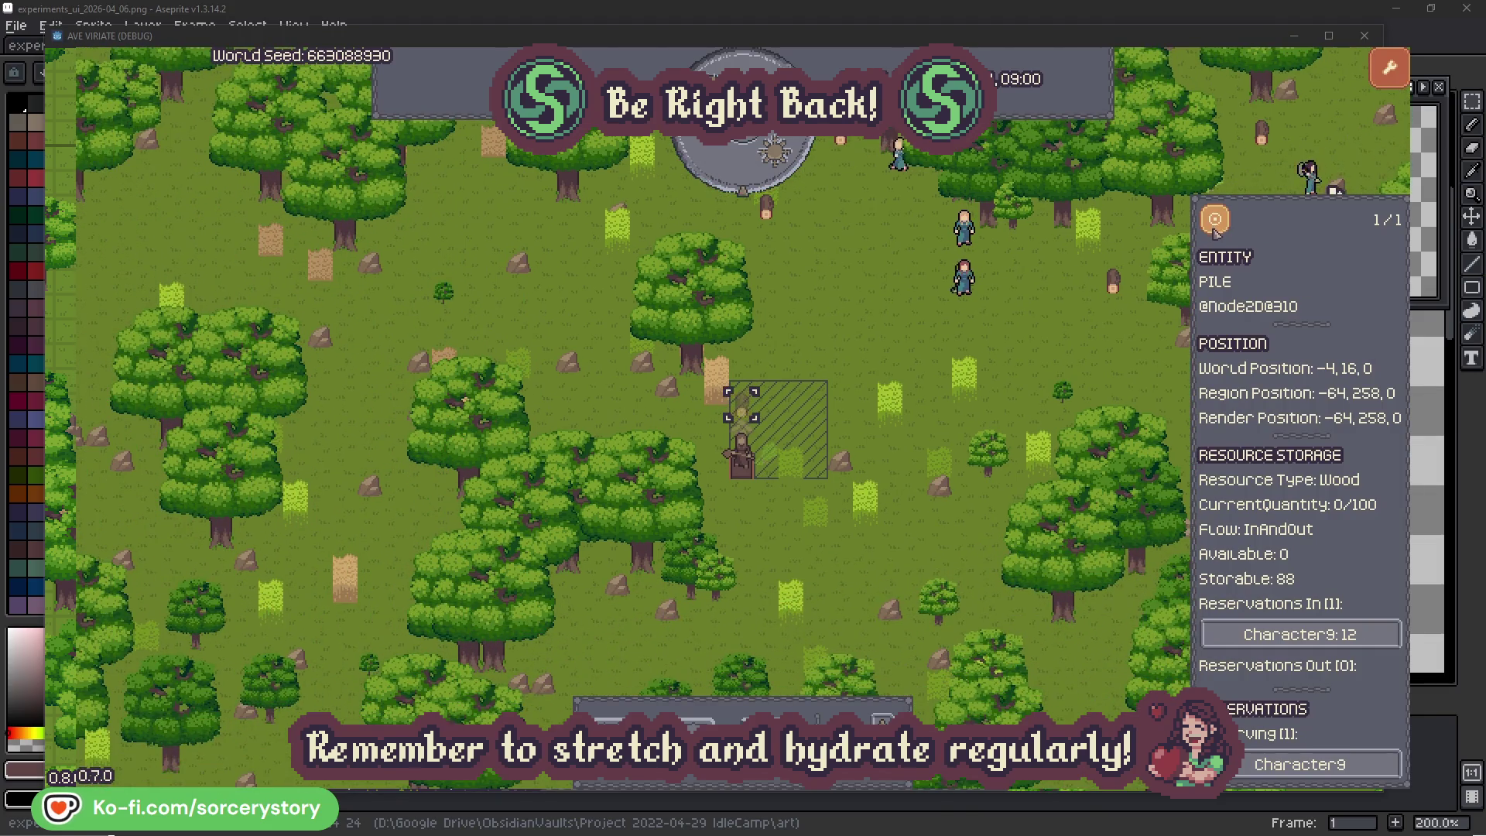
left_click(1075, 344)
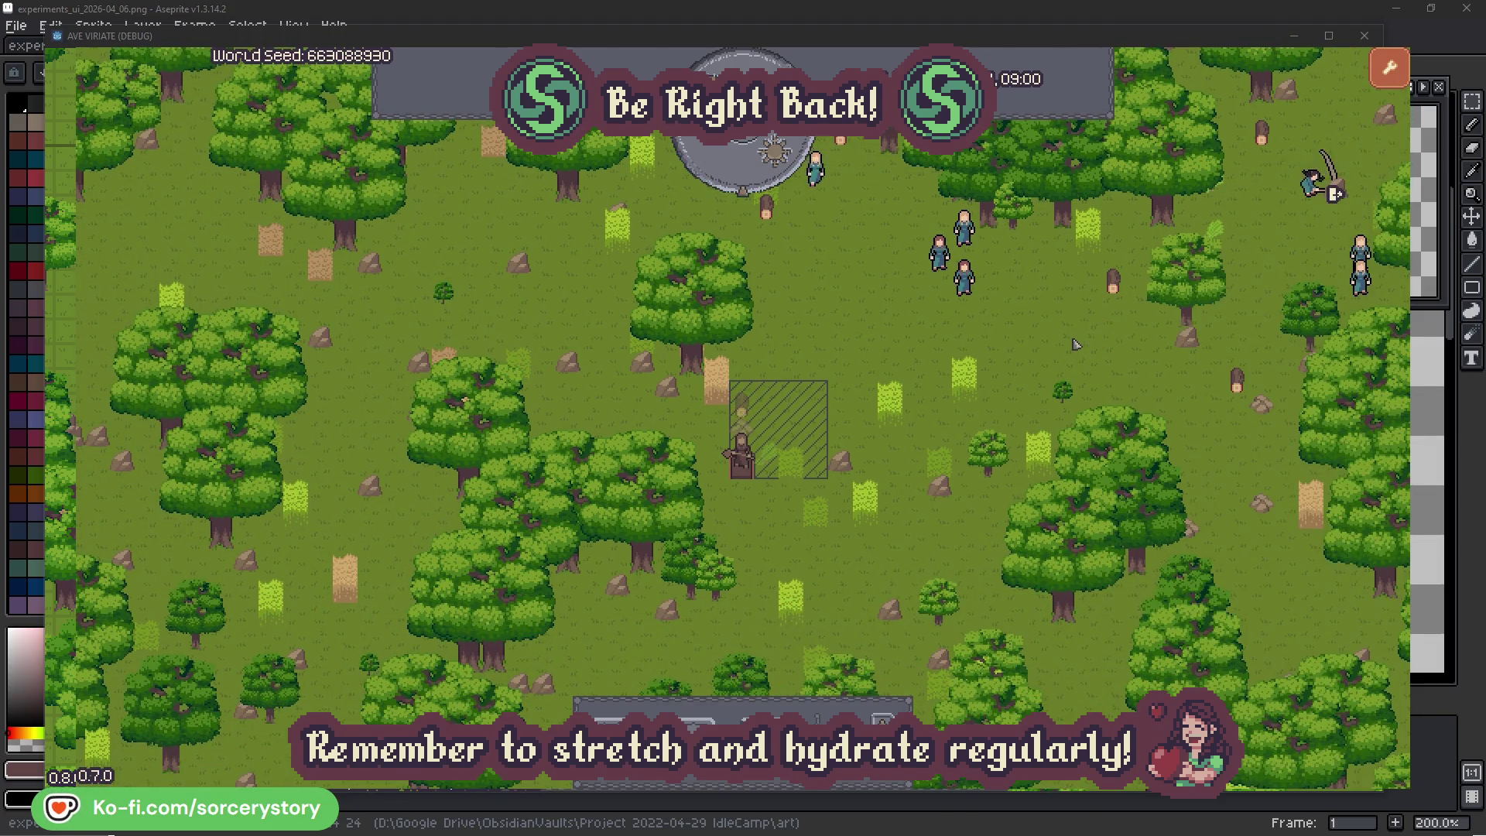
left_click(987, 297)
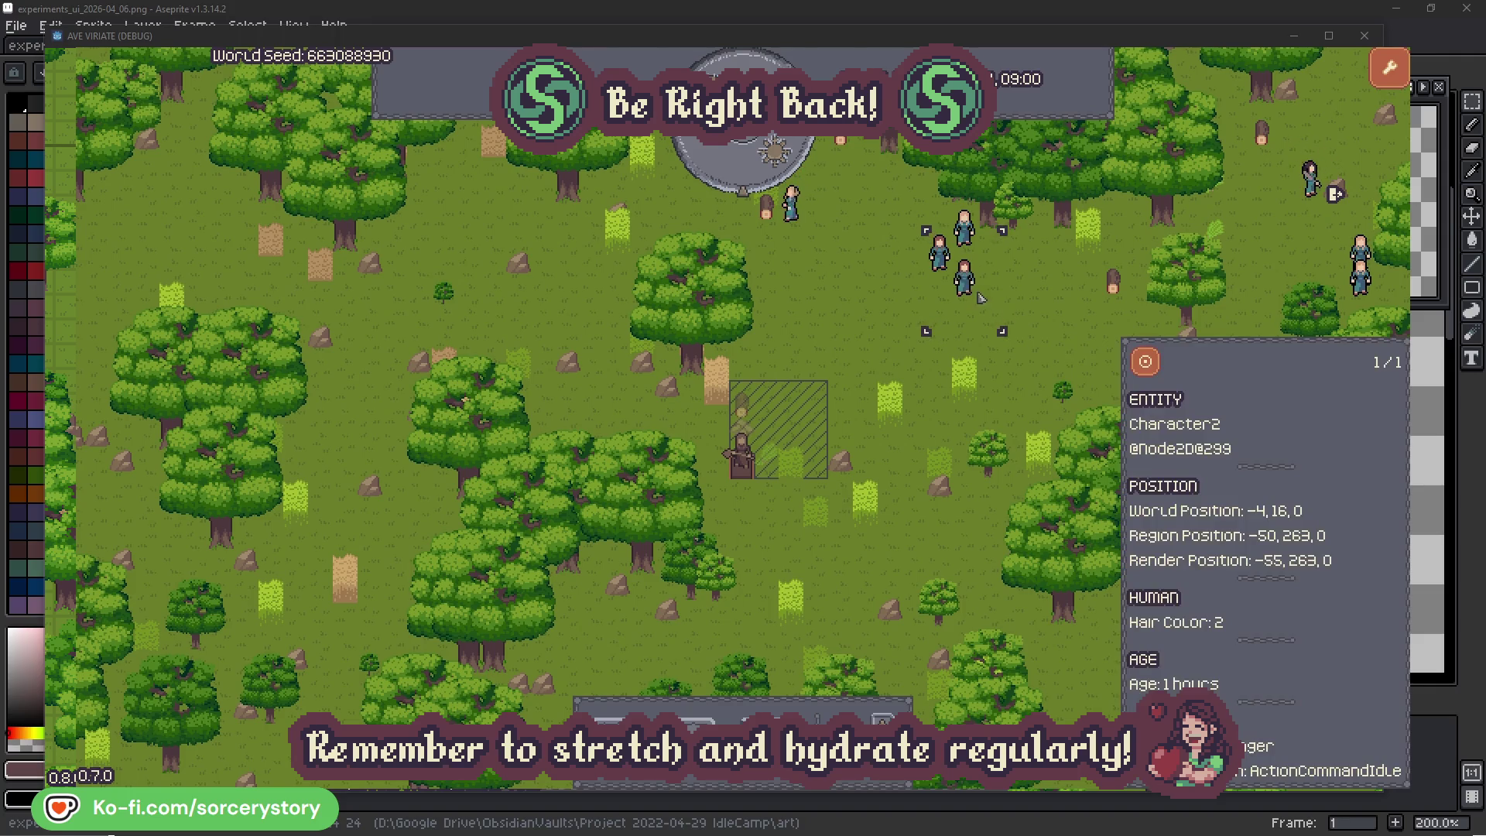
left_click(1147, 361)
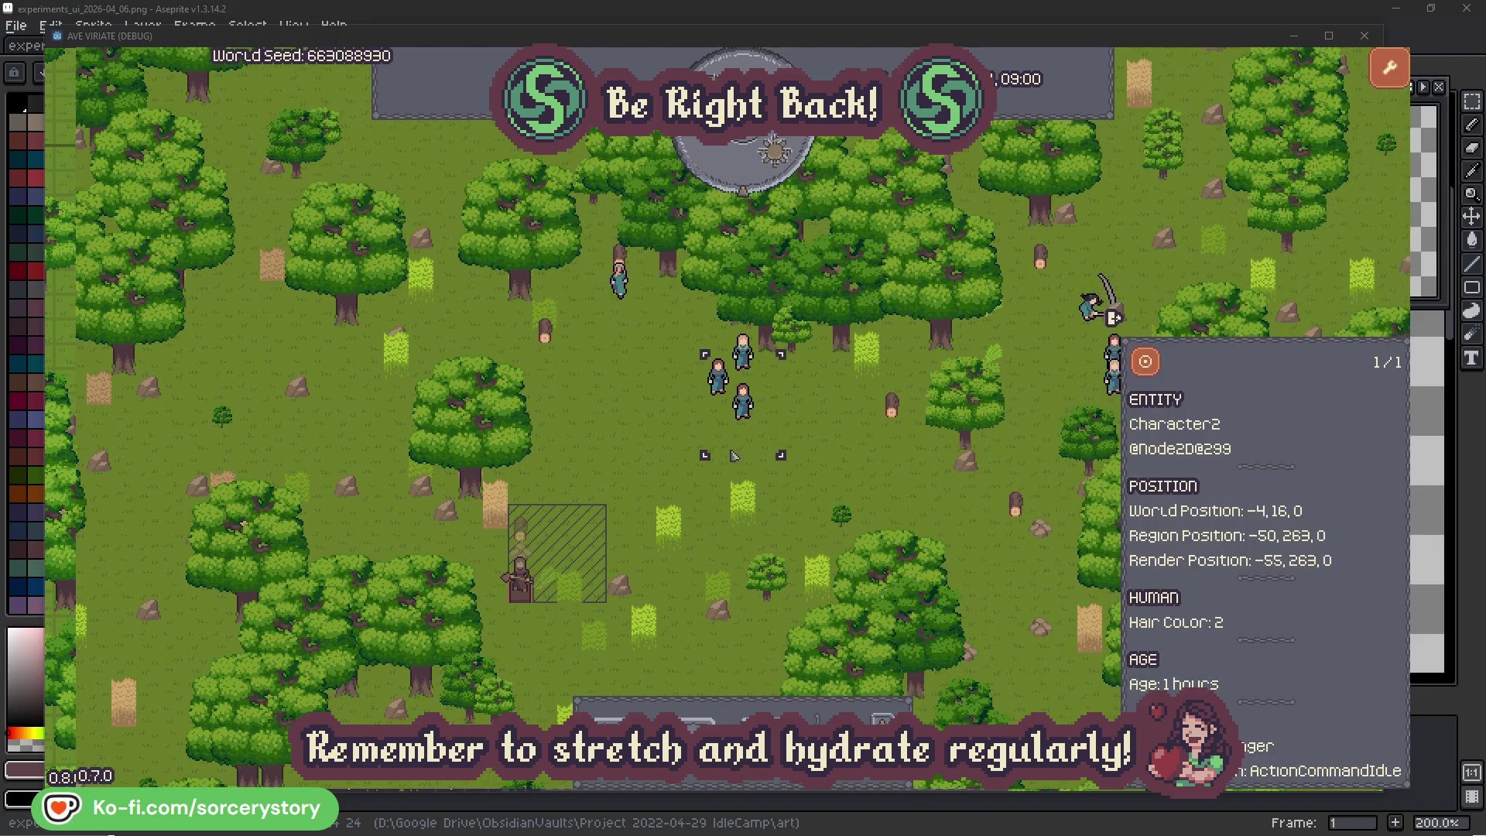
left_click(849, 448)
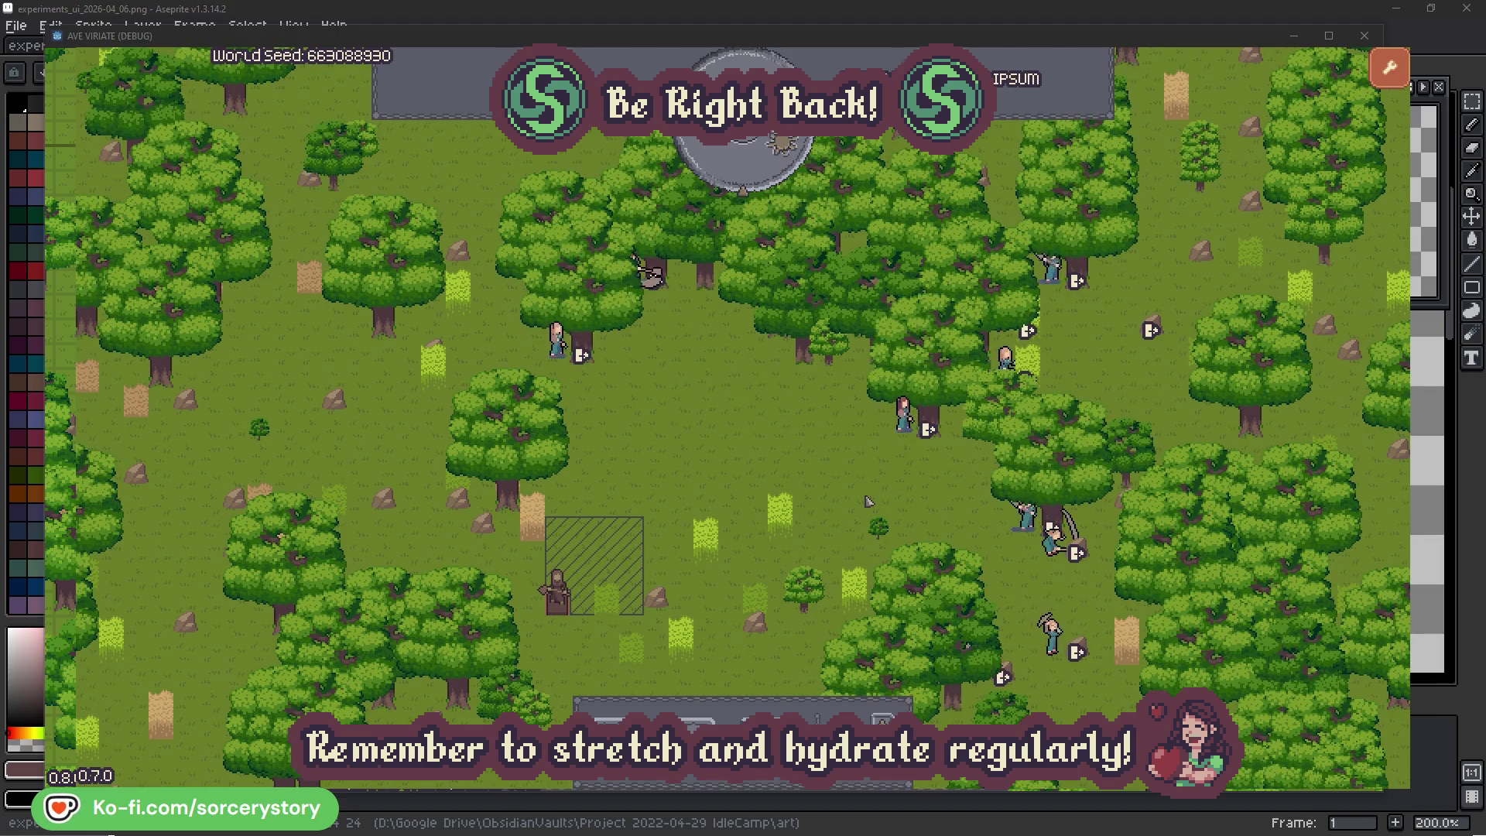
Check Character2 and the oak tree it is targeting, then close its inspector
left_click(877, 462)
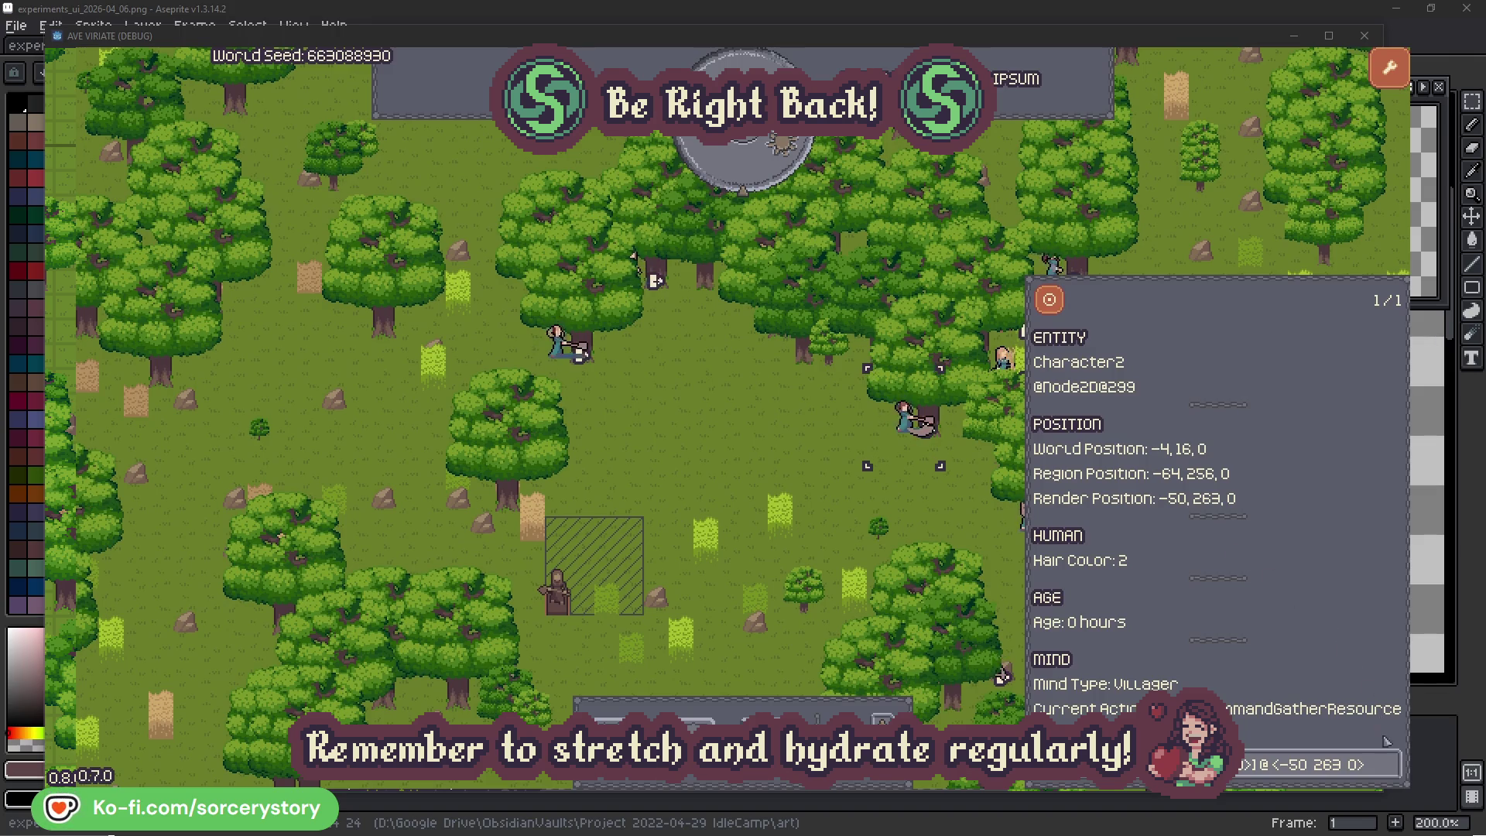
left_click(1389, 766)
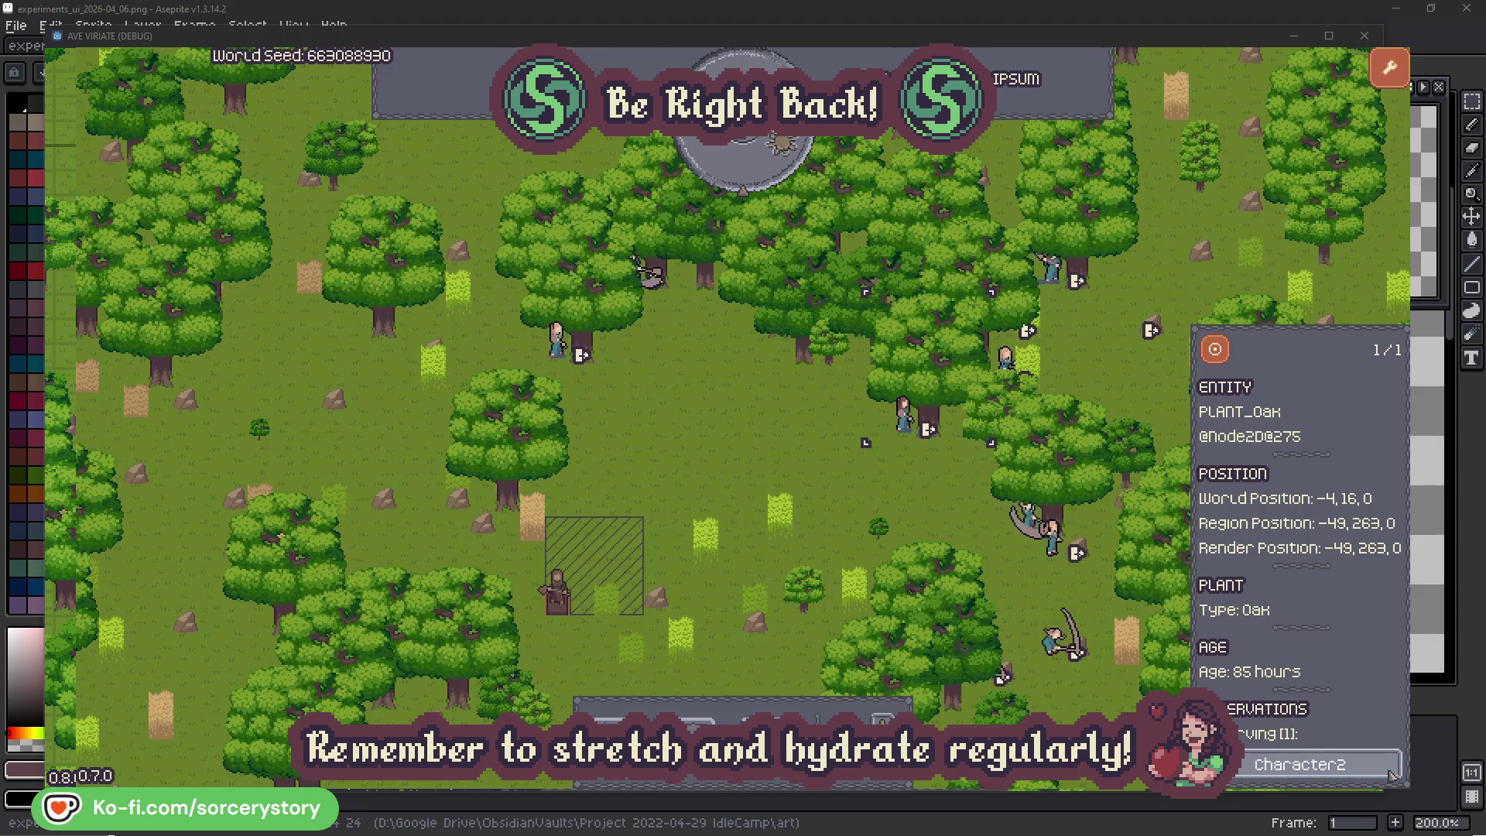
left_click(1390, 766)
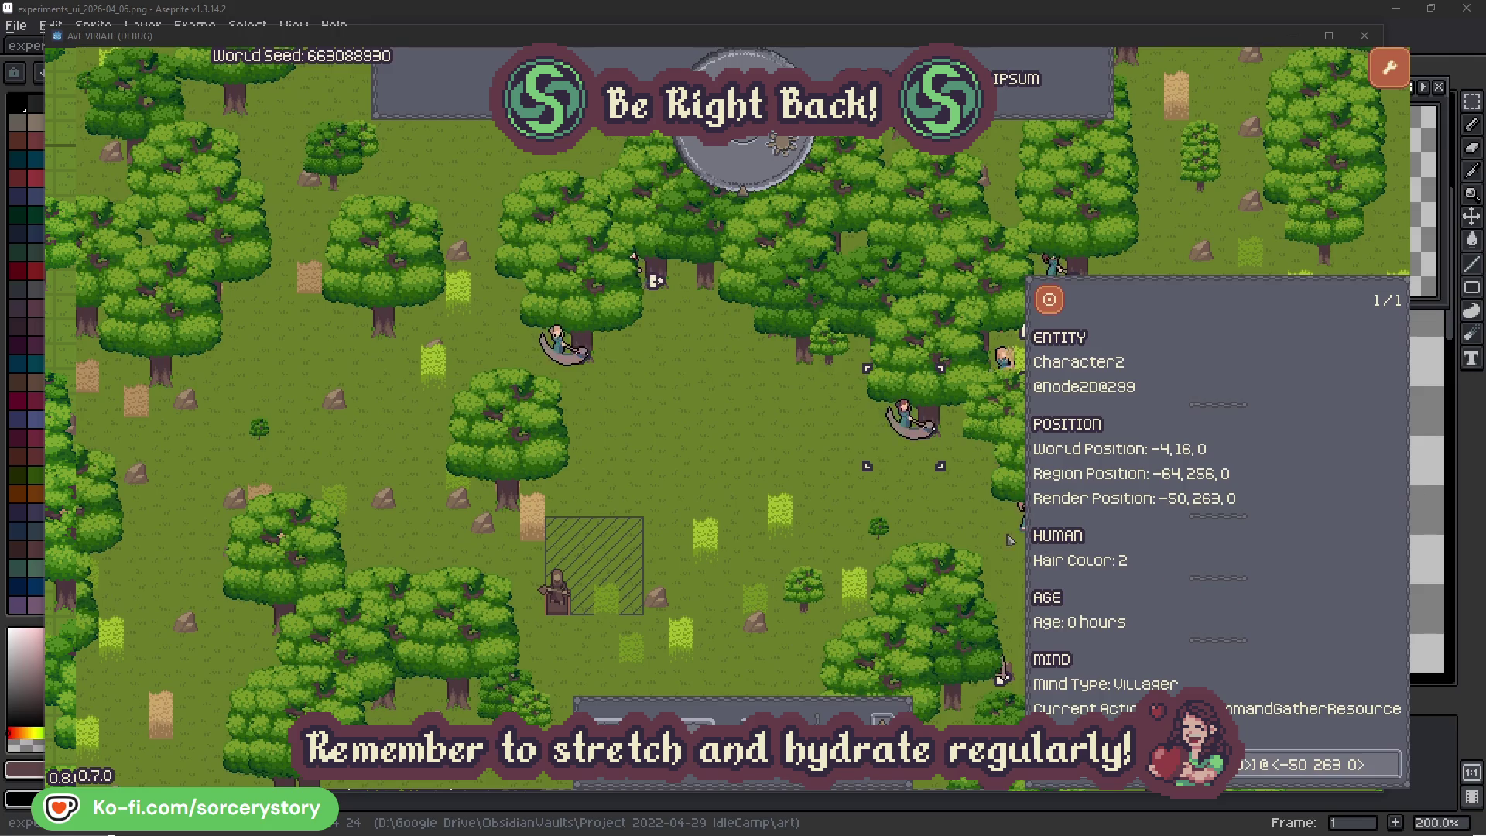
left_click(928, 515)
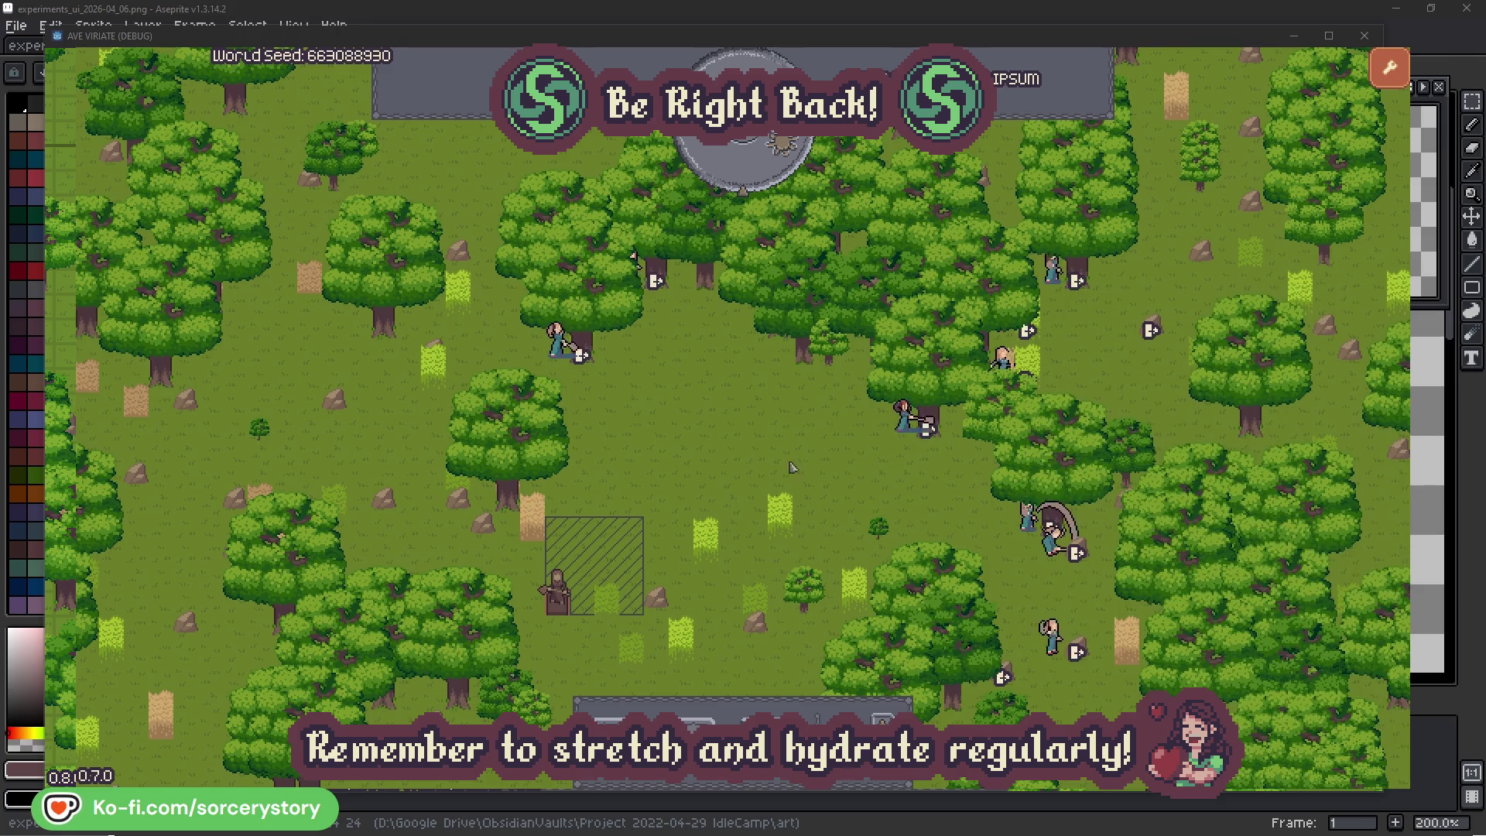
Check Character0 and its targeted oak, close the inspector, and pass one more game hour
left_click(559, 354)
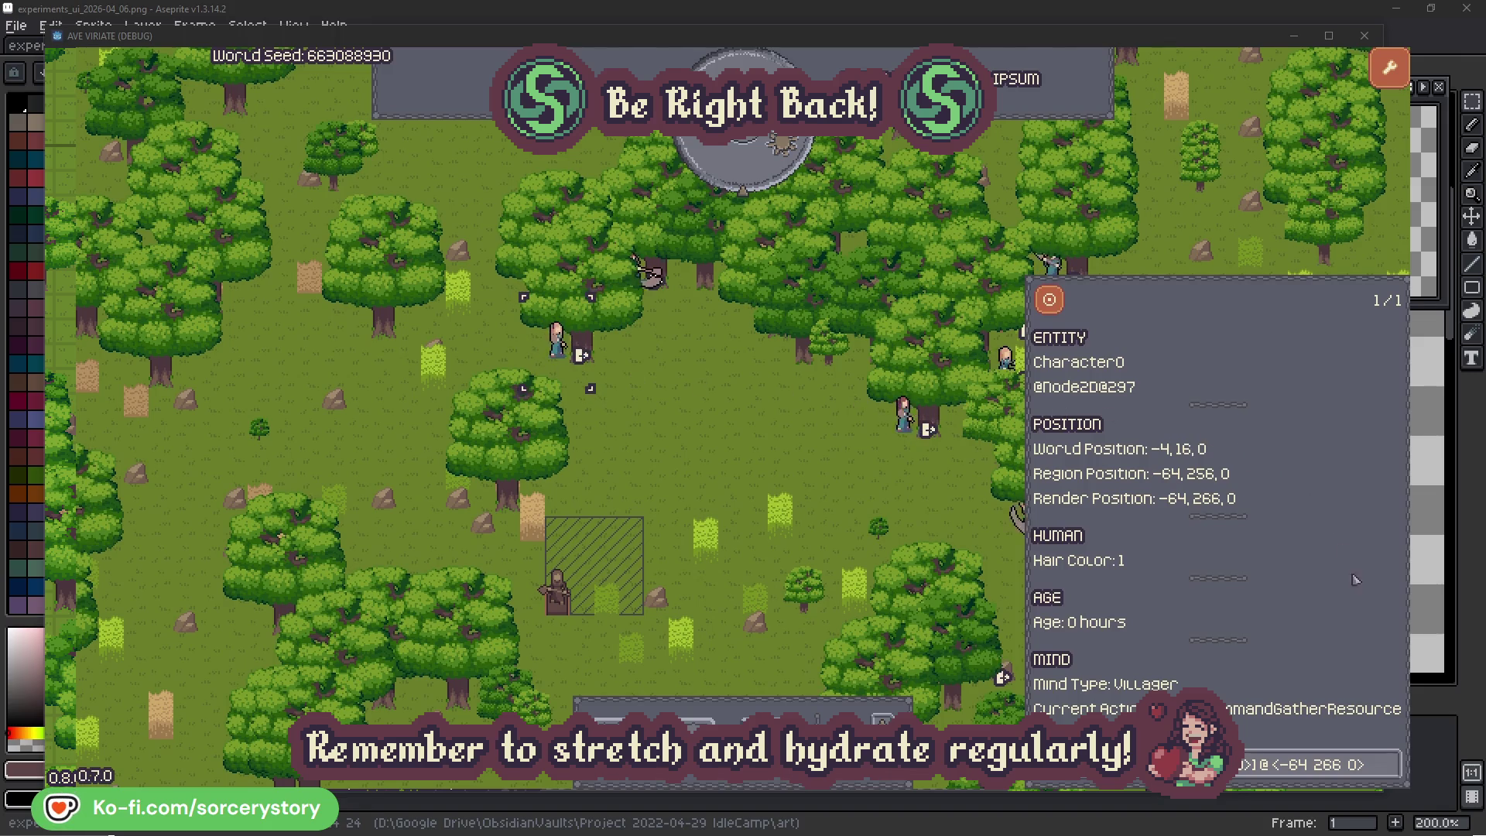
left_click(1391, 757)
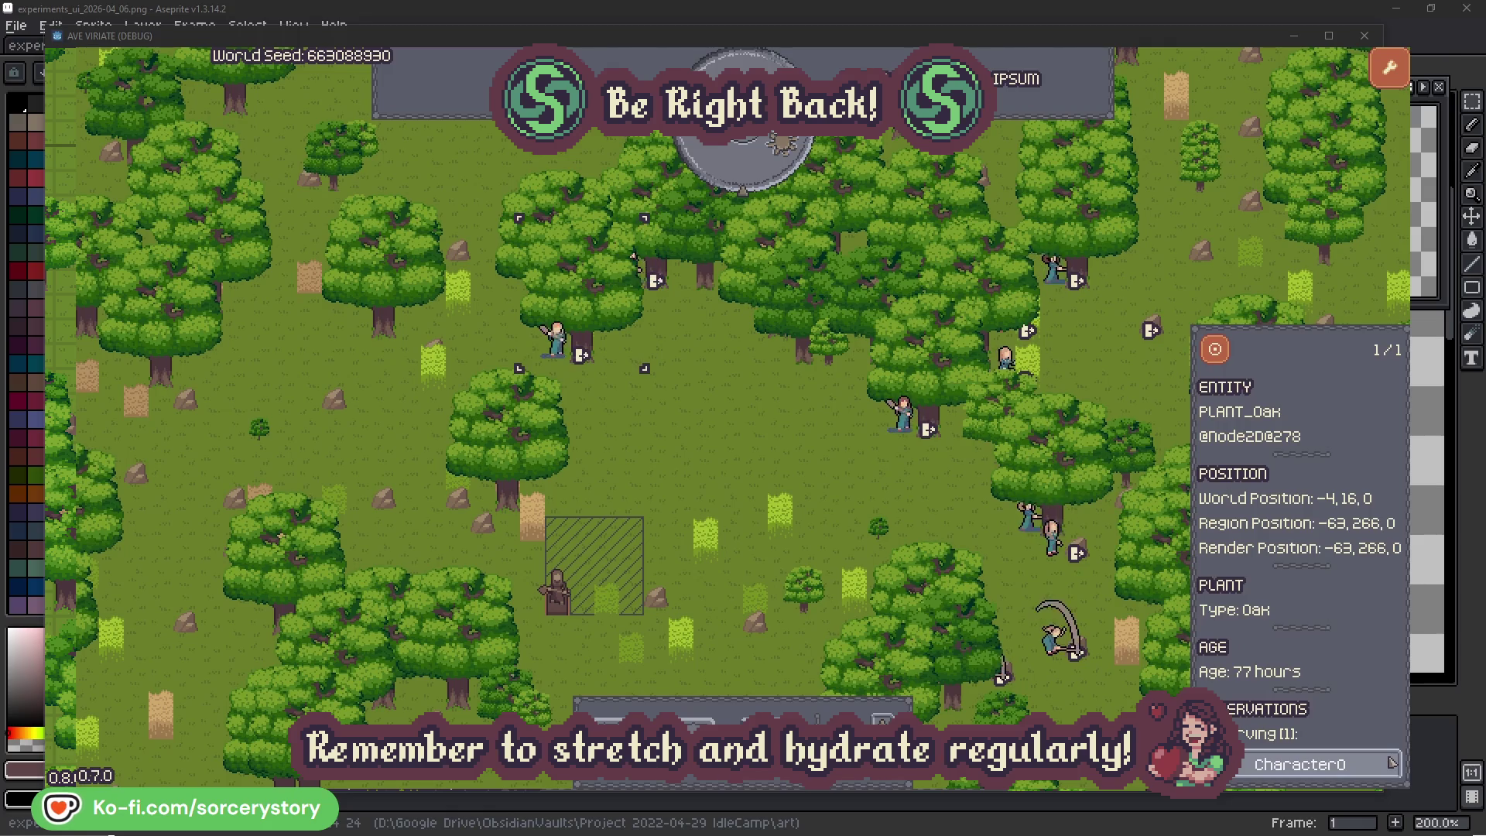
left_click(1390, 765)
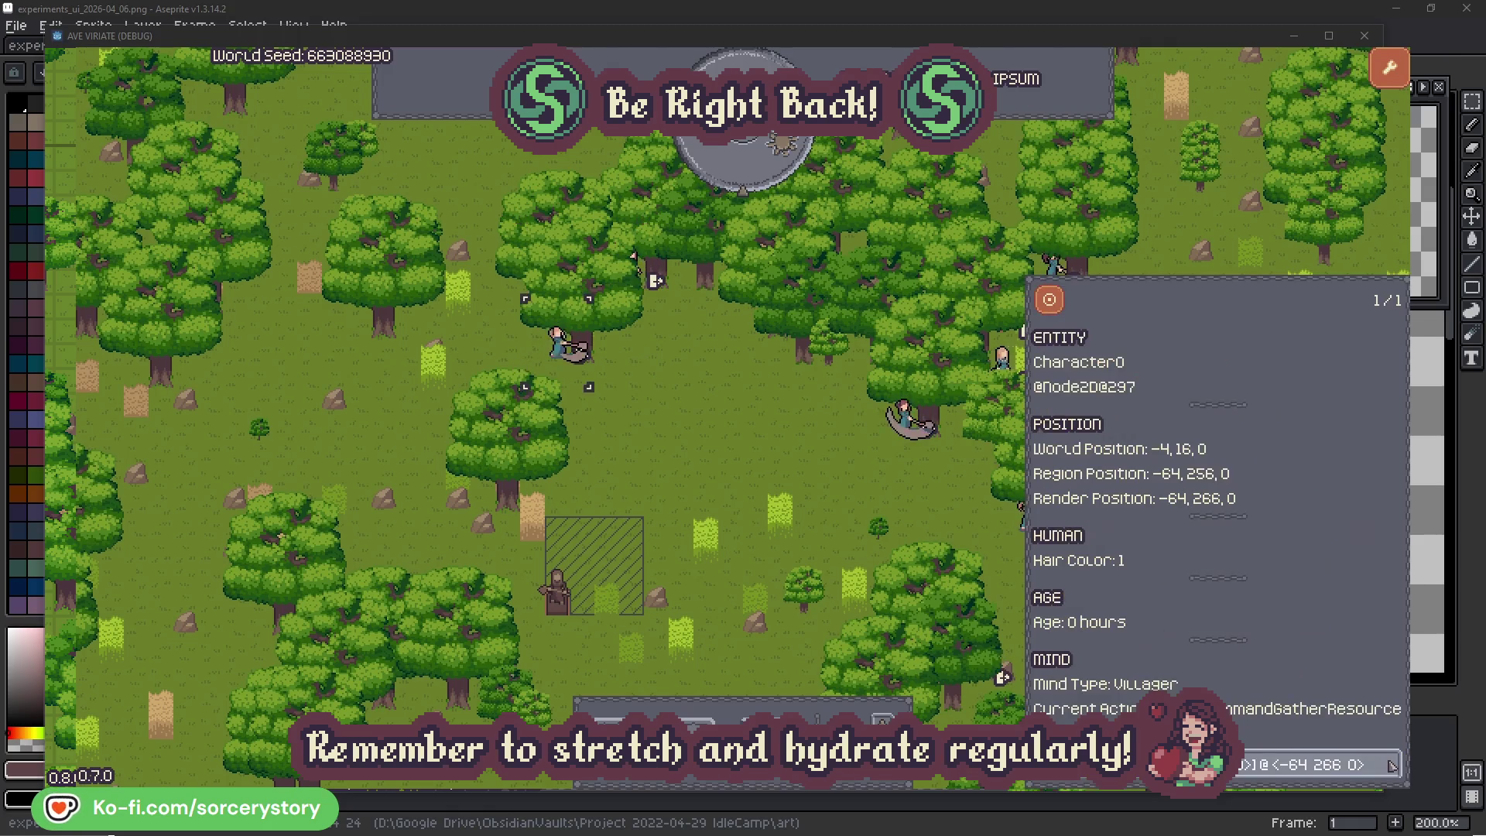
left_click(777, 466)
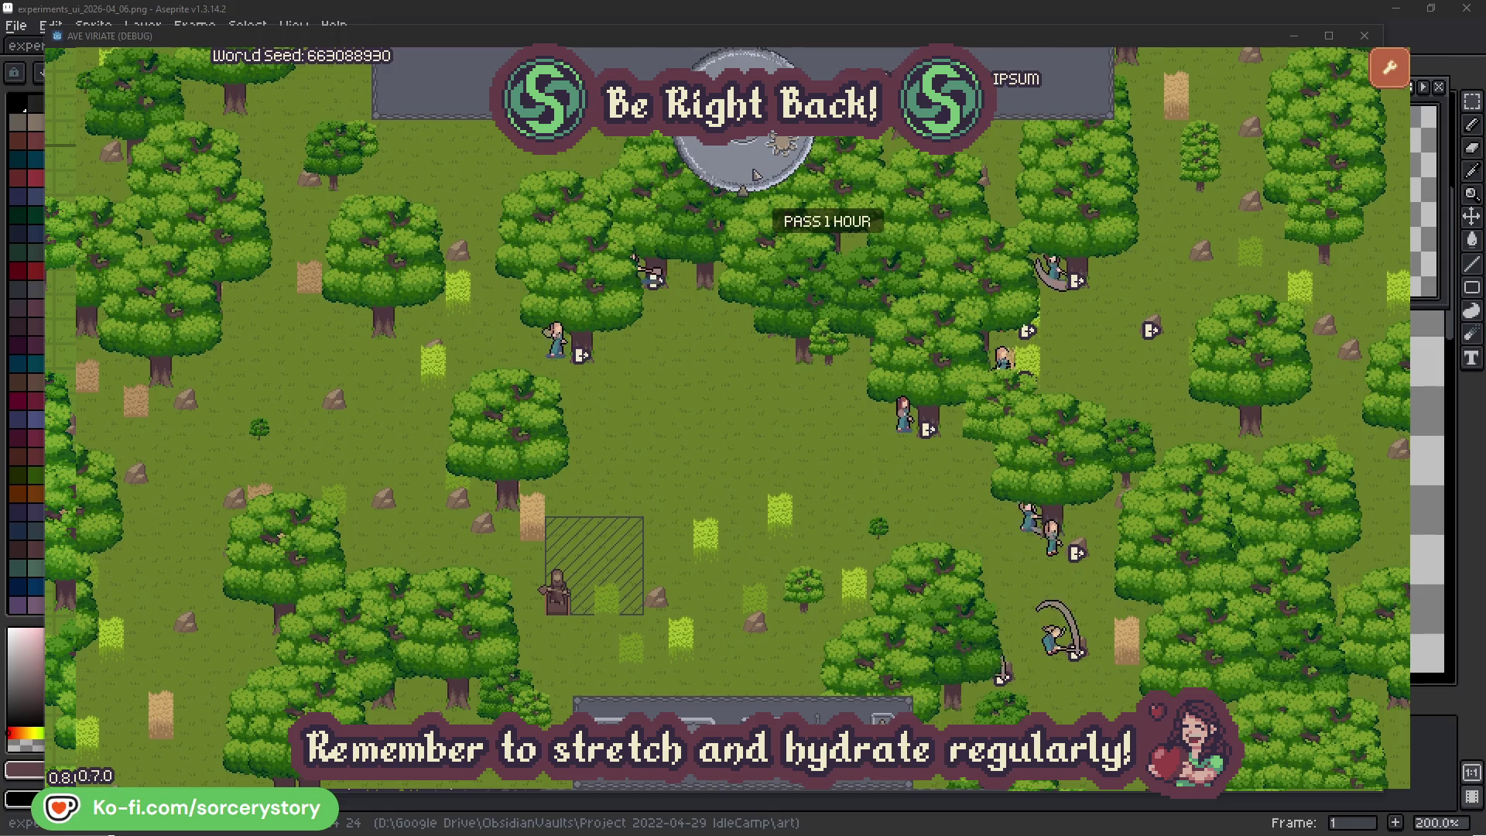
left_click(755, 174)
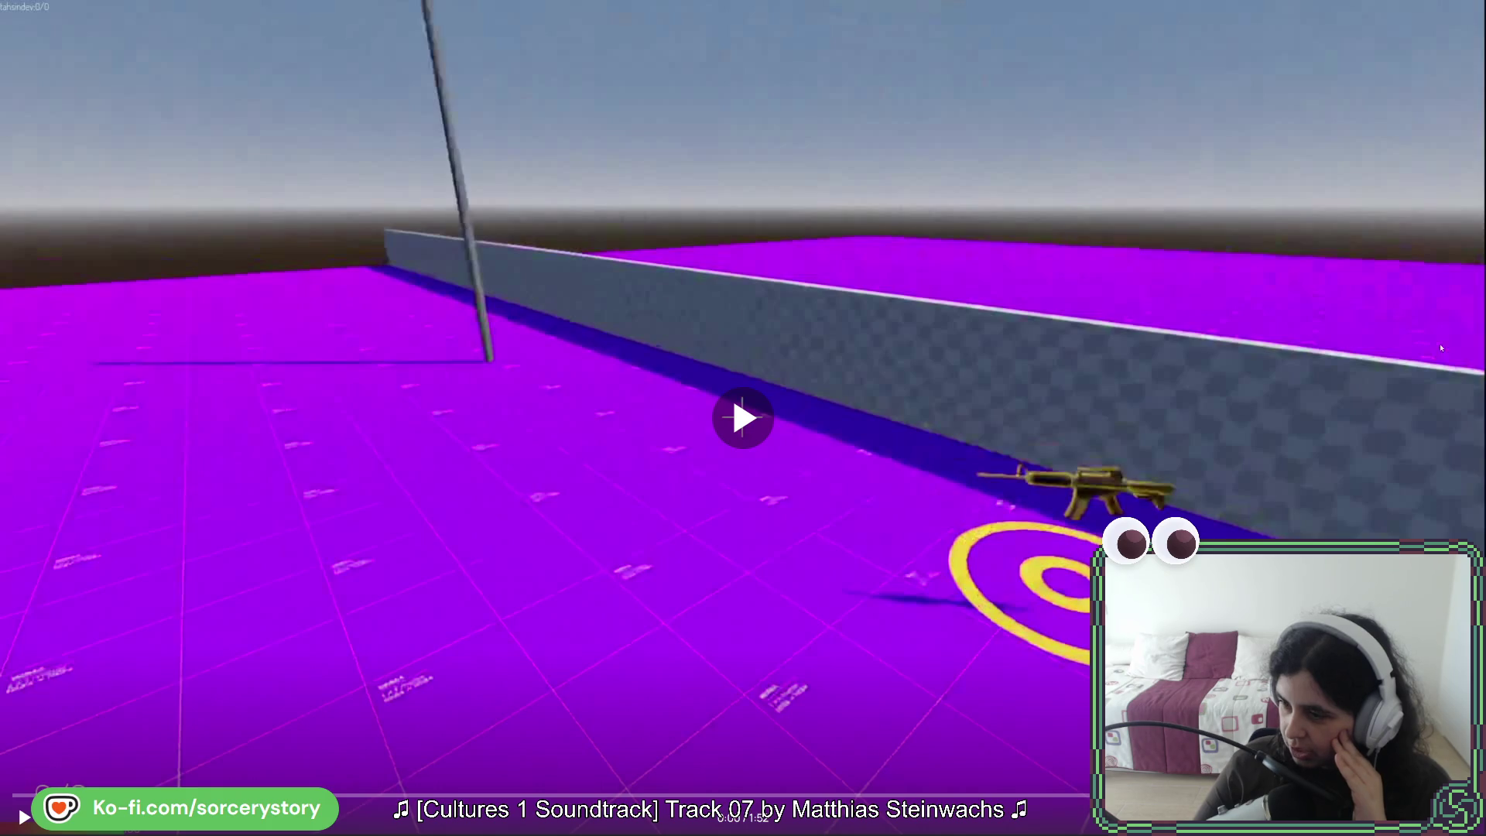
Start the Streamable game demo video and let it run nearly to the end
left_click(22, 817)
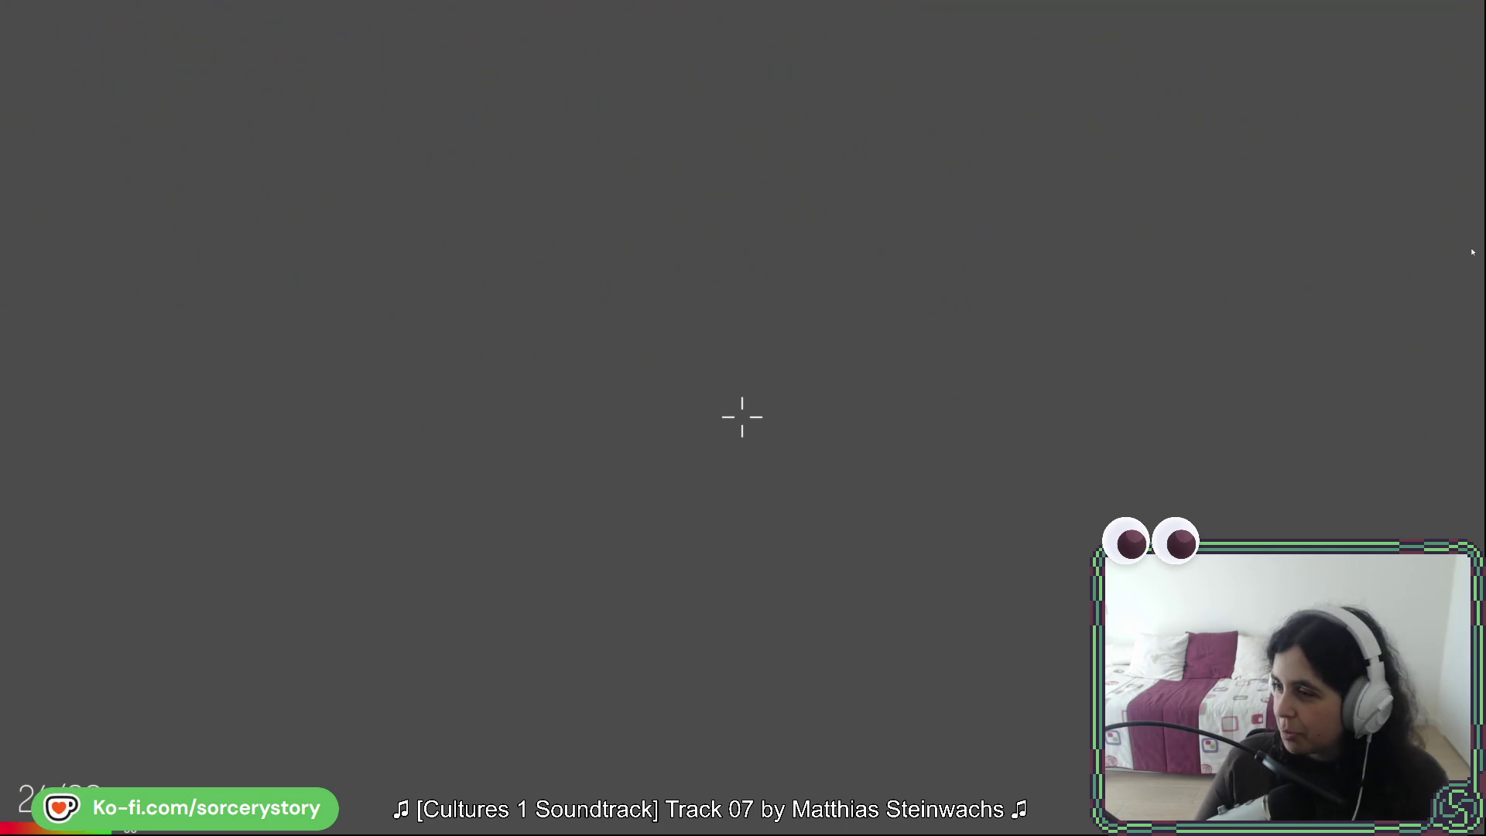
mouse_move(1328, 308)
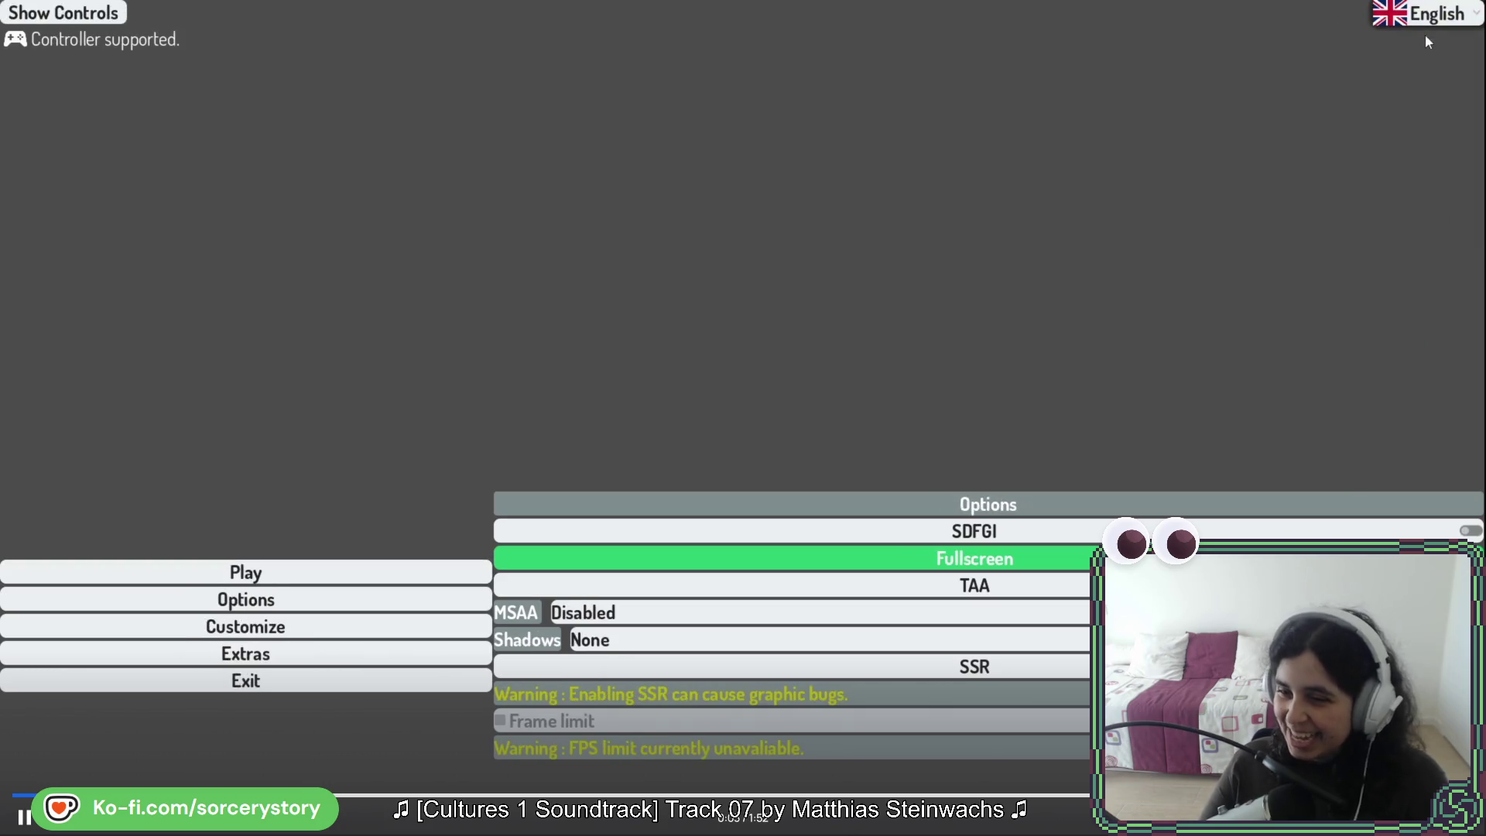
key("Escape")
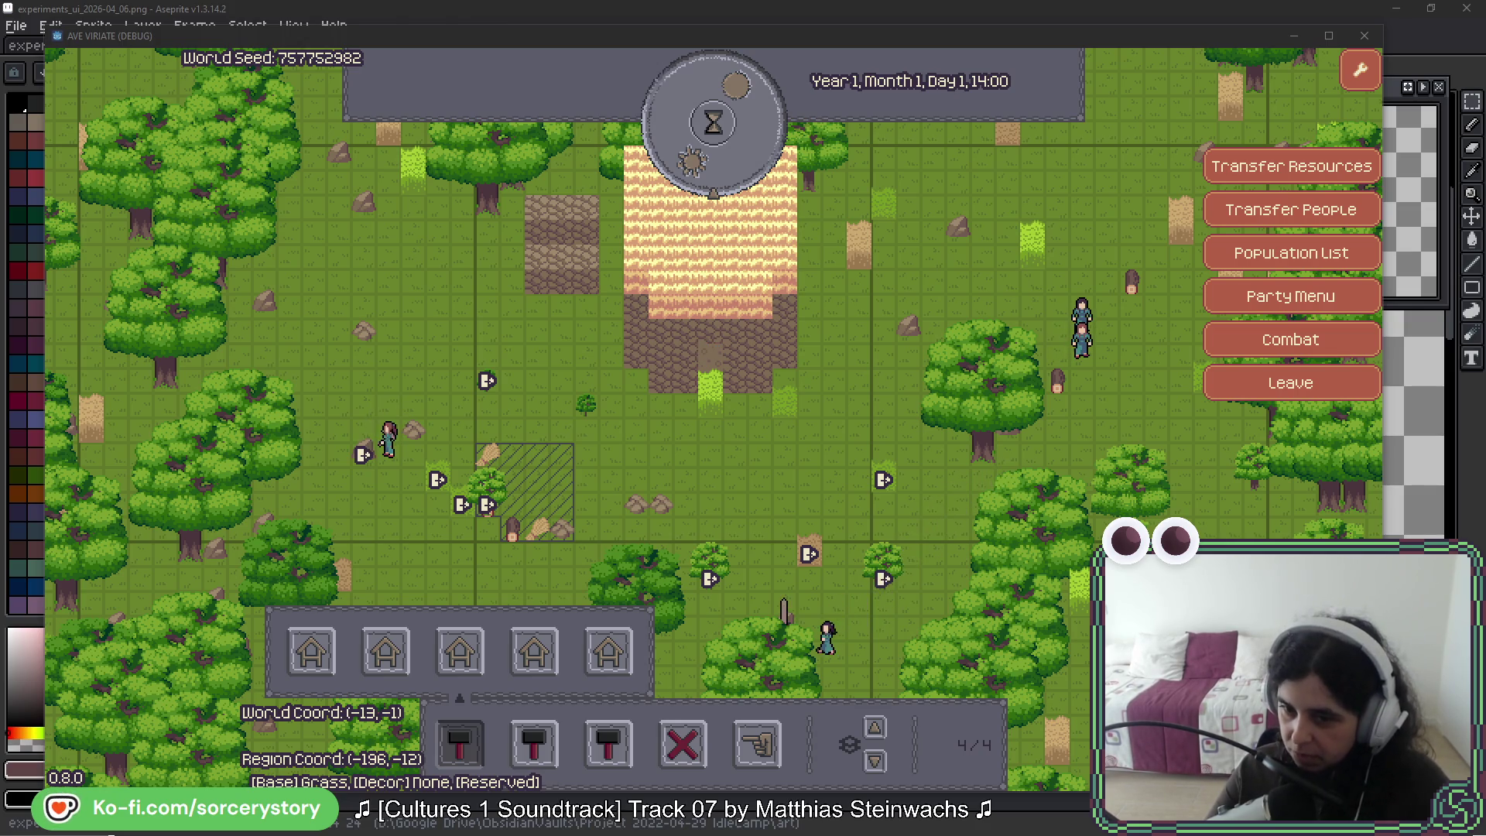
Inspect the mineral entity on the building, then a villager's details
left_click(735, 269)
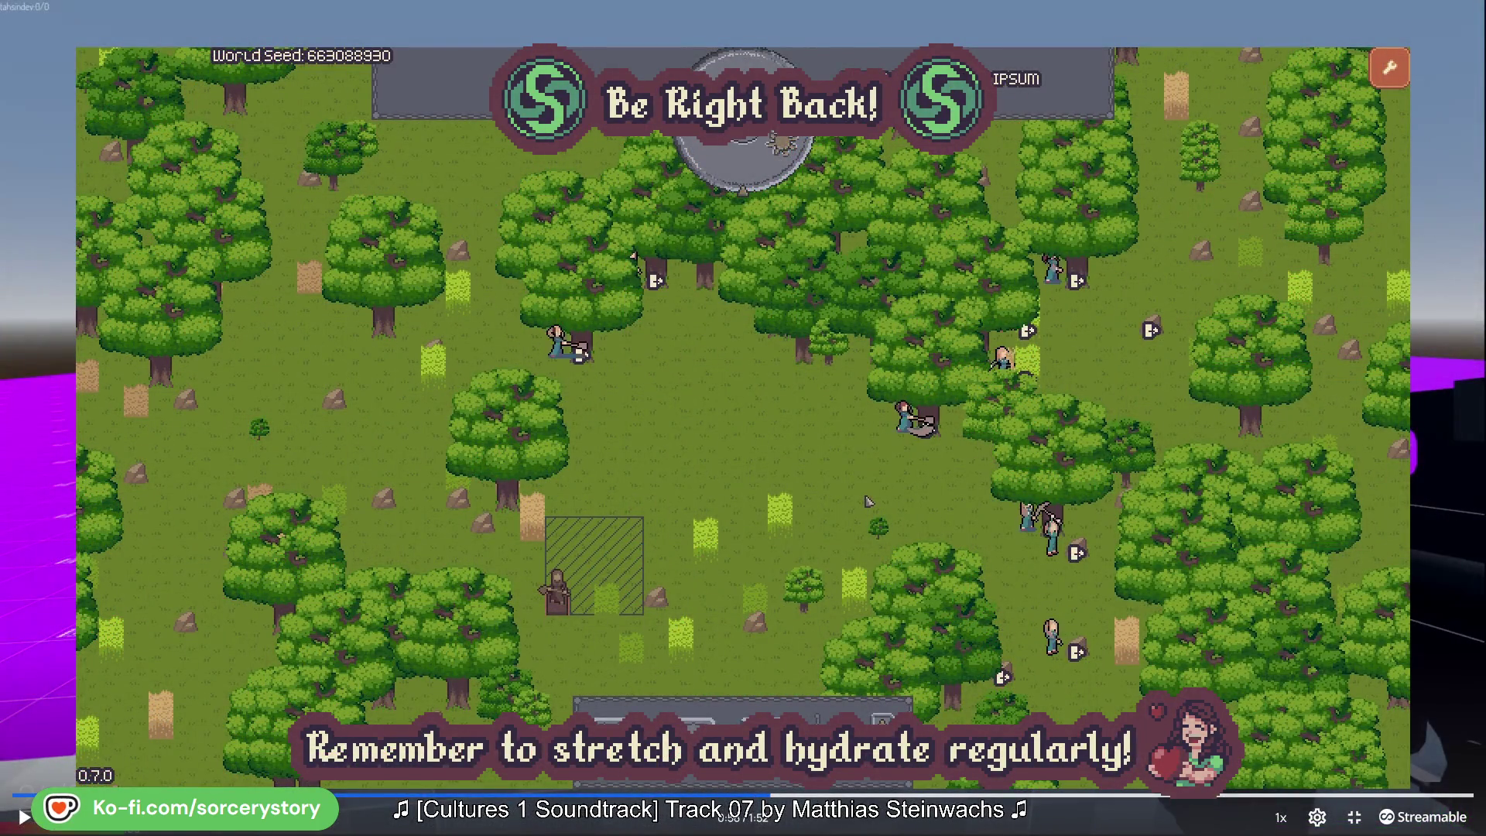
left_click(878, 460)
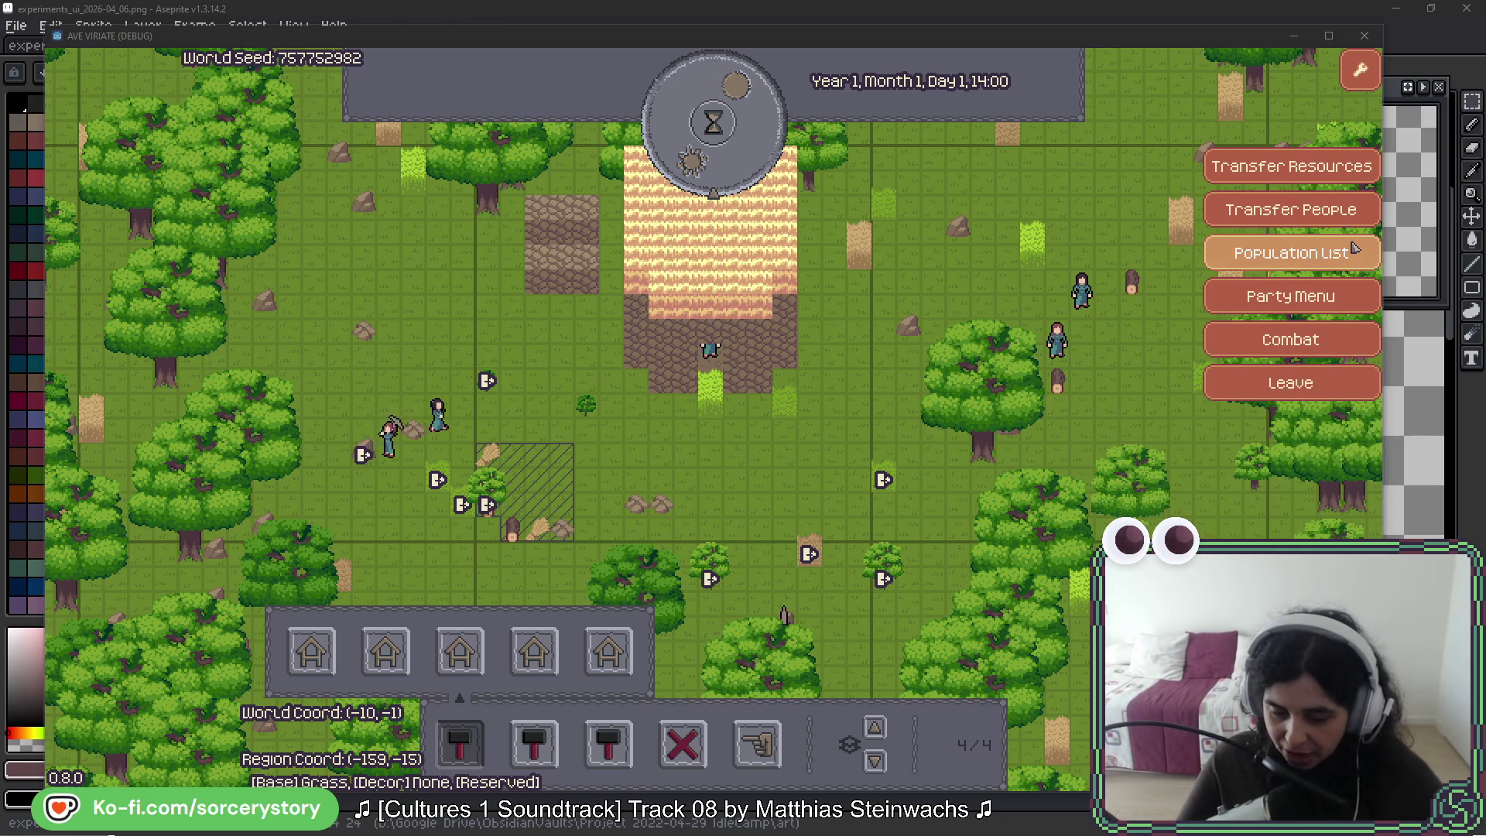
left_click(691, 420)
key("s")
key("s")
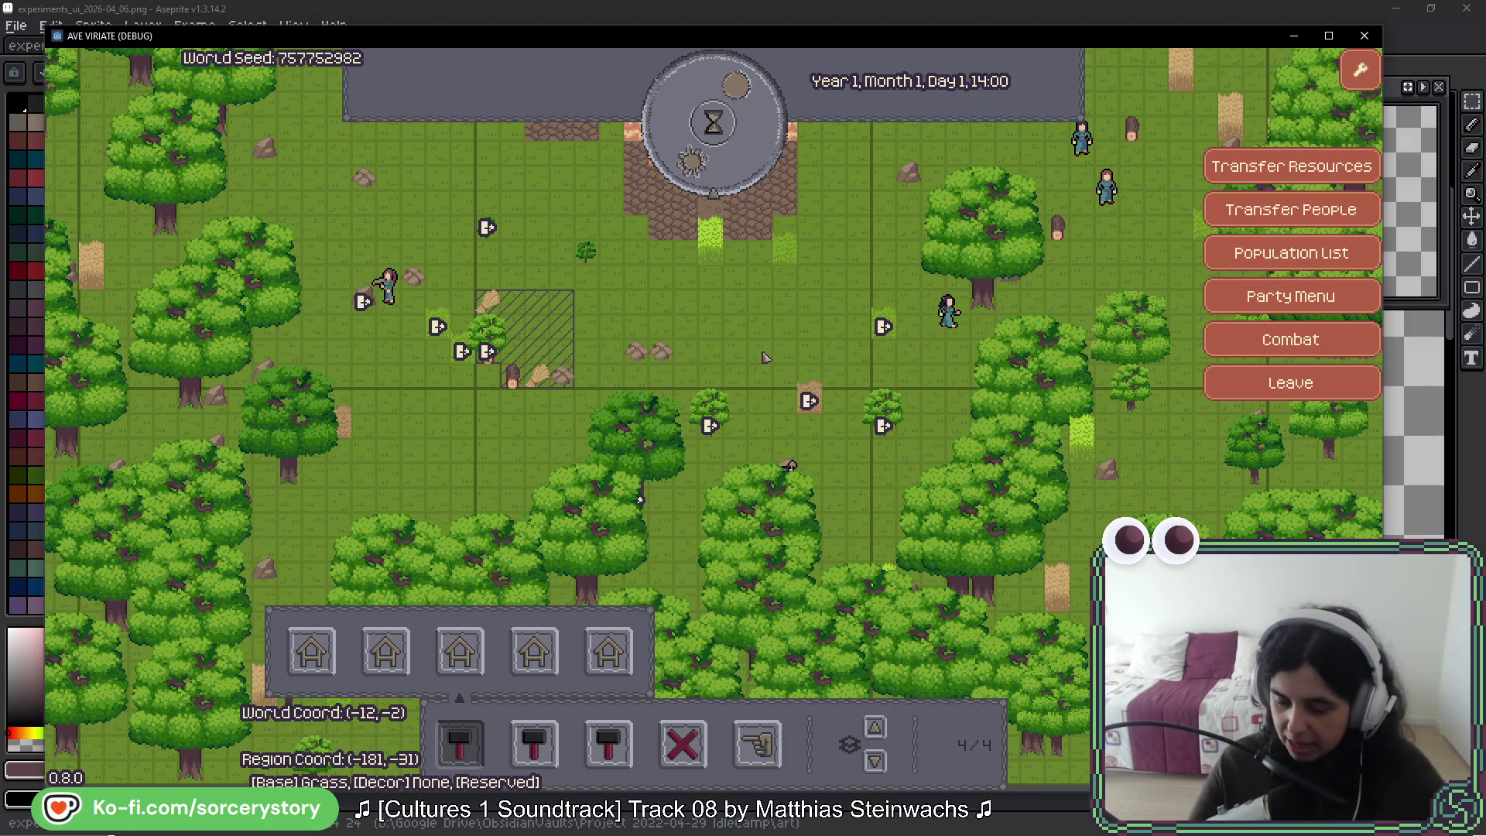
key("d")
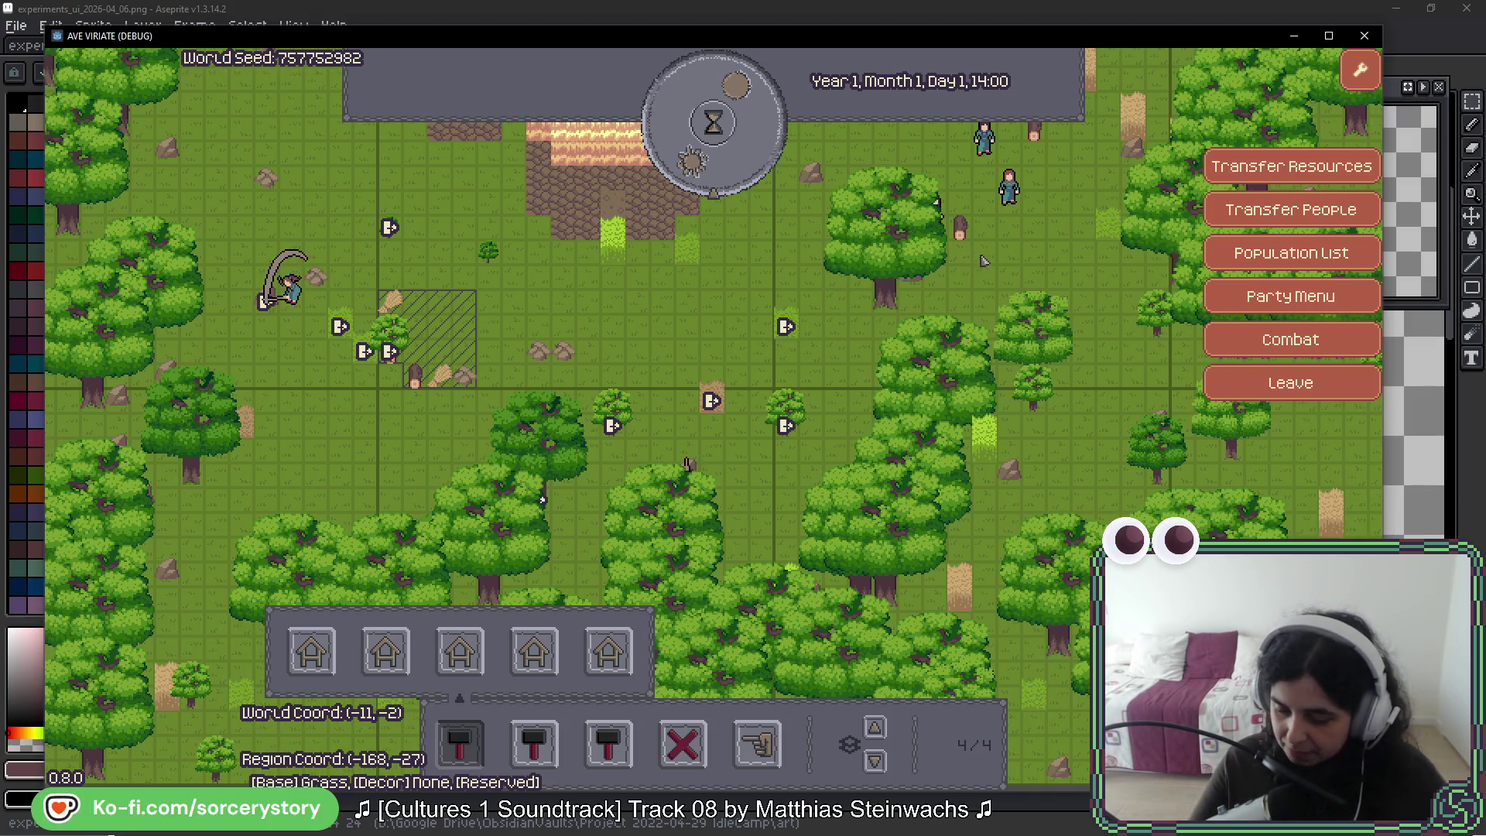
key("w")
key("w")
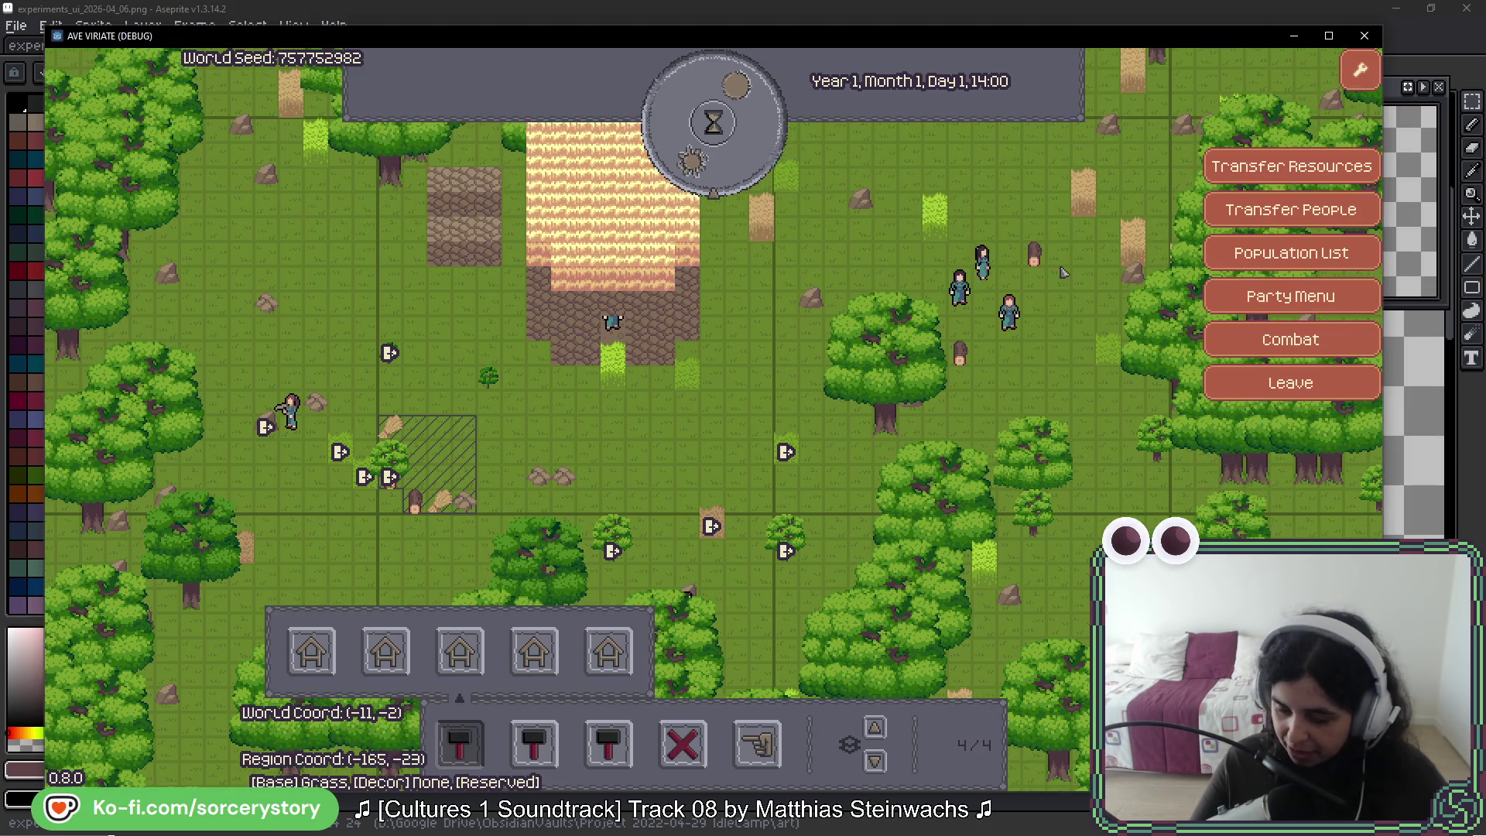
left_click(976, 252)
key("Escape")
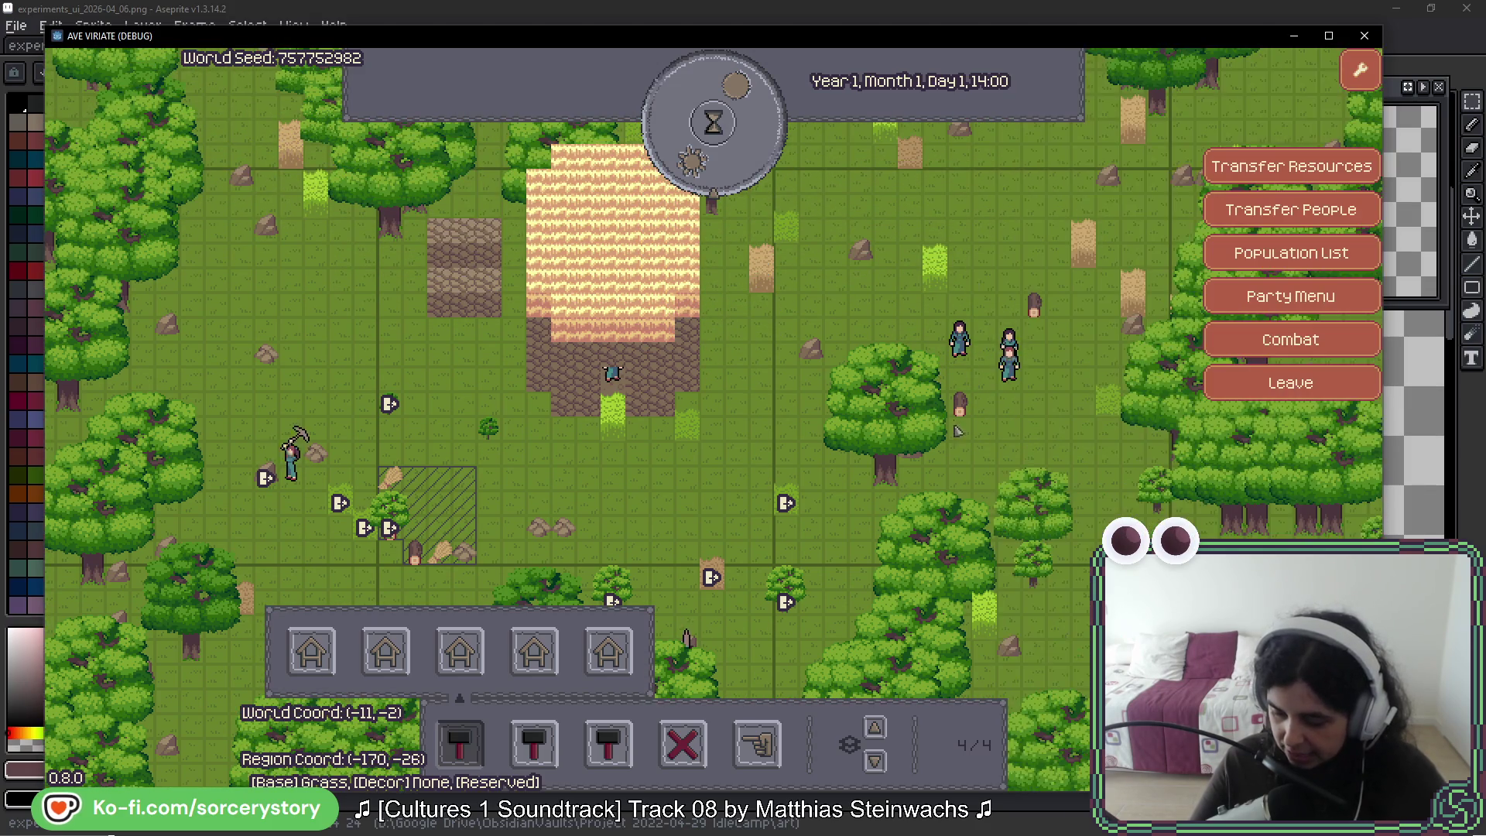
key("s")
key("a")
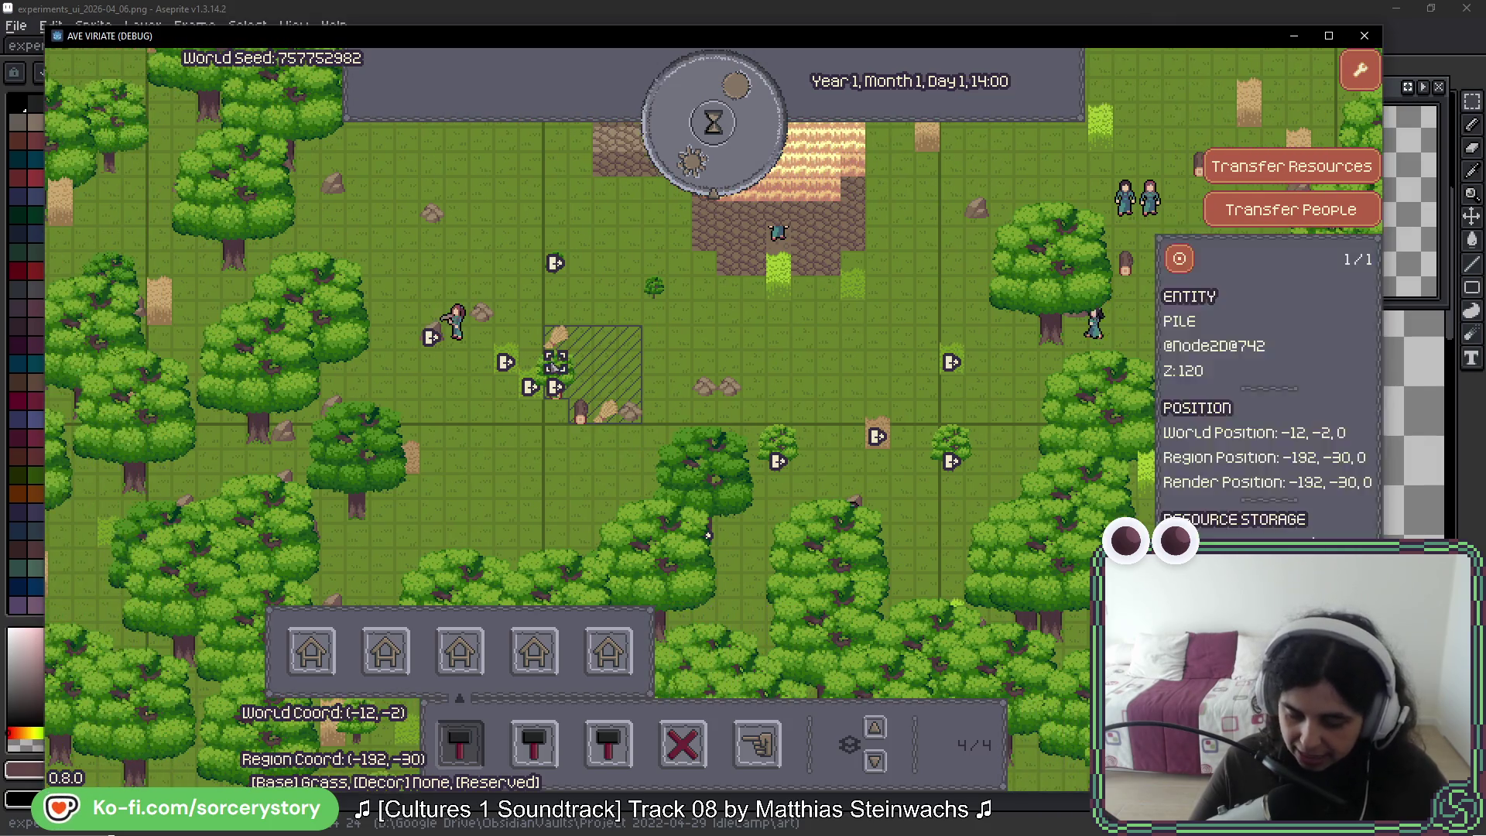
left_click(630, 411)
key("Escape")
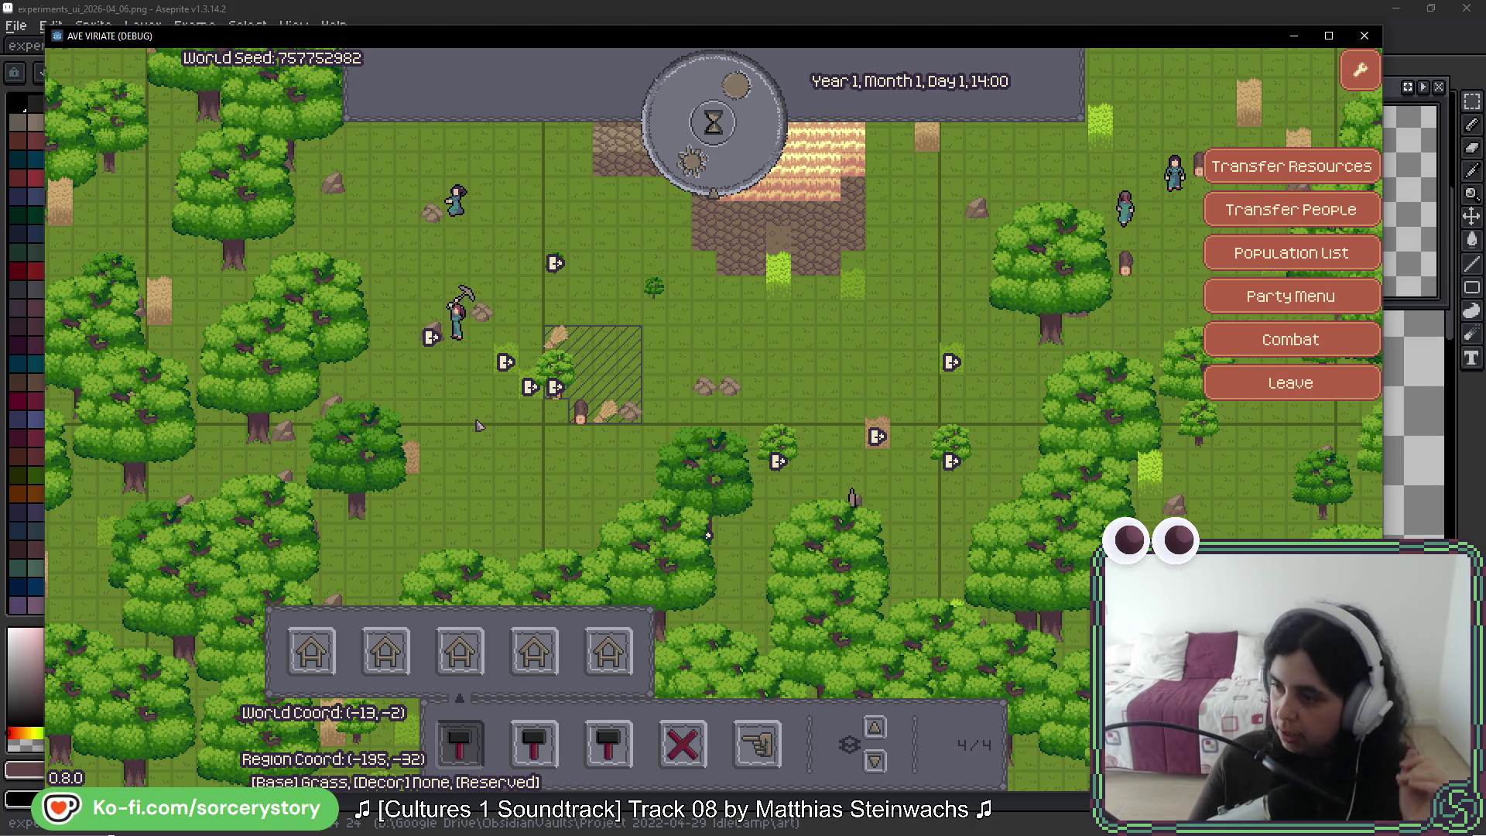
Place a three-tile building frame beside the stone enclosure and inspect the new frame
left_click(414, 465)
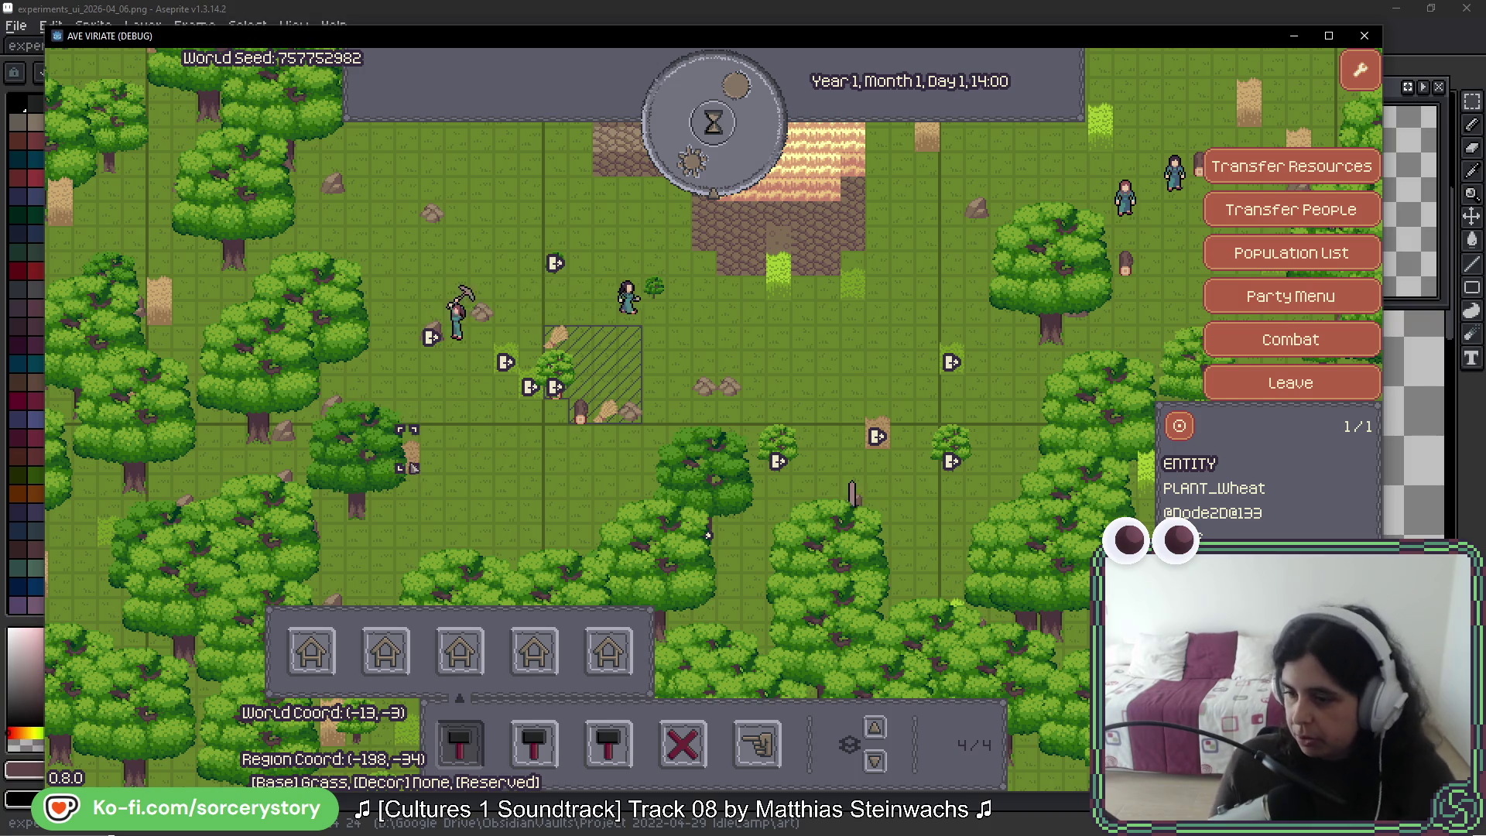
key("Escape")
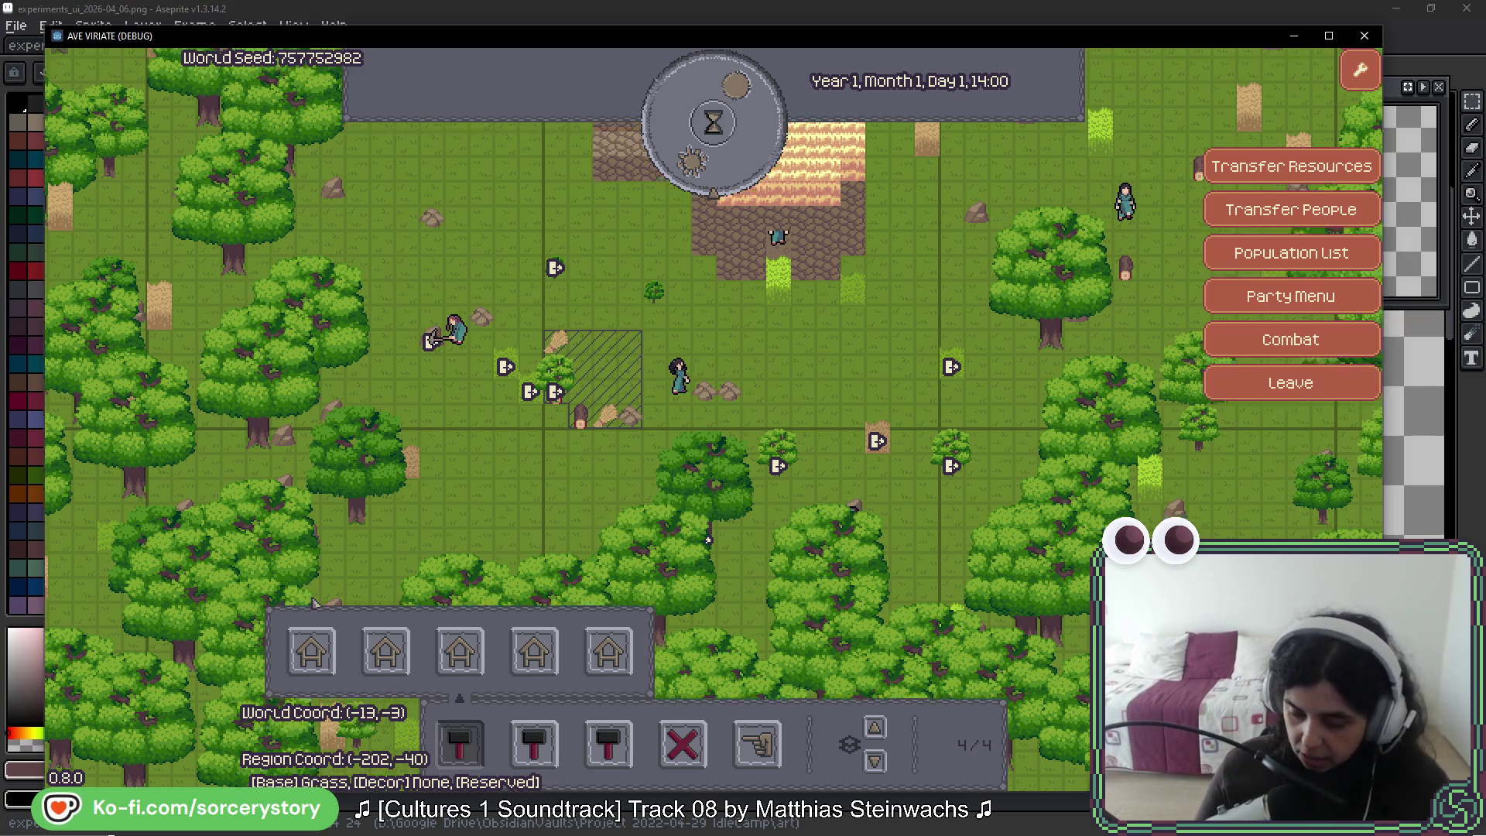
key("w")
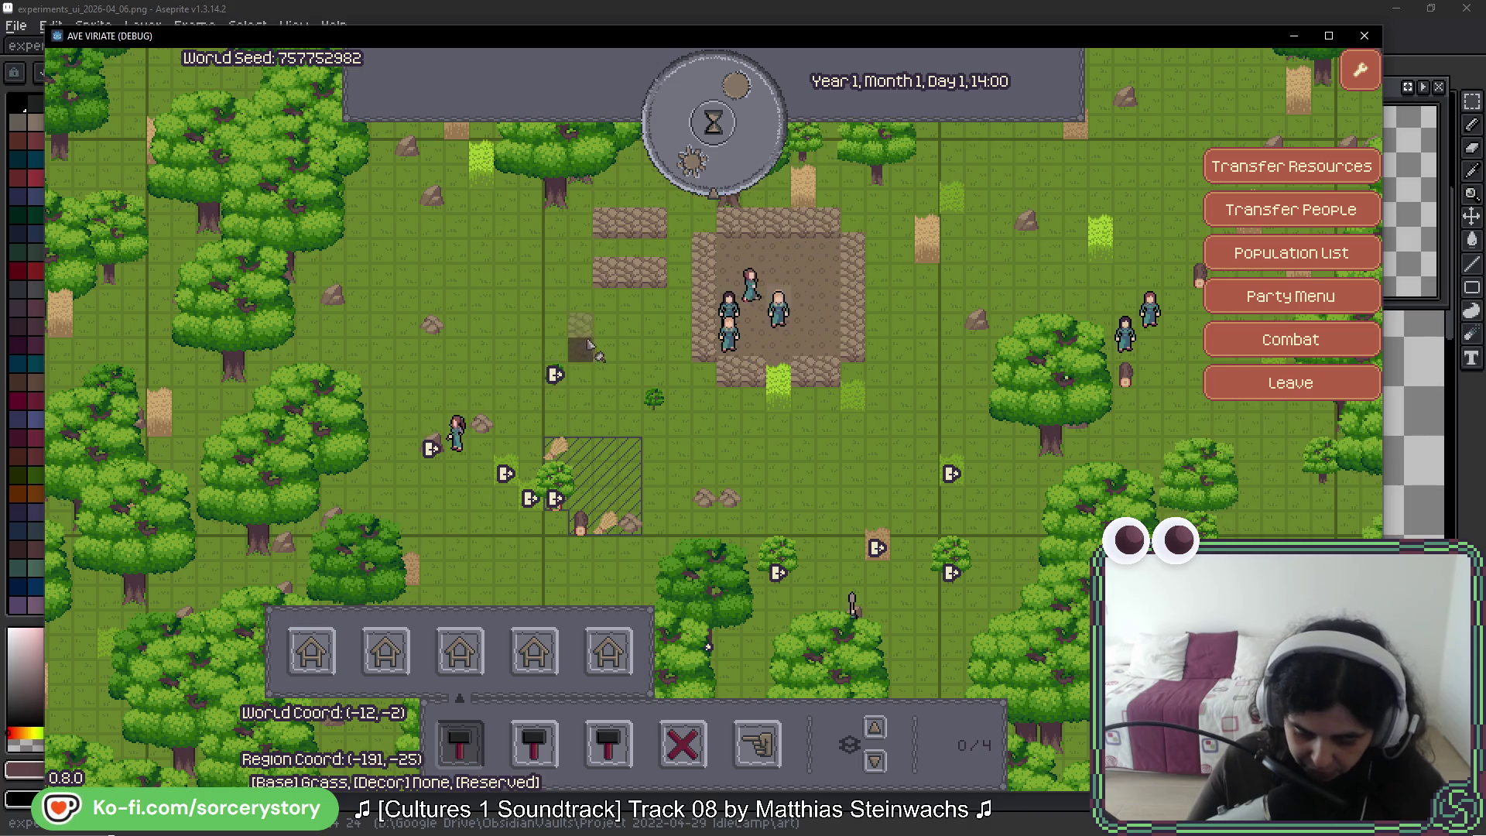
left_click(627, 333)
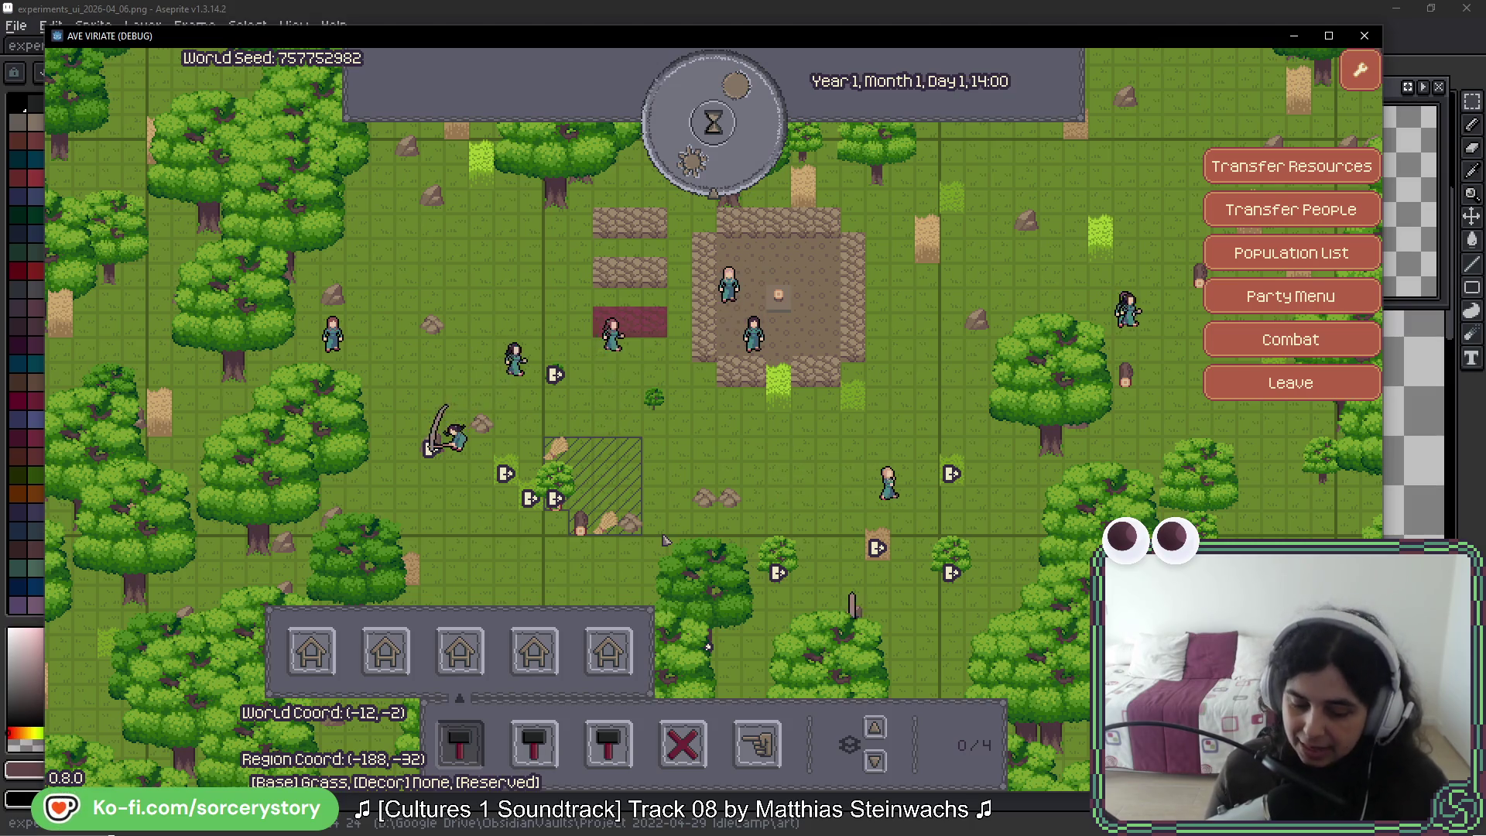
left_click(652, 333)
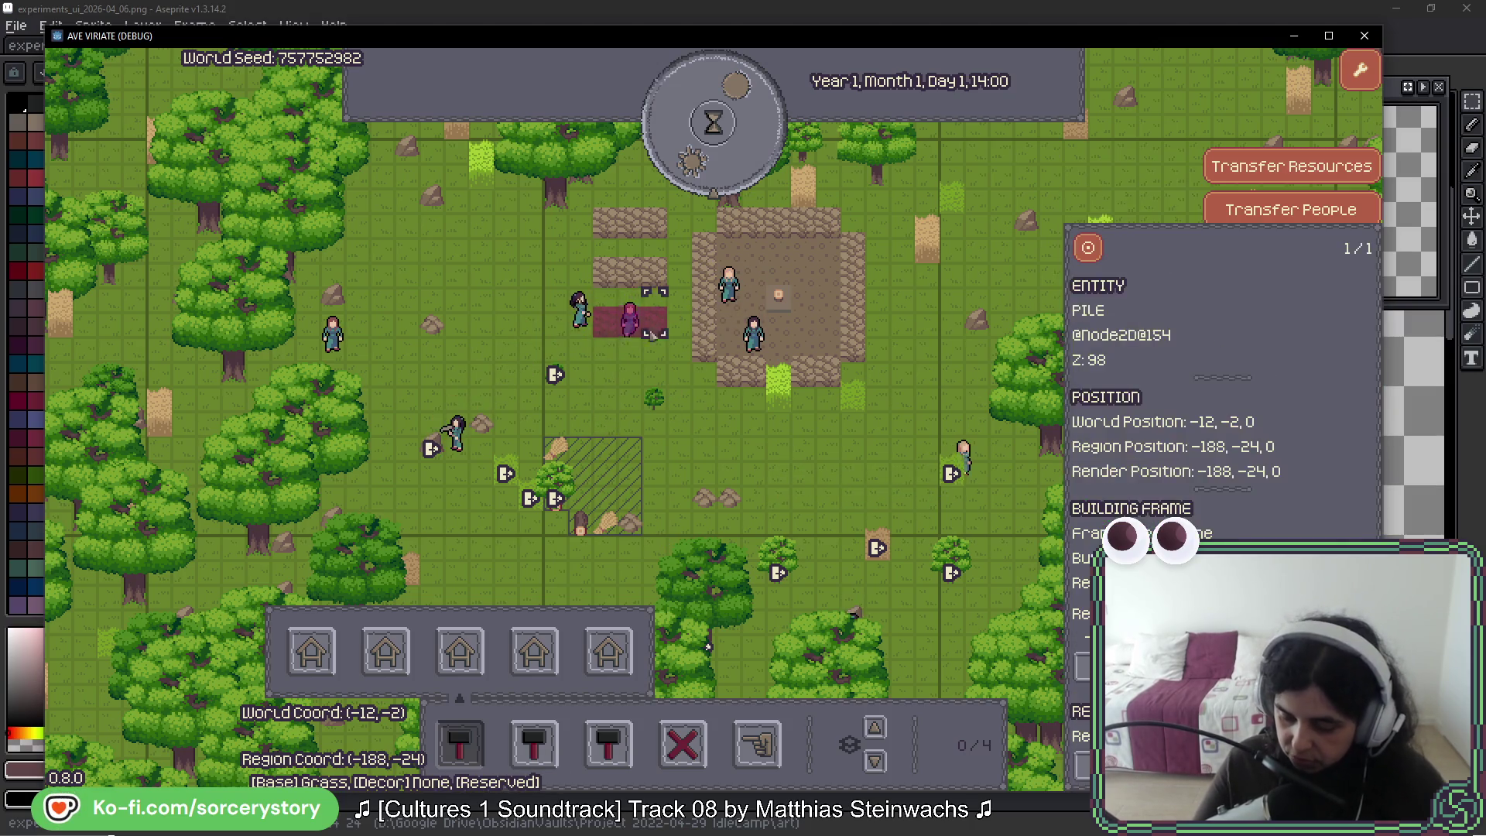
Close the frame details, pass one game hour, and inspect a grass tile
left_click(700, 255)
left_click(695, 147)
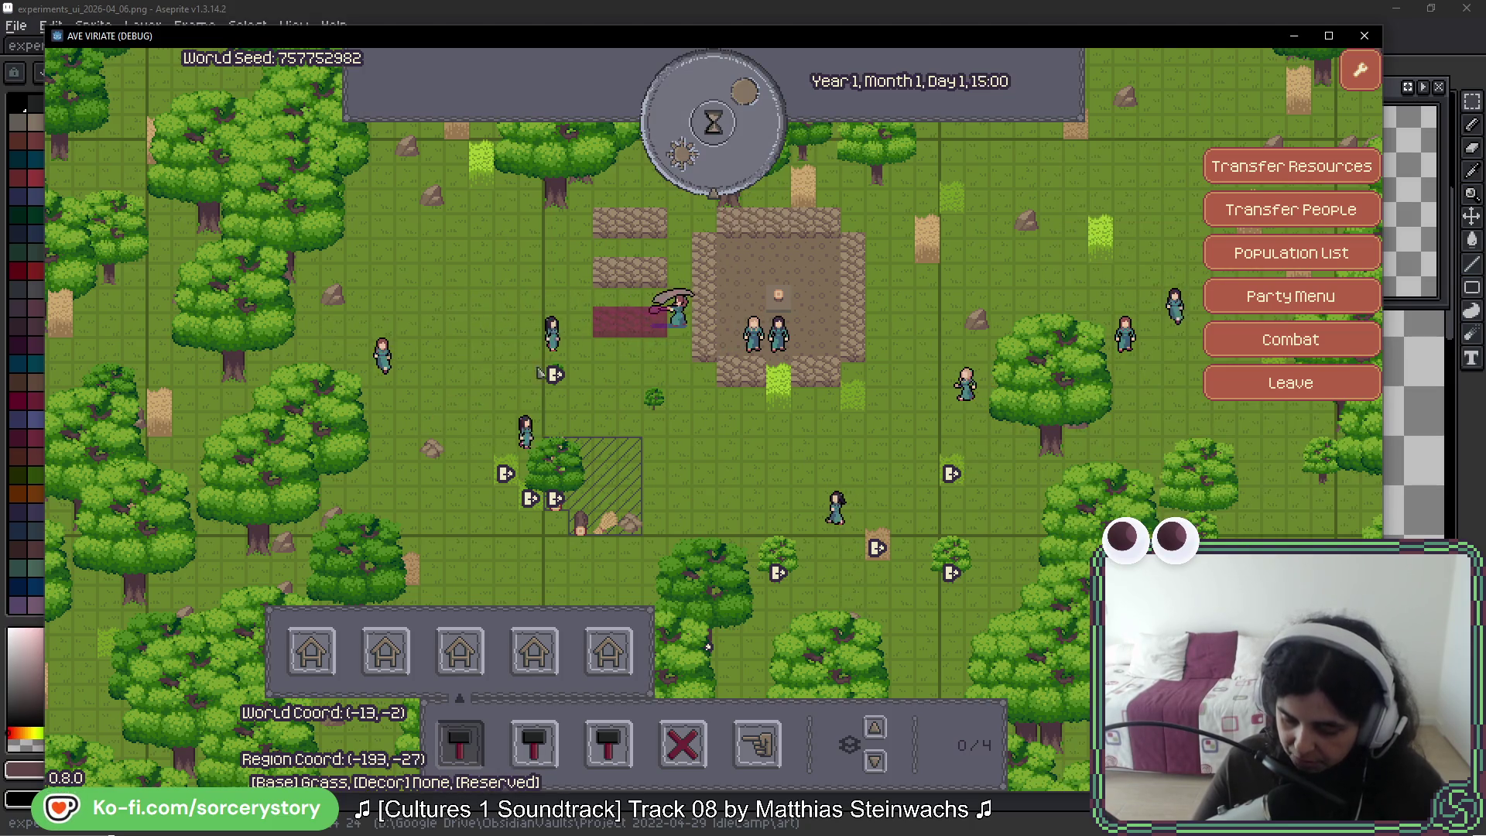
left_click(782, 397)
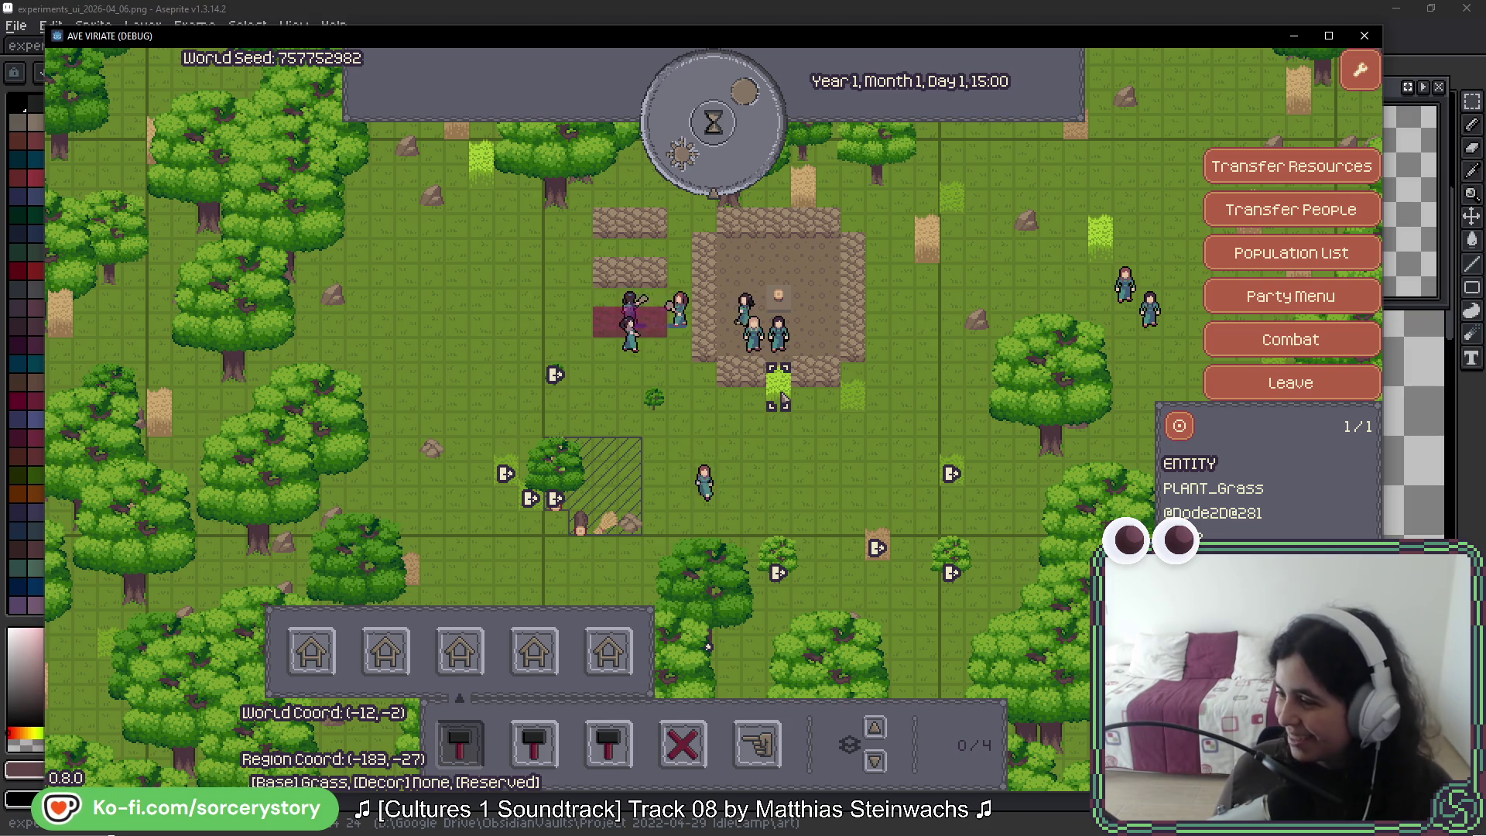
key("Escape")
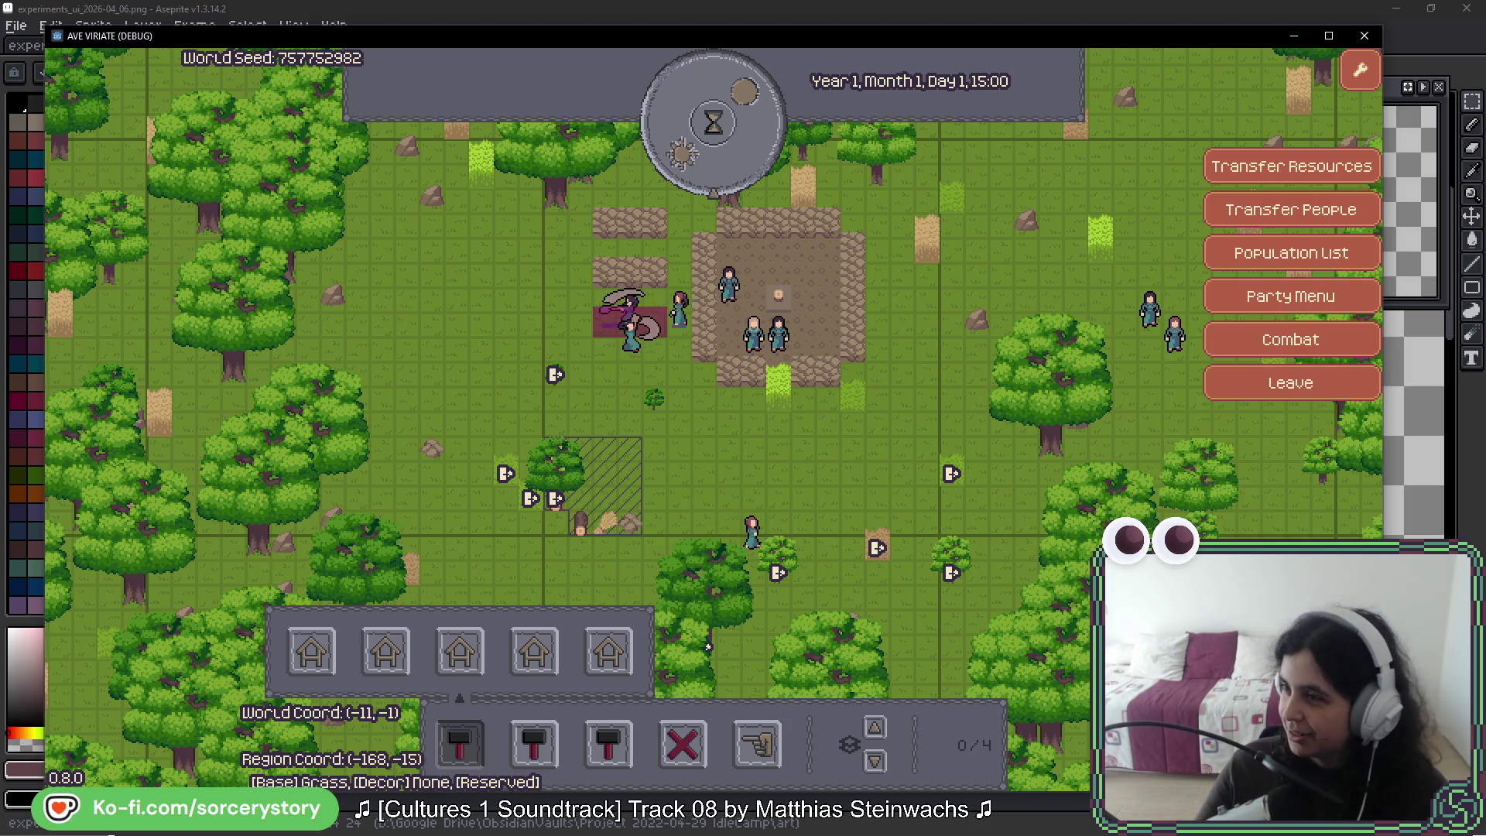
key("alt+Tab")
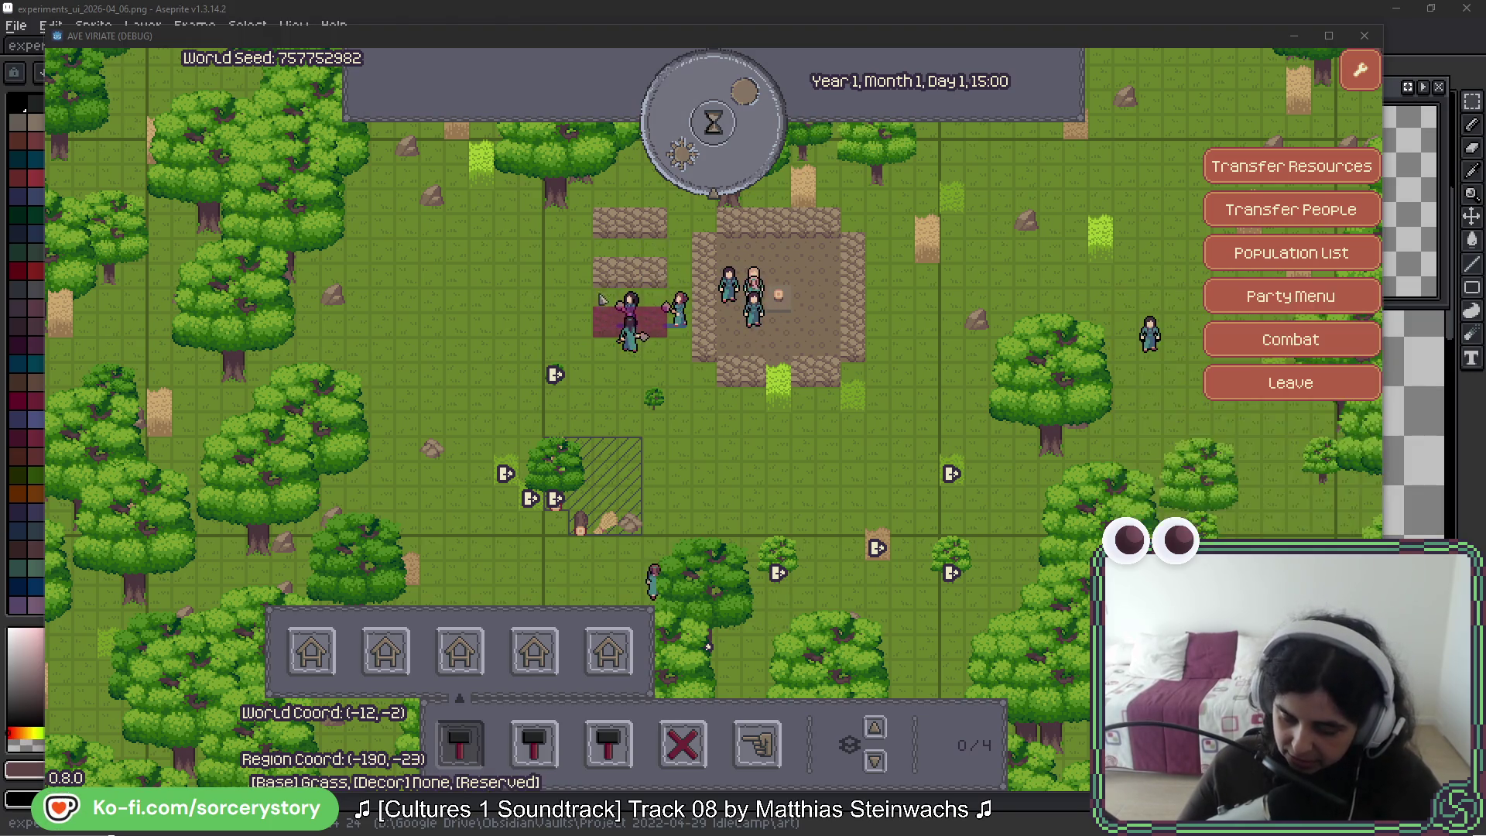
Pass three more hours to 18:00, check the frame's construction, then switch to the Aseprite sprite sheet
left_click(727, 149)
left_click(725, 149)
left_click(723, 150)
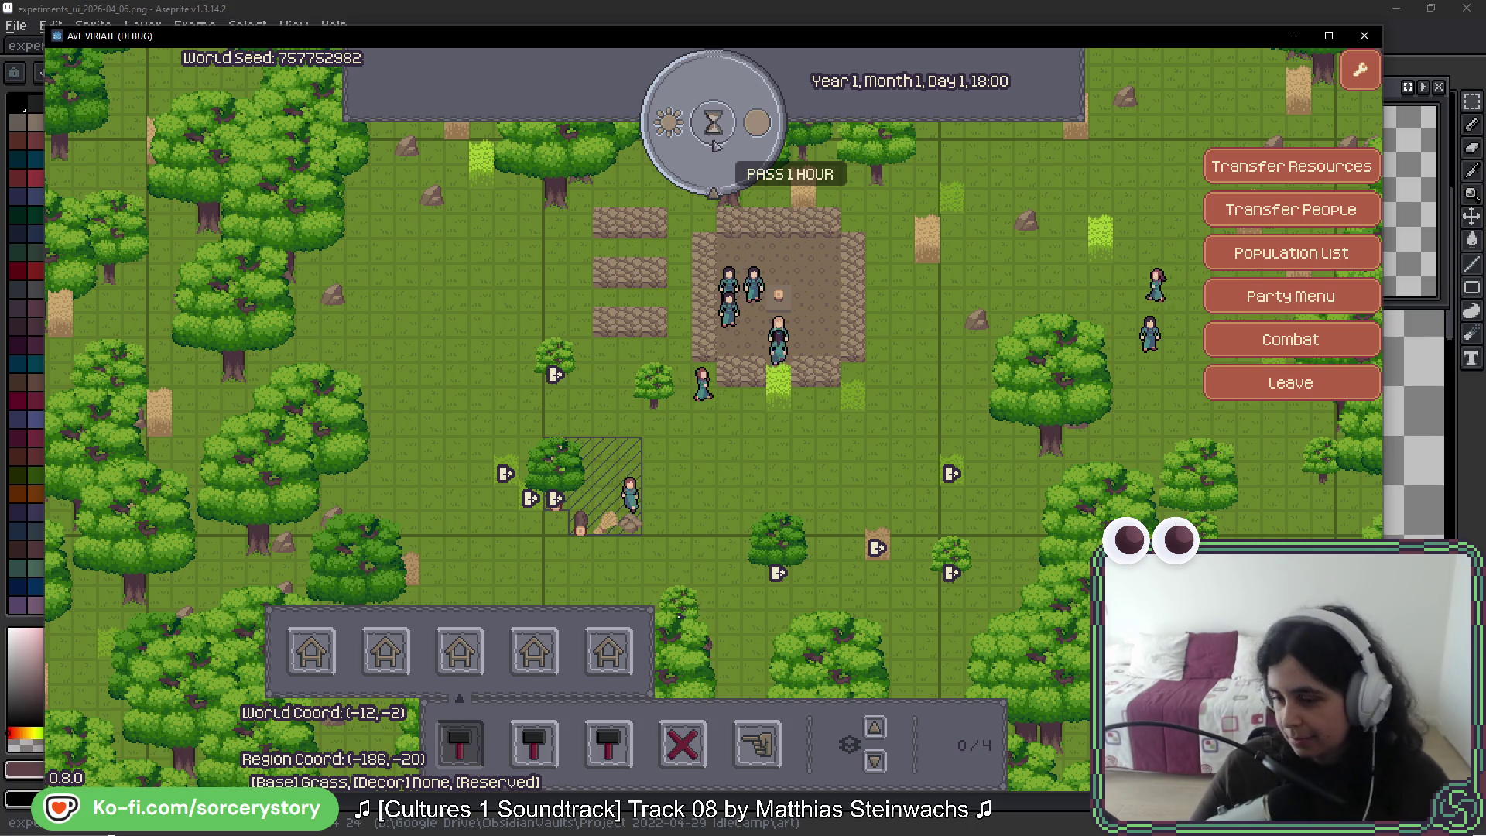
left_click(704, 341)
left_click(994, 334)
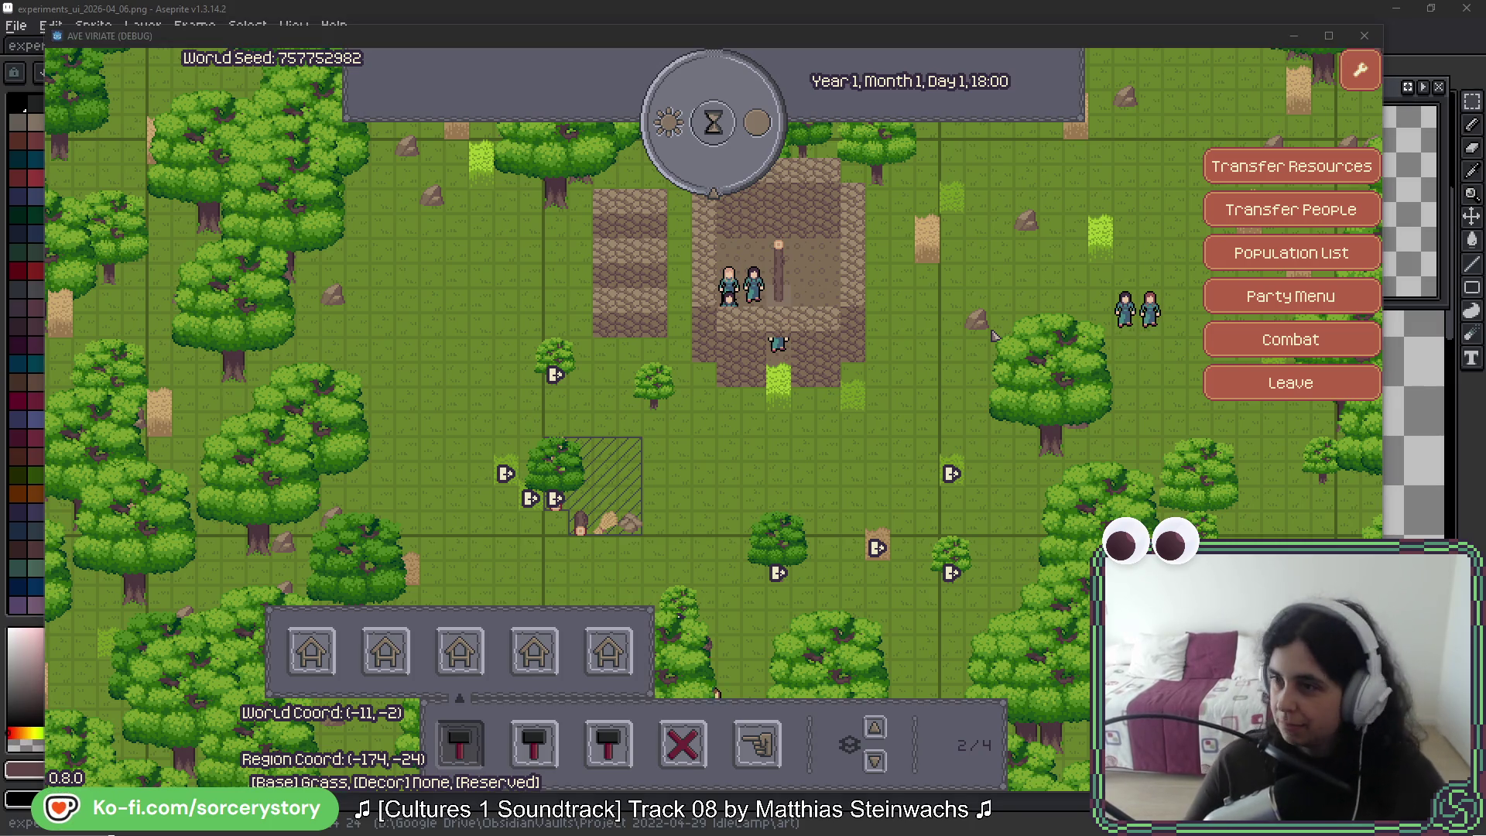
left_click(989, 336)
key("alt+Tab")
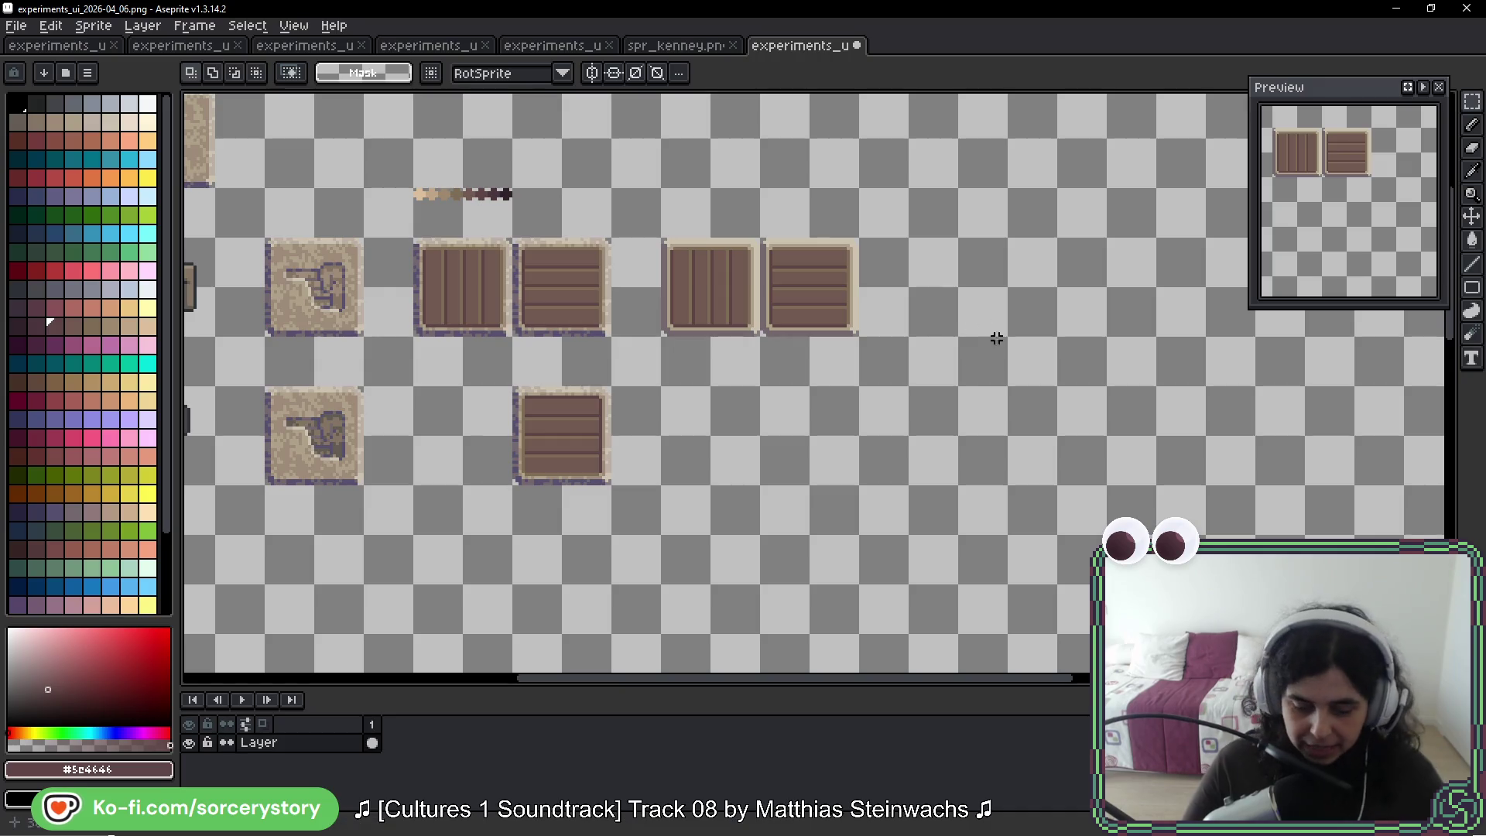